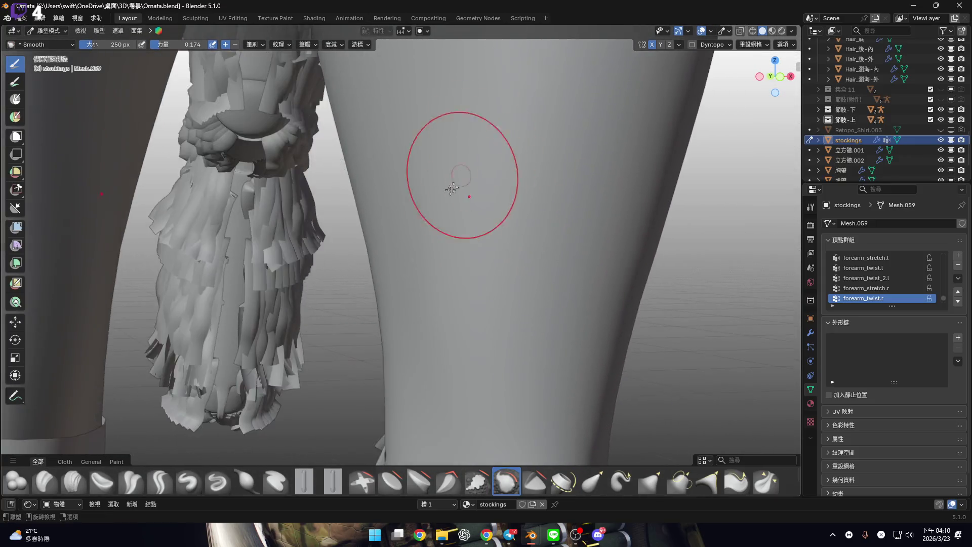
# Hide the 節肢-下 object in the Outliner so the stocking legs stand alone
pyautogui.scroll(-3, 451, 191)
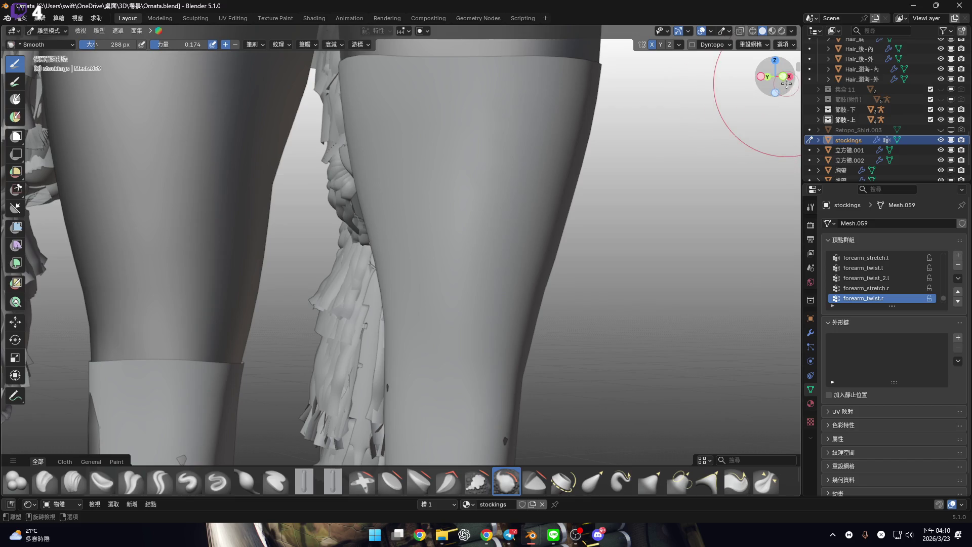
pyautogui.moveTo(451, 191)
pyautogui.mouseDown(button='middle')
pyautogui.moveTo(434, 228)
pyautogui.moveTo(417, 189)
pyautogui.moveTo(336, 228)
pyautogui.mouseUp(button='middle')
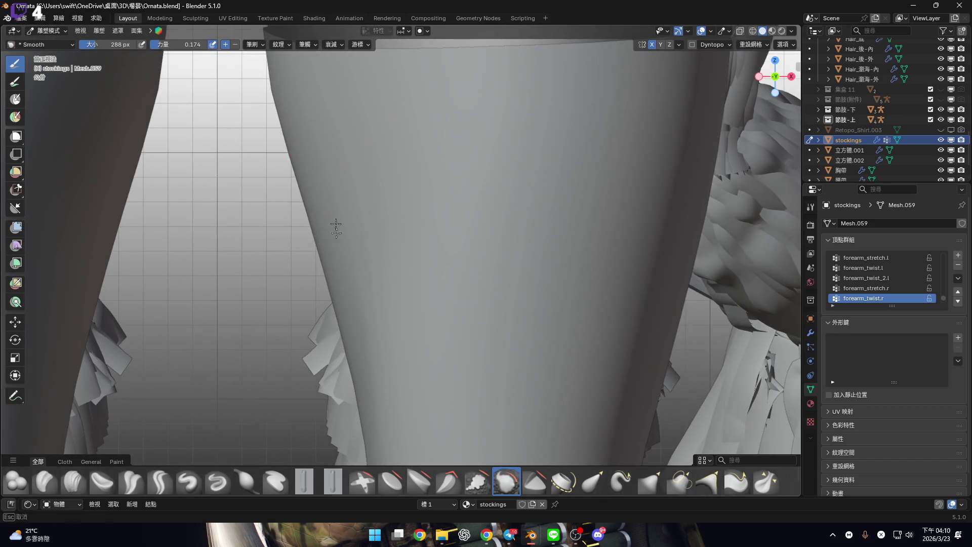
pyautogui.keyDown('shift'); pyautogui.moveTo(343, 267); pyautogui.dragTo(392, 172, button='middle'); pyautogui.keyUp('shift')
pyautogui.moveTo(546, 246)
pyautogui.keyDown('shift'); pyautogui.mouseDown(button='middle')
pyautogui.moveTo(332, 180)
pyautogui.moveTo(403, 210)
pyautogui.mouseUp(button='middle'); pyautogui.keyUp('shift')
pyautogui.moveTo(455, 188)
pyautogui.mouseDown(button='middle')
pyautogui.moveTo(387, 206)
pyautogui.moveTo(334, 205)
pyautogui.mouseUp(button='middle')
pyautogui.moveTo(371, 336); pyautogui.dragTo(417, 170, button='middle')
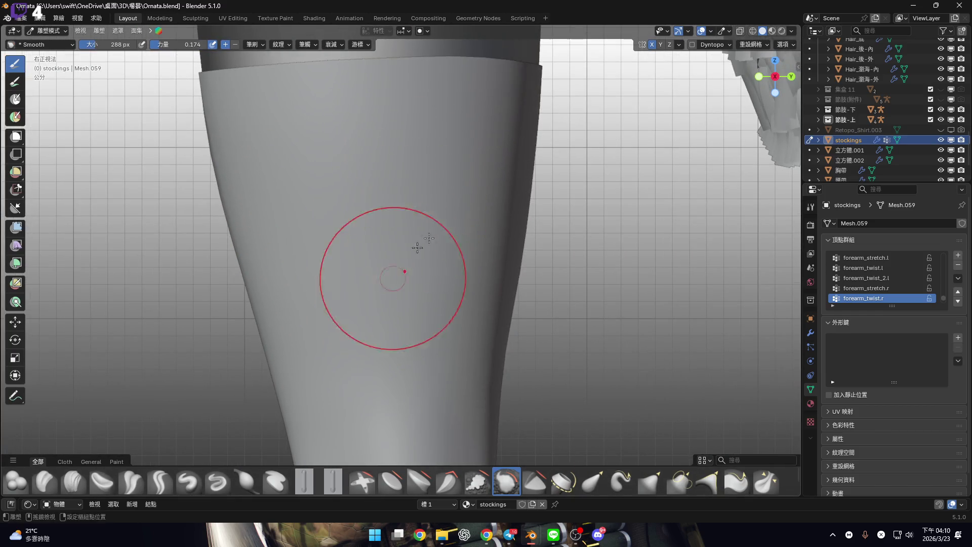
pyautogui.keyDown('alt'); pyautogui.moveTo(417, 247); pyautogui.dragTo(394, 224, button='middle'); pyautogui.keyUp('alt')
pyautogui.scroll(2, 891, 127)
pyautogui.click(941, 130)
# Inspect the stocking legs from several angles and select the Inflate/Deflate brush
pyautogui.keyDown('shift'); pyautogui.moveTo(562, 213); pyautogui.dragTo(393, 206, button='middle'); pyautogui.keyUp('shift')
pyautogui.scroll(2, 430, 200)
pyautogui.scroll(2, 354, 172)
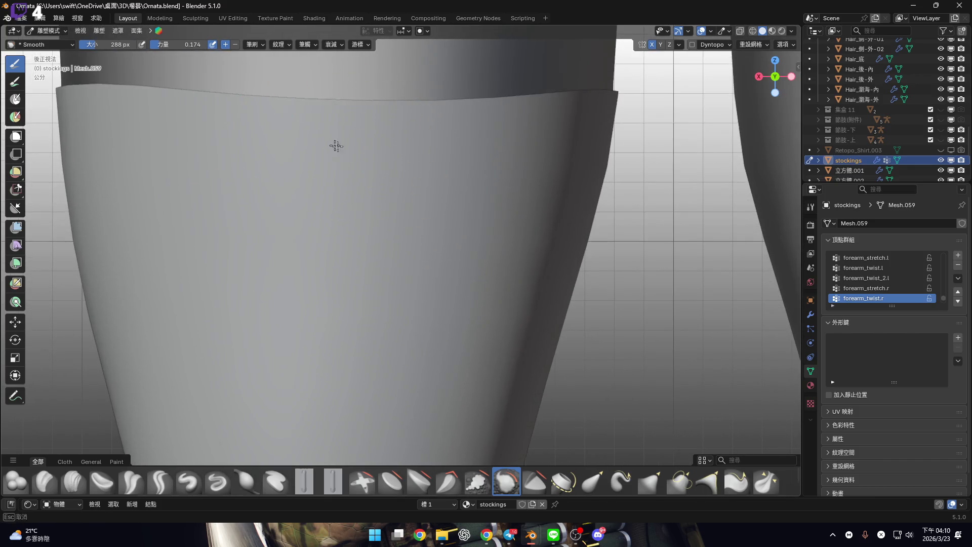
pyautogui.scroll(3, 392, 189)
pyautogui.scroll(-3, 445, 198)
pyautogui.scroll(-1, 447, 158)
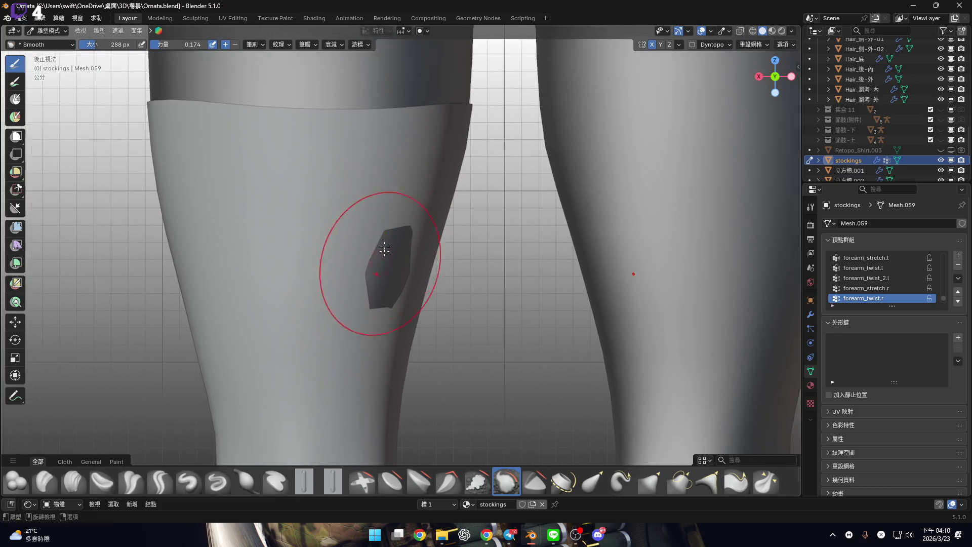
pyautogui.scroll(1, 389, 218)
pyautogui.moveTo(388, 247)
pyautogui.mouseDown(button='middle')
pyautogui.moveTo(360, 198)
pyautogui.moveTo(322, 210)
pyautogui.moveTo(337, 217)
pyautogui.moveTo(304, 287)
pyautogui.moveTo(305, 267)
pyautogui.moveTo(321, 304)
pyautogui.moveTo(383, 228)
pyautogui.moveTo(370, 266)
pyautogui.mouseUp(button='middle')
pyautogui.scroll(3, 304, 287)
pyautogui.scroll(-3, 321, 304)
pyautogui.scroll(3, 338, 319)
pyautogui.scroll(-3, 361, 204)
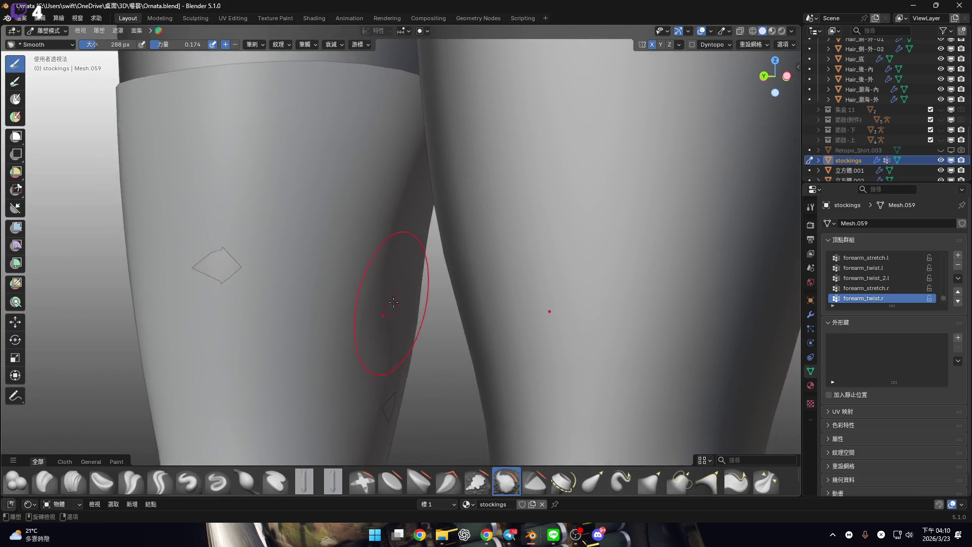
pyautogui.scroll(3, 390, 304)
pyautogui.moveTo(384, 315)
pyautogui.mouseDown(button='middle')
pyautogui.moveTo(401, 265)
pyautogui.moveTo(424, 245)
pyautogui.moveTo(260, 191)
pyautogui.moveTo(401, 206)
pyautogui.moveTo(375, 215)
pyautogui.moveTo(321, 169)
pyautogui.moveTo(310, 206)
pyautogui.moveTo(445, 202)
pyautogui.moveTo(415, 194)
pyautogui.moveTo(434, 195)
pyautogui.moveTo(445, 119)
pyautogui.moveTo(412, 163)
pyautogui.moveTo(438, 135)
pyautogui.moveTo(404, 195)
pyautogui.mouseUp(button='middle')
pyautogui.scroll(3, 433, 144)
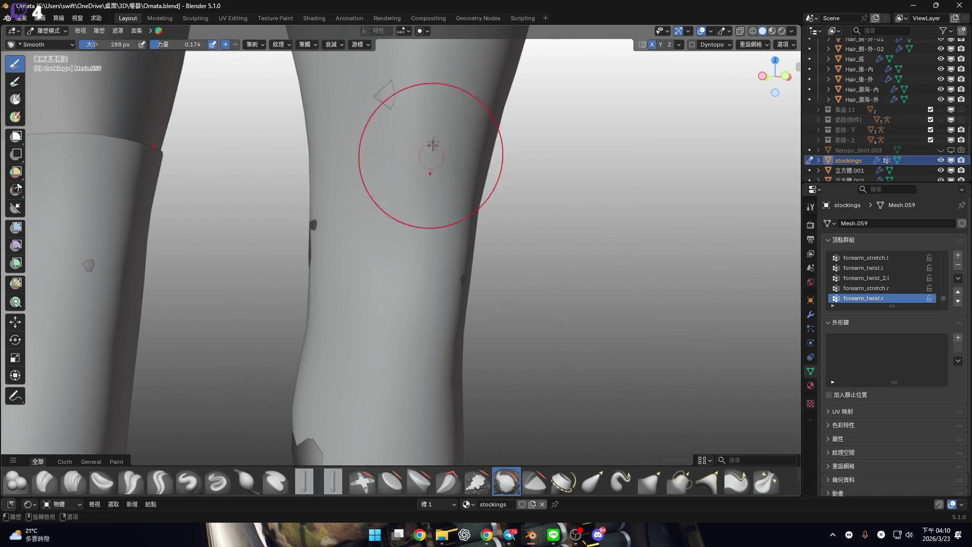
pyautogui.moveTo(442, 240)
pyautogui.mouseDown(button='middle')
pyautogui.moveTo(328, 141)
pyautogui.moveTo(360, 206)
pyautogui.mouseUp(button='middle')
pyautogui.moveTo(371, 165)
pyautogui.mouseDown(button='middle')
pyautogui.moveTo(346, 174)
pyautogui.moveTo(405, 195)
pyautogui.moveTo(423, 227)
pyautogui.moveTo(424, 282)
pyautogui.moveTo(467, 278)
pyautogui.moveTo(421, 267)
pyautogui.moveTo(375, 226)
pyautogui.moveTo(261, 182)
pyautogui.moveTo(389, 189)
pyautogui.moveTo(535, 481)
pyautogui.mouseUp(button='middle')
pyautogui.scroll(3, 424, 283)
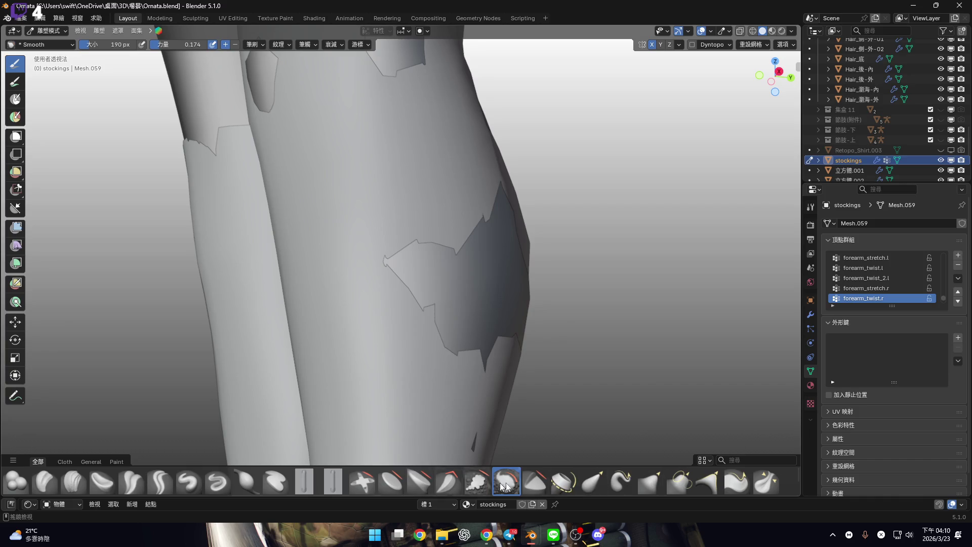
pyautogui.click(256, 489)
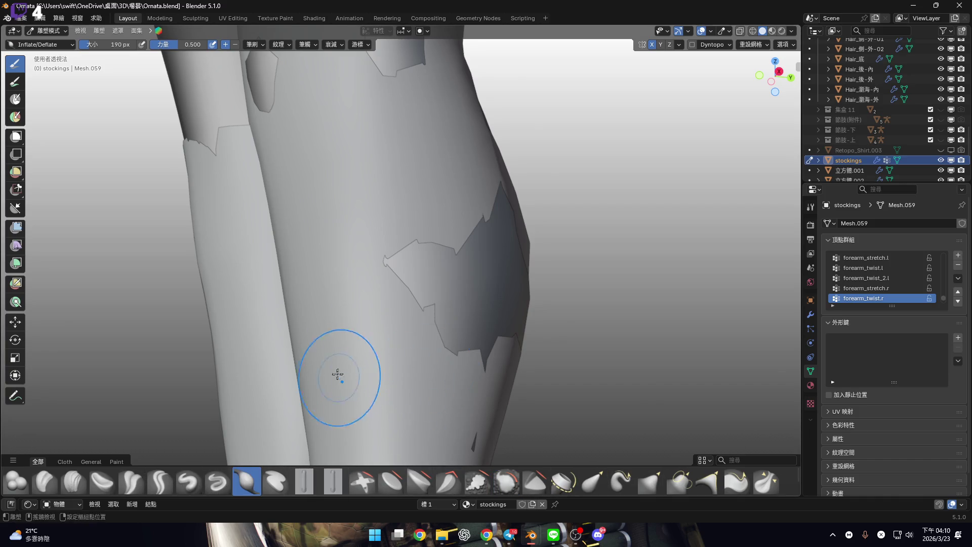
# Set the Inflate/Deflate brush strength to 0.225 and its radius to 180 px
pyautogui.moveTo(337, 376); pyautogui.dragTo(428, 278, button='middle')
pyautogui.rightClick(440, 321)
pyautogui.moveTo(439, 321)
pyautogui.mouseDown()
pyautogui.moveTo(403, 322)
pyautogui.moveTo(417, 322)
pyautogui.mouseUp()
pyautogui.moveTo(462, 236)
pyautogui.keyDown('shift'); pyautogui.mouseDown(button='middle')
pyautogui.moveTo(424, 226)
pyautogui.moveTo(370, 240)
pyautogui.moveTo(398, 239)
pyautogui.mouseUp(button='middle'); pyautogui.keyUp('shift')
pyautogui.press('f')
pyautogui.click(486, 244)
# Inflate the stocking over the first dark patch, then look over both legs for more
pyautogui.moveTo(389, 247); pyautogui.dragTo(367, 253)
pyautogui.moveTo(436, 259); pyautogui.dragTo(336, 250, button='middle')
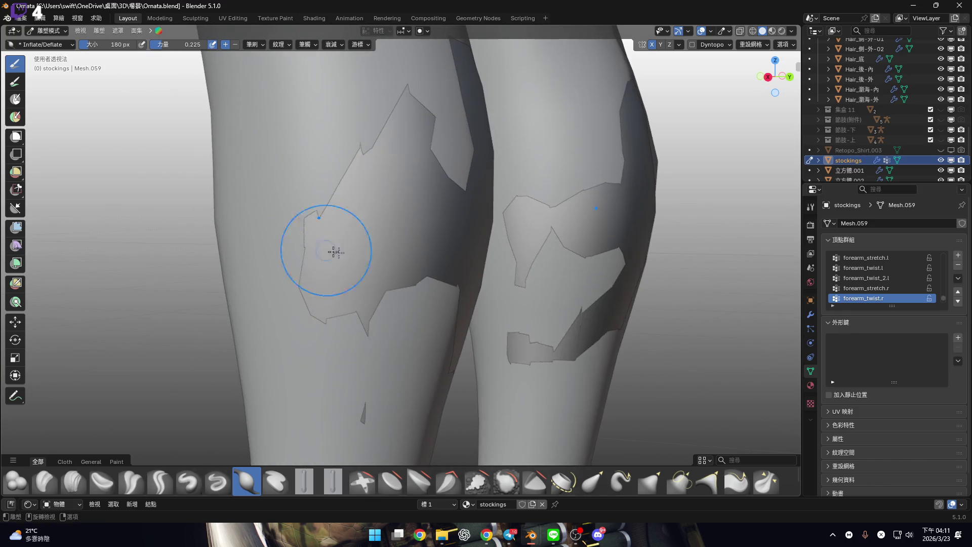
pyautogui.moveTo(336, 304)
pyautogui.mouseDown(button='middle')
pyautogui.moveTo(320, 255)
pyautogui.moveTo(300, 293)
pyautogui.mouseUp(button='middle')
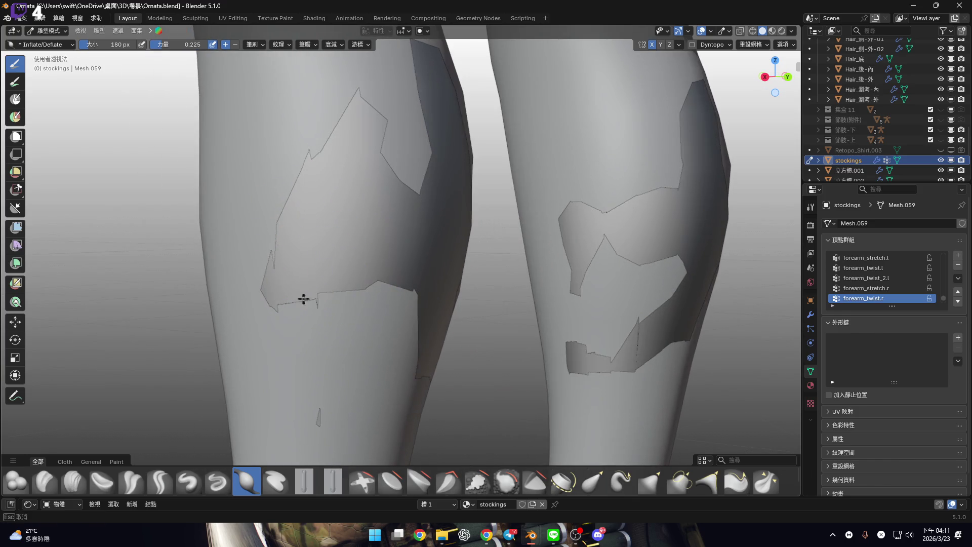
pyautogui.moveTo(319, 250)
pyautogui.mouseDown(button='middle')
pyautogui.moveTo(281, 240)
pyautogui.moveTo(290, 285)
pyautogui.moveTo(302, 221)
pyautogui.mouseUp(button='middle')
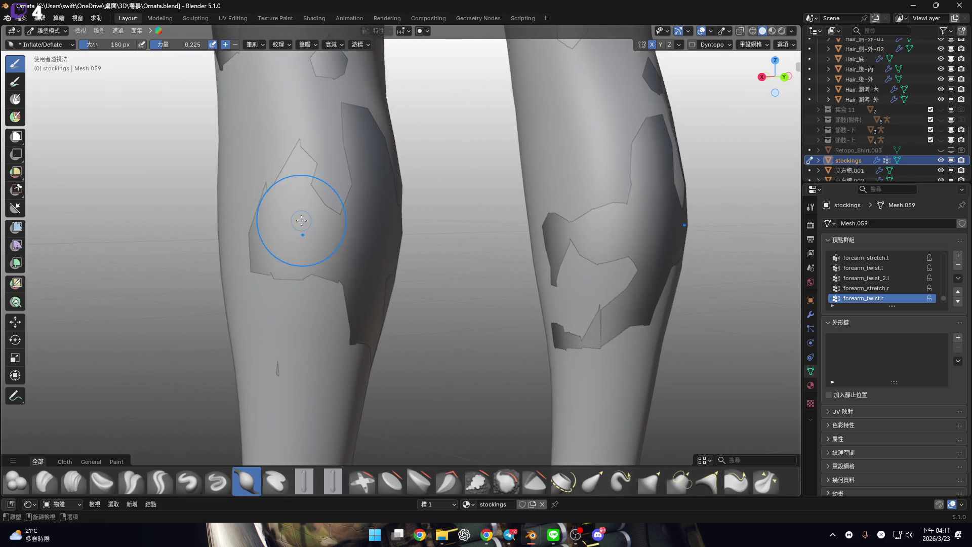
pyautogui.moveTo(280, 271)
pyautogui.mouseDown(button='middle')
pyautogui.moveTo(279, 227)
pyautogui.moveTo(263, 219)
pyautogui.moveTo(289, 174)
pyautogui.mouseUp(button='middle')
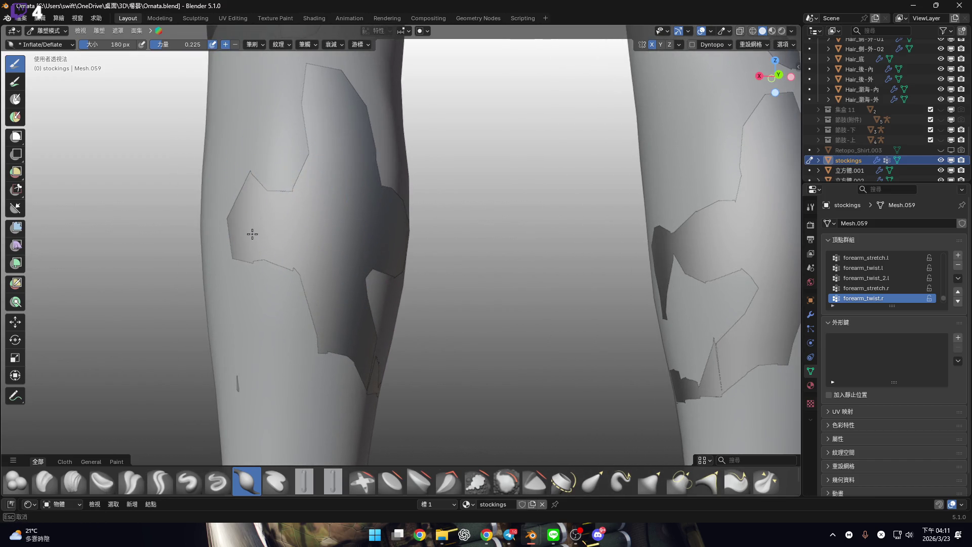
pyautogui.moveTo(261, 217)
pyautogui.mouseDown(button='middle')
pyautogui.moveTo(228, 191)
pyautogui.moveTo(228, 202)
pyautogui.moveTo(257, 210)
pyautogui.moveTo(286, 181)
pyautogui.mouseUp(button='middle')
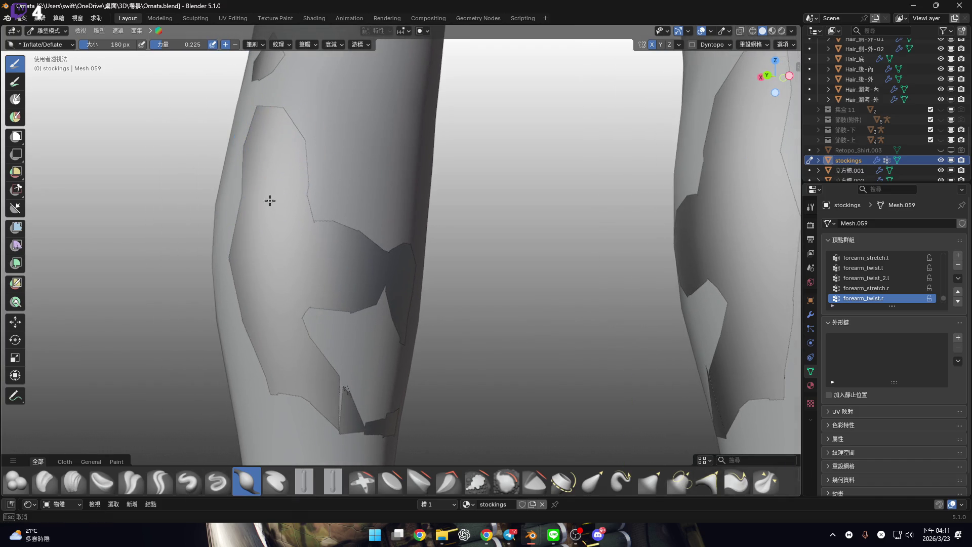
pyautogui.moveTo(265, 149); pyautogui.dragTo(275, 218, button='middle')
pyautogui.moveTo(279, 167)
pyautogui.mouseDown(button='middle')
pyautogui.moveTo(268, 168)
pyautogui.moveTo(273, 196)
pyautogui.moveTo(284, 182)
pyautogui.moveTo(254, 157)
pyautogui.mouseUp(button='middle')
pyautogui.moveTo(271, 274)
pyautogui.mouseDown(button='middle')
pyautogui.moveTo(243, 204)
pyautogui.moveTo(275, 197)
pyautogui.moveTo(282, 184)
pyautogui.moveTo(289, 191)
pyautogui.moveTo(265, 219)
pyautogui.mouseUp(button='middle')
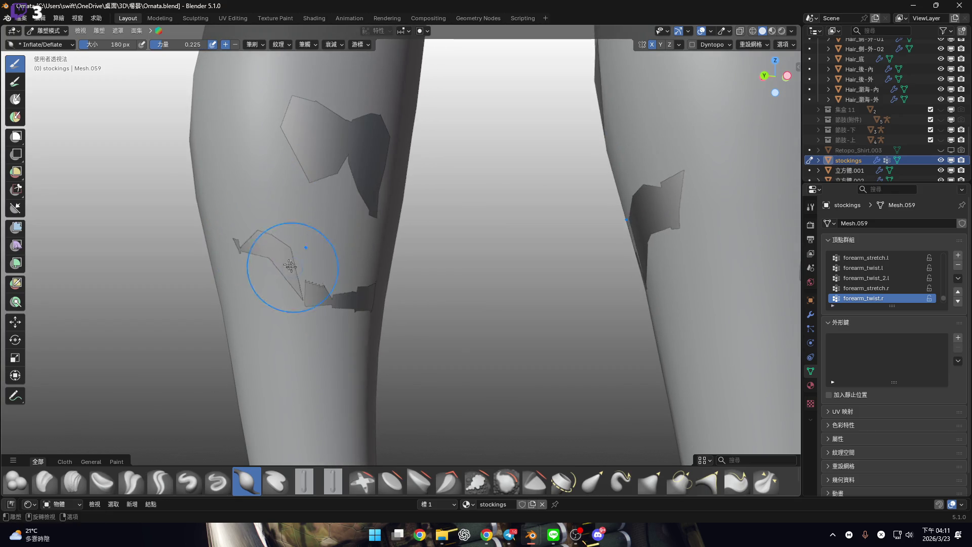
pyautogui.scroll(5, 282, 265)
# Resize the brush to 172 px and examine the spike and dark flap on the leg
pyautogui.press('f')
pyautogui.click(309, 264)
pyautogui.click(308, 280)
pyautogui.moveTo(278, 265)
pyautogui.mouseDown(button='middle')
pyautogui.moveTo(374, 270)
pyautogui.moveTo(358, 273)
pyautogui.moveTo(354, 217)
pyautogui.moveTo(408, 270)
pyautogui.moveTo(354, 217)
pyautogui.moveTo(354, 243)
pyautogui.mouseUp(button='middle')
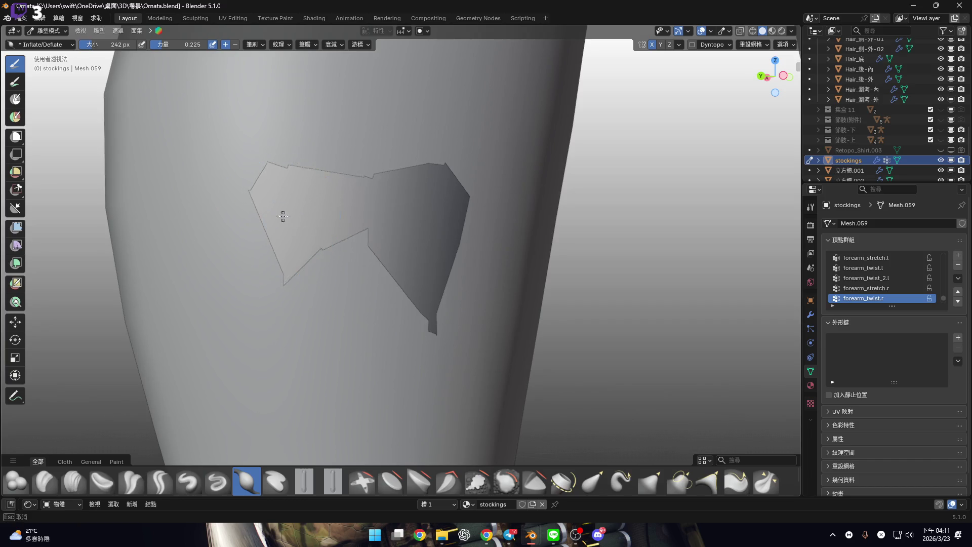
pyautogui.moveTo(287, 237)
pyautogui.mouseDown(button='middle')
pyautogui.moveTo(289, 211)
pyautogui.moveTo(314, 221)
pyautogui.mouseUp(button='middle')
pyautogui.moveTo(385, 239); pyautogui.dragTo(404, 247, button='middle')
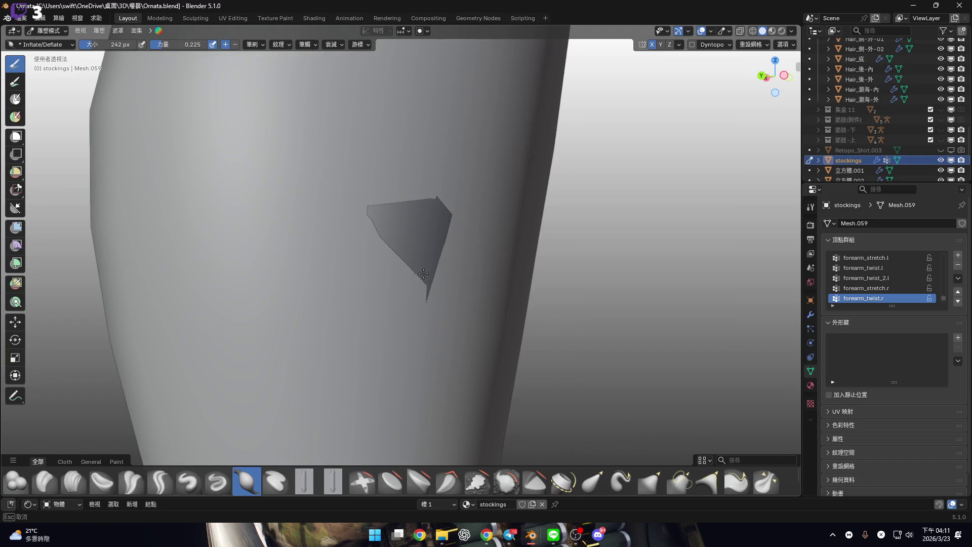
pyautogui.scroll(-5, 436, 216)
pyautogui.moveTo(435, 216)
pyautogui.mouseDown(button='middle')
pyautogui.moveTo(329, 268)
pyautogui.moveTo(258, 241)
pyautogui.moveTo(299, 254)
pyautogui.moveTo(258, 256)
pyautogui.moveTo(569, 256)
pyautogui.mouseUp(button='middle')
pyautogui.scroll(6, 328, 267)
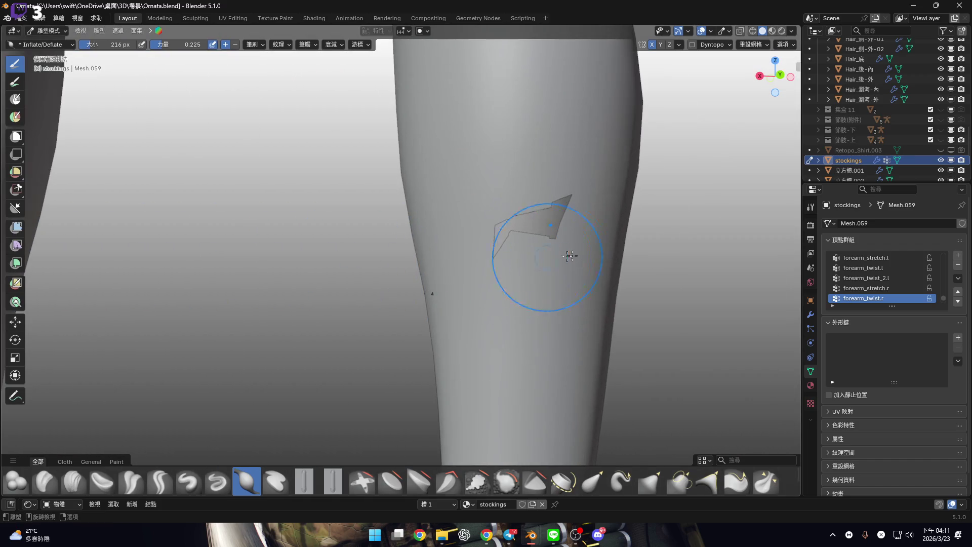
# Check both legs from front and low side views so the knee patches are covered
pyautogui.moveTo(548, 223)
pyautogui.mouseDown(button='middle')
pyautogui.moveTo(482, 250)
pyautogui.moveTo(473, 217)
pyautogui.mouseUp(button='middle')
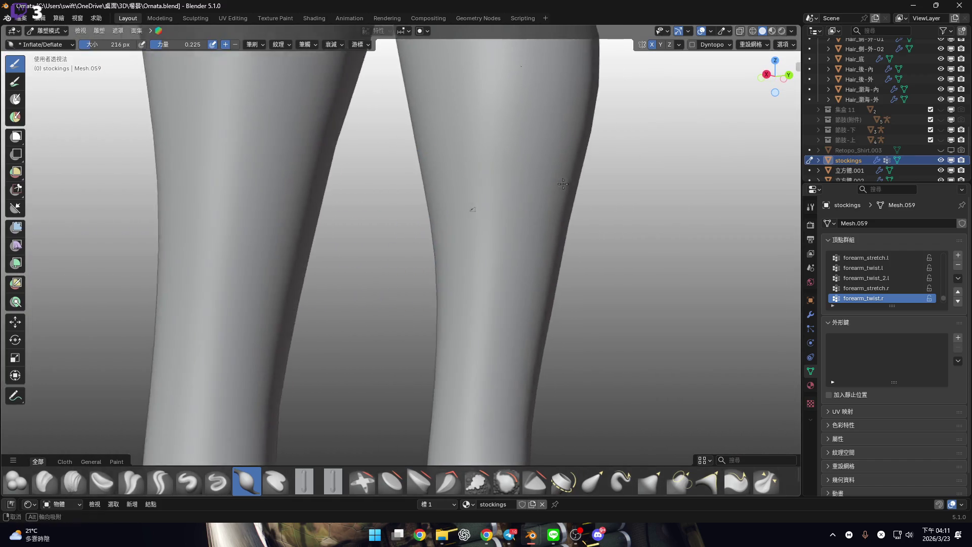
pyautogui.scroll(3, 445, 205)
pyautogui.scroll(-5, 446, 204)
pyautogui.moveTo(460, 314)
pyautogui.mouseDown(button='middle')
pyautogui.moveTo(460, 254)
pyautogui.moveTo(414, 251)
pyautogui.mouseUp(button='middle')
pyautogui.scroll(3, 446, 215)
pyautogui.moveTo(466, 223)
pyautogui.mouseDown(button='middle')
pyautogui.moveTo(445, 243)
pyautogui.moveTo(425, 219)
pyautogui.mouseUp(button='middle')
pyautogui.scroll(-3, 426, 219)
pyautogui.moveTo(440, 280); pyautogui.dragTo(477, 208, button='middle')
pyautogui.moveTo(516, 295)
pyautogui.mouseDown(button='middle')
pyautogui.moveTo(495, 254)
pyautogui.moveTo(503, 261)
pyautogui.mouseUp(button='middle')
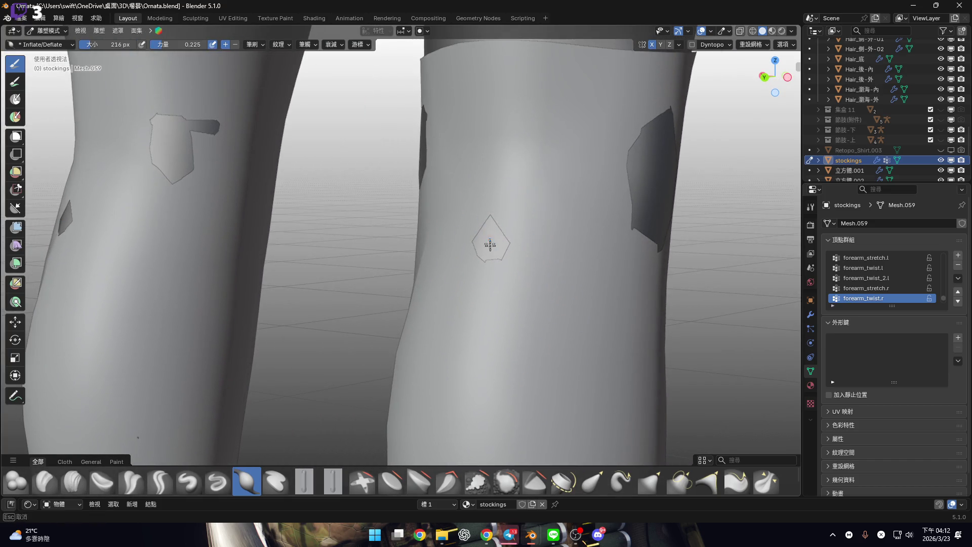
pyautogui.scroll(-3, 468, 272)
pyautogui.moveTo(449, 245); pyautogui.dragTo(560, 199, button='middle')
pyautogui.moveTo(465, 238)
pyautogui.mouseDown(button='middle')
pyautogui.moveTo(399, 230)
pyautogui.moveTo(328, 192)
pyautogui.mouseUp(button='middle')
pyautogui.scroll(3, 385, 227)
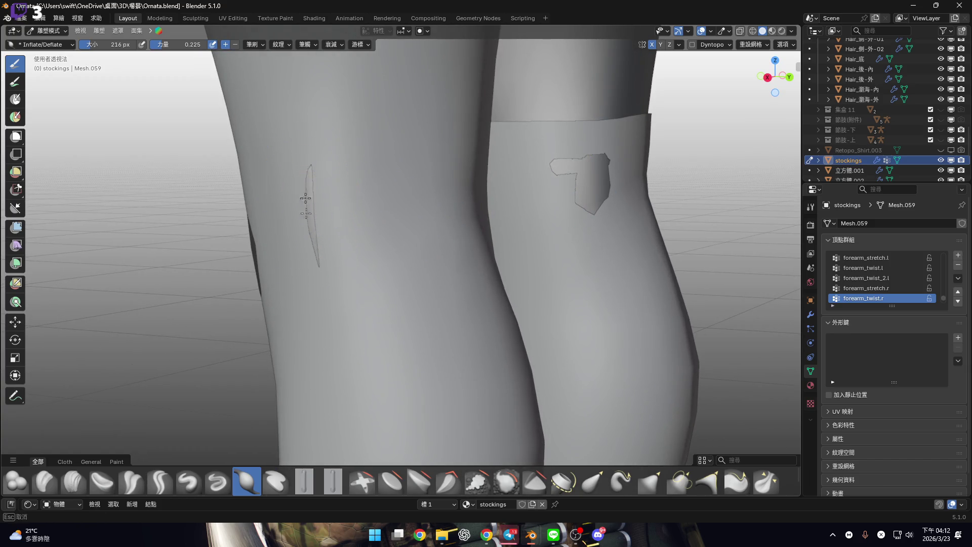
pyautogui.moveTo(416, 203)
pyautogui.mouseDown(button='middle')
pyautogui.moveTo(391, 198)
pyautogui.moveTo(404, 198)
pyautogui.moveTo(377, 154)
pyautogui.mouseUp(button='middle')
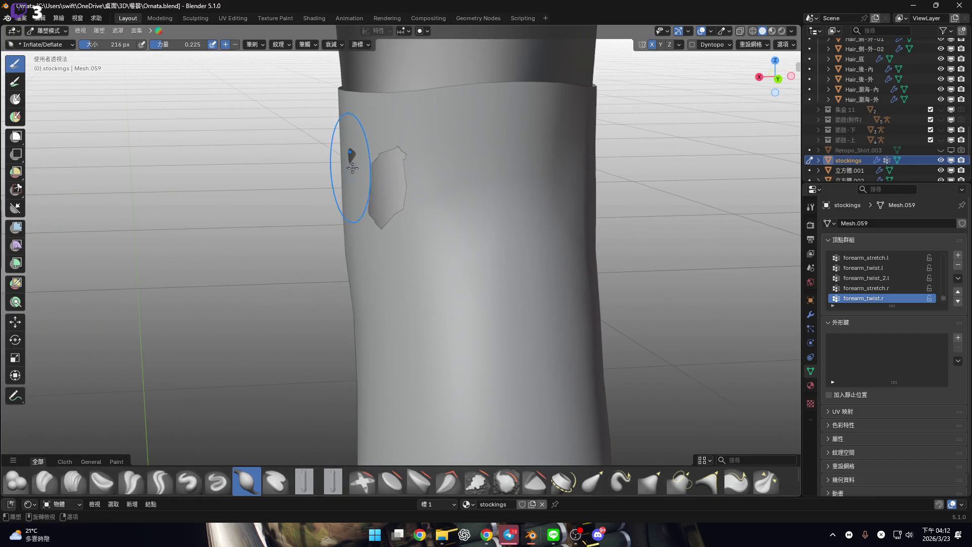
pyautogui.scroll(3, 377, 181)
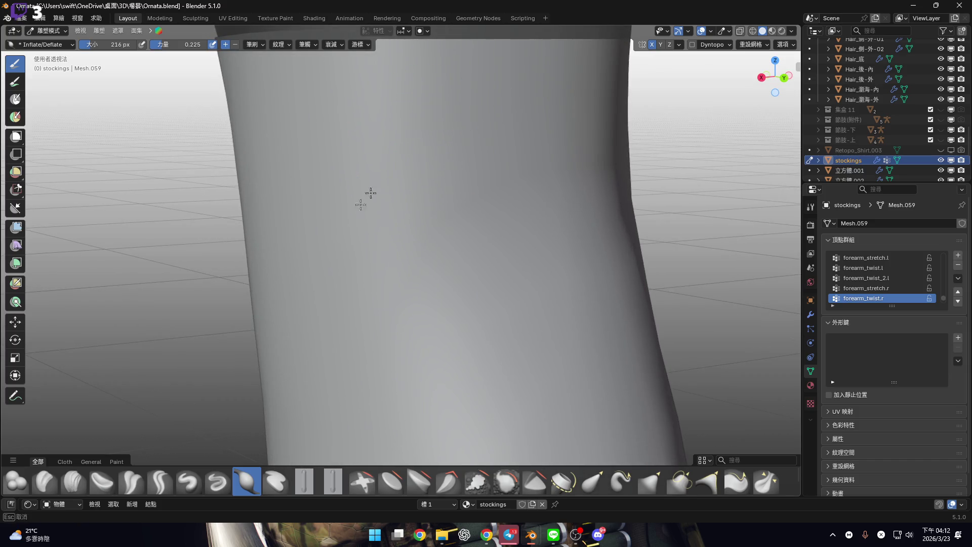
pyautogui.scroll(-5, 371, 193)
pyautogui.moveTo(375, 228)
pyautogui.mouseDown(button='middle')
pyautogui.moveTo(386, 189)
pyautogui.moveTo(395, 247)
pyautogui.moveTo(435, 223)
pyautogui.mouseUp(button='middle')
pyautogui.scroll(3, 441, 220)
pyautogui.scroll(-3, 434, 226)
# Resize the brush from 84 px to 156 px, settling on 128 px, around the lower legs
pyautogui.press('f')
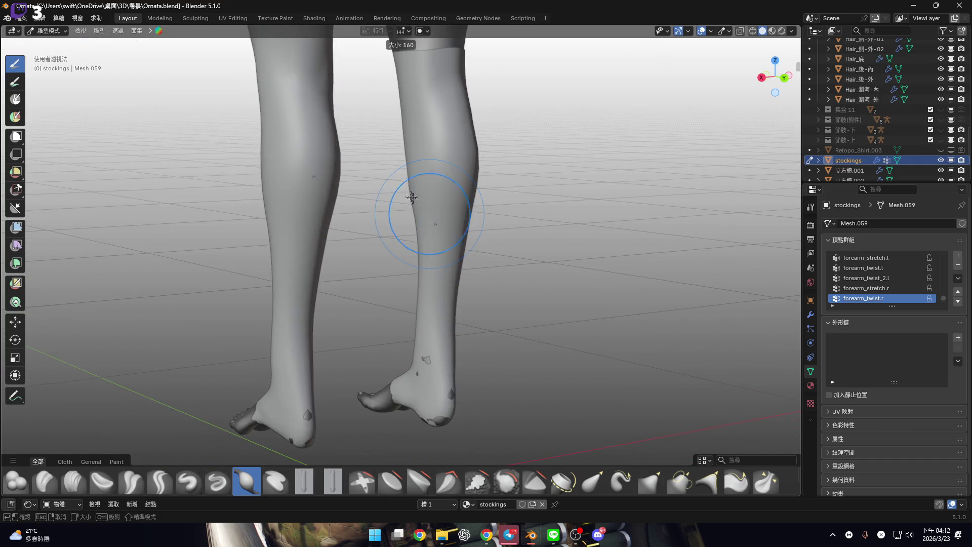
pyautogui.click(430, 223)
pyautogui.scroll(-3, 432, 220)
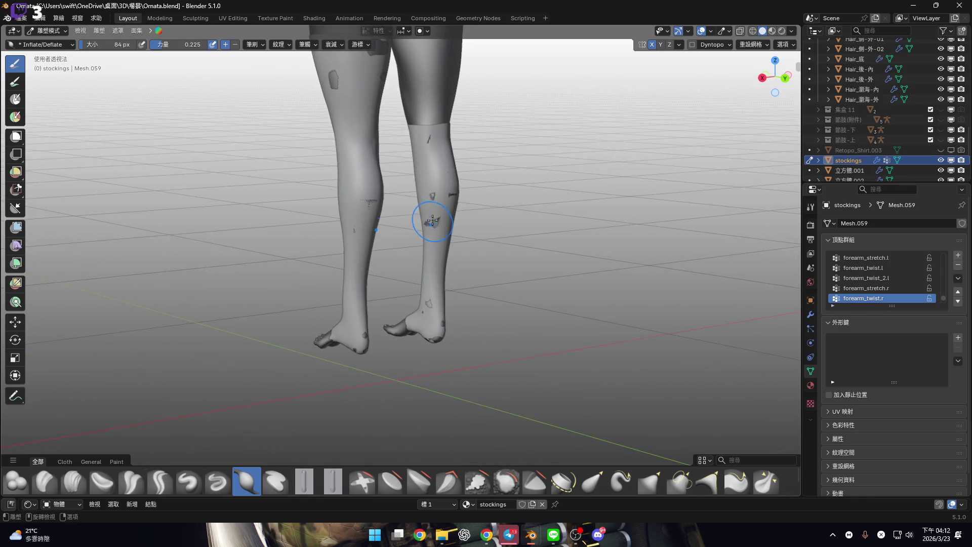
pyautogui.moveTo(430, 228)
pyautogui.mouseDown(button='middle')
pyautogui.moveTo(324, 230)
pyautogui.moveTo(387, 232)
pyautogui.moveTo(393, 223)
pyautogui.moveTo(377, 207)
pyautogui.moveTo(447, 243)
pyautogui.moveTo(424, 249)
pyautogui.moveTo(373, 217)
pyautogui.moveTo(391, 223)
pyautogui.moveTo(384, 232)
pyautogui.moveTo(345, 216)
pyautogui.mouseUp(button='middle')
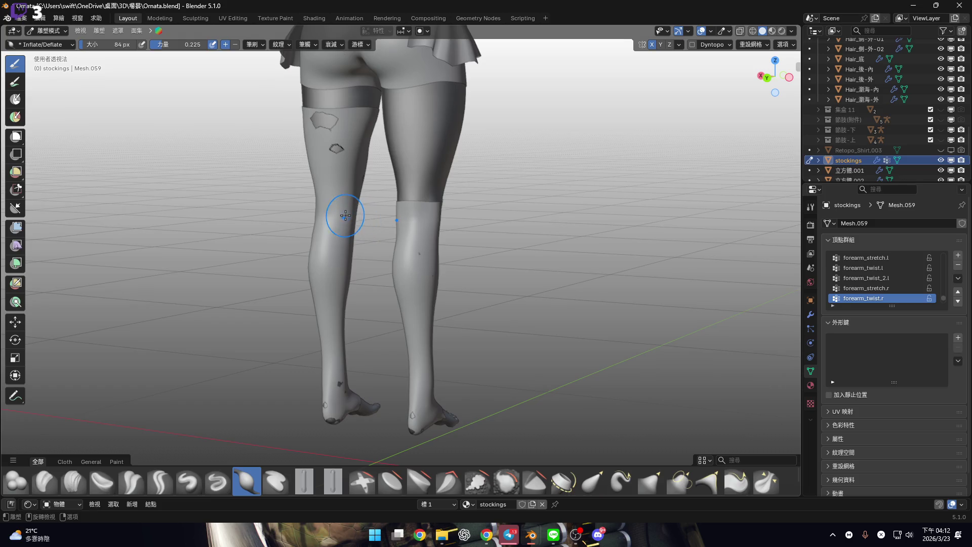
pyautogui.moveTo(401, 242)
pyautogui.mouseDown(button='middle')
pyautogui.moveTo(402, 249)
pyautogui.moveTo(380, 244)
pyautogui.mouseUp(button='middle')
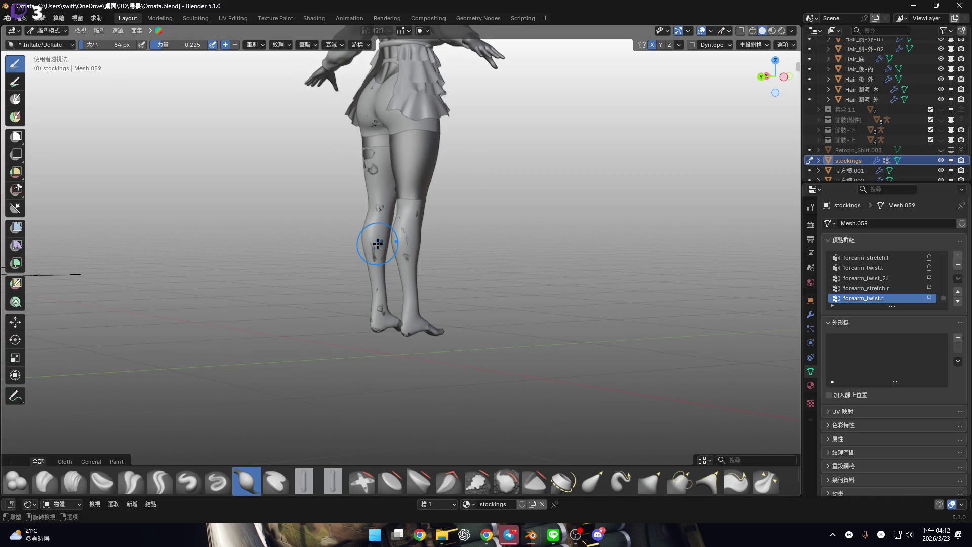
pyautogui.scroll(6, 358, 271)
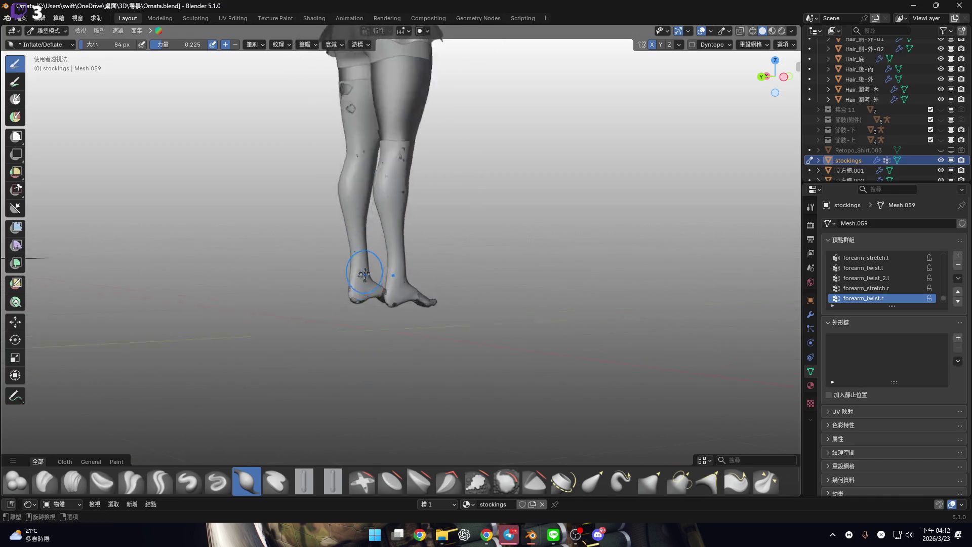
pyautogui.press('f')
pyautogui.click(350, 277)
pyautogui.moveTo(387, 321)
pyautogui.mouseDown(button='middle')
pyautogui.moveTo(349, 329)
pyautogui.moveTo(321, 274)
pyautogui.moveTo(310, 289)
pyautogui.mouseUp(button='middle')
pyautogui.press('f')
pyautogui.click(340, 285)
pyautogui.scroll(4, 346, 304)
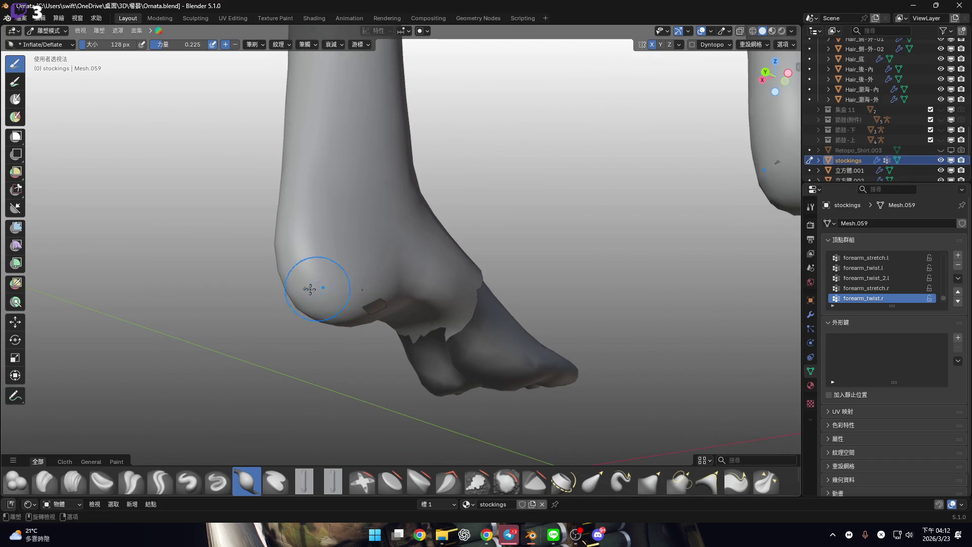
# Inflate the dented notch near the stocking's top seam until it is filled
pyautogui.moveTo(378, 297)
pyautogui.mouseDown(button='middle')
pyautogui.moveTo(375, 306)
pyautogui.moveTo(273, 278)
pyautogui.moveTo(471, 299)
pyautogui.moveTo(354, 293)
pyautogui.moveTo(358, 238)
pyautogui.moveTo(355, 333)
pyautogui.moveTo(569, 280)
pyautogui.mouseUp(button='middle')
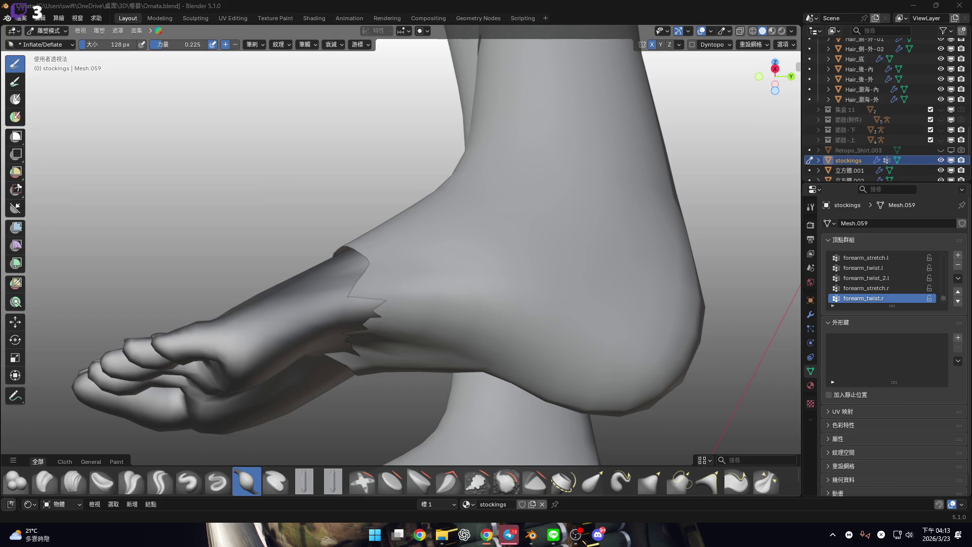
pyautogui.moveTo(478, 285)
pyautogui.mouseDown(button='middle')
pyautogui.moveTo(517, 267)
pyautogui.moveTo(559, 266)
pyautogui.moveTo(532, 232)
pyautogui.moveTo(558, 374)
pyautogui.moveTo(533, 280)
pyautogui.moveTo(528, 288)
pyautogui.mouseUp(button='middle')
pyautogui.moveTo(530, 232)
pyautogui.mouseDown(button='middle')
pyautogui.moveTo(552, 250)
pyautogui.moveTo(540, 289)
pyautogui.moveTo(516, 207)
pyautogui.moveTo(515, 254)
pyautogui.moveTo(428, 288)
pyautogui.moveTo(406, 235)
pyautogui.moveTo(389, 248)
pyautogui.moveTo(397, 246)
pyautogui.mouseUp(button='middle')
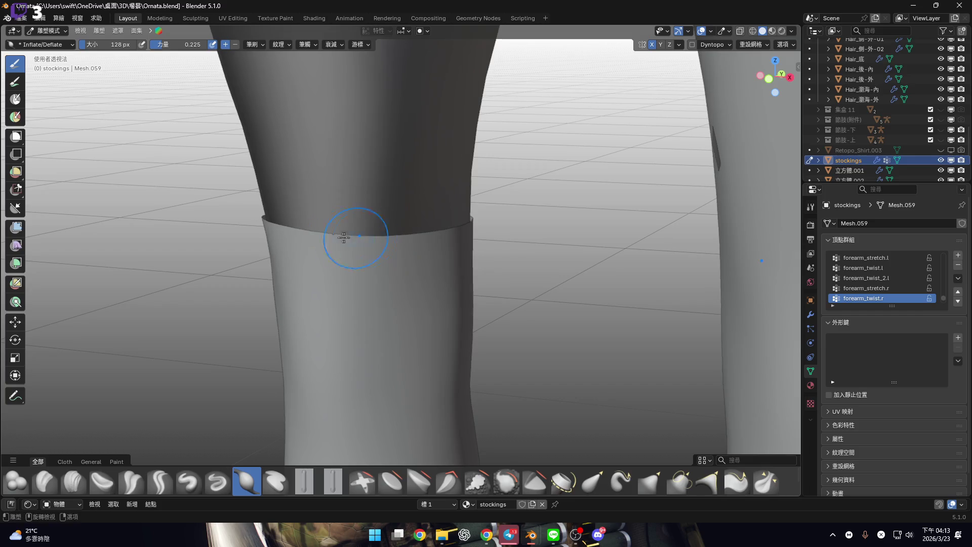
pyautogui.scroll(5, 390, 260)
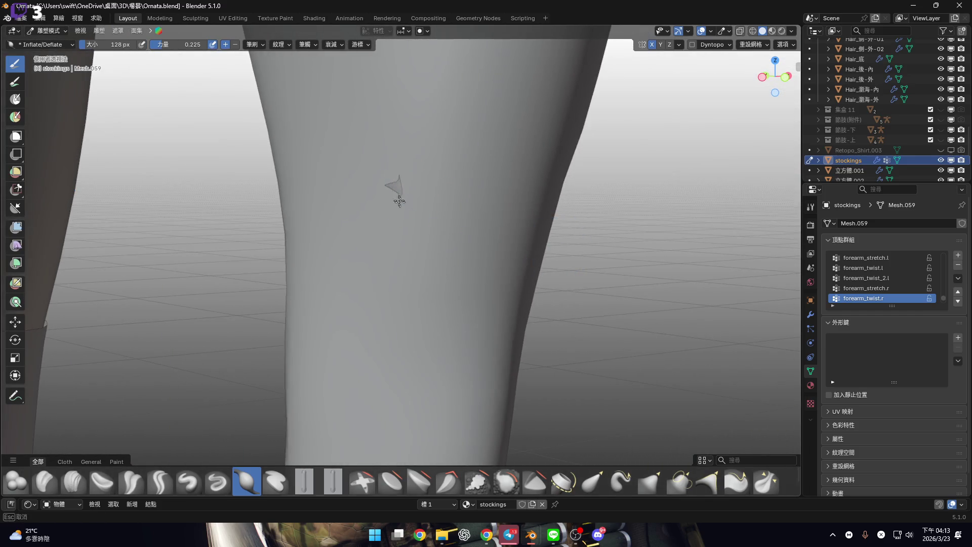
pyautogui.scroll(-5, 400, 203)
pyautogui.scroll(2, 390, 238)
pyautogui.moveTo(400, 232); pyautogui.dragTo(382, 239, button='middle')
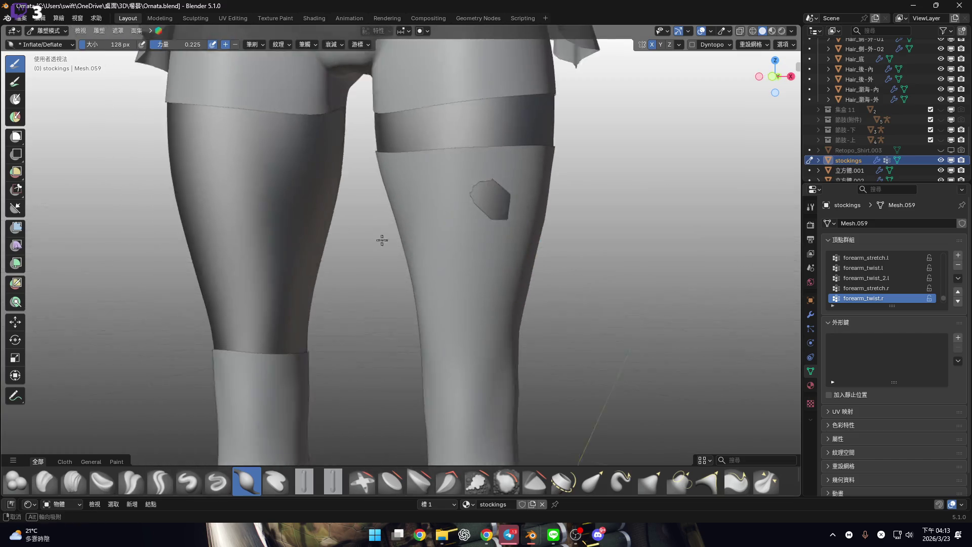
pyautogui.scroll(4, 495, 198)
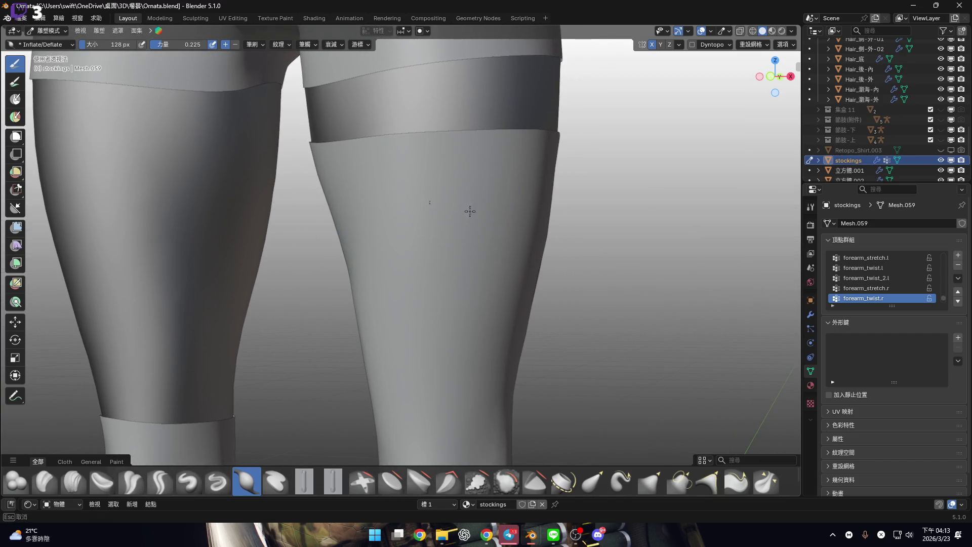
pyautogui.moveTo(445, 206)
pyautogui.mouseDown(button='middle')
pyautogui.moveTo(630, 156)
pyautogui.moveTo(432, 204)
pyautogui.moveTo(461, 195)
pyautogui.moveTo(375, 158)
pyautogui.moveTo(347, 191)
pyautogui.moveTo(395, 201)
pyautogui.mouseUp(button='middle')
pyautogui.moveTo(434, 191); pyautogui.dragTo(476, 197)
pyautogui.moveTo(476, 197)
pyautogui.mouseDown(button='middle')
pyautogui.moveTo(490, 189)
pyautogui.moveTo(397, 235)
pyautogui.moveTo(473, 158)
pyautogui.moveTo(460, 218)
pyautogui.moveTo(469, 266)
pyautogui.moveTo(560, 282)
pyautogui.mouseUp(button='middle')
pyautogui.scroll(2, 568, 250)
# Switch to Object Mode and back to Sculpt Mode, framing the stocking's foot
pyautogui.hotkey('ctrl', 'Tab')
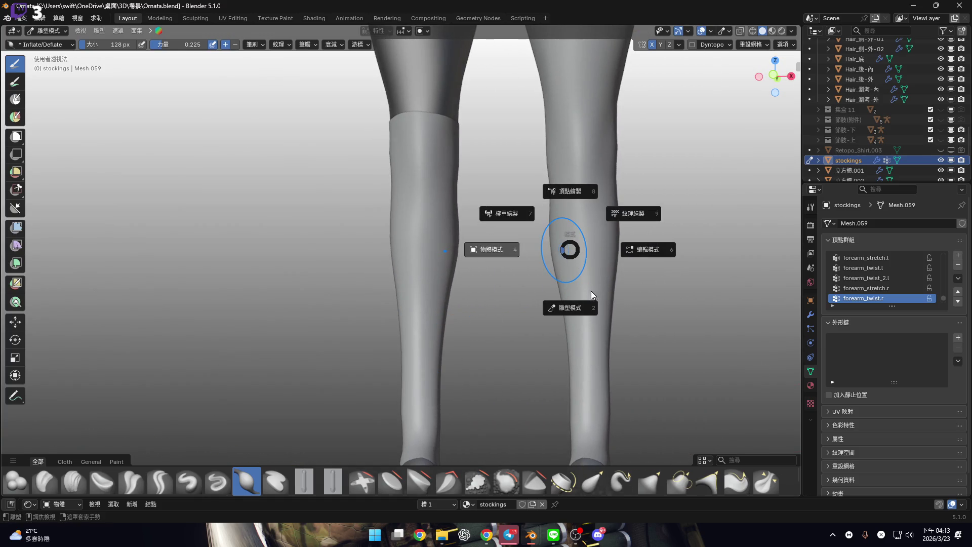
pyautogui.click(590, 305)
pyautogui.moveTo(554, 254)
pyautogui.mouseDown(button='middle')
pyautogui.moveTo(551, 267)
pyautogui.moveTo(517, 267)
pyautogui.moveTo(517, 308)
pyautogui.mouseUp(button='middle')
pyautogui.scroll(3, 517, 308)
pyautogui.hotkey('ctrl', 'Tab')
pyautogui.click(526, 356)
pyautogui.moveTo(527, 357)
pyautogui.mouseDown(button='middle')
pyautogui.moveTo(481, 259)
pyautogui.moveTo(434, 282)
pyautogui.moveTo(456, 253)
pyautogui.mouseUp(button='middle')
pyautogui.scroll(3, 507, 303)
pyautogui.scroll(-2, 467, 264)
pyautogui.scroll(3, 442, 272)
# In Edit Mode with X-ray on, select the two ankle face loops and delete their faces
pyautogui.press('Tab')
pyautogui.click(740, 31)
pyautogui.moveTo(530, 215)
pyautogui.mouseDown(button='middle')
pyautogui.moveTo(500, 223)
pyautogui.moveTo(446, 176)
pyautogui.moveTo(415, 234)
pyautogui.mouseUp(button='middle')
pyautogui.press('2')
pyautogui.scroll(5, 429, 200)
pyautogui.keyDown('alt'); pyautogui.click(398, 237); pyautogui.keyUp('alt')
pyautogui.scroll(-3, 398, 237)
pyautogui.press('3')
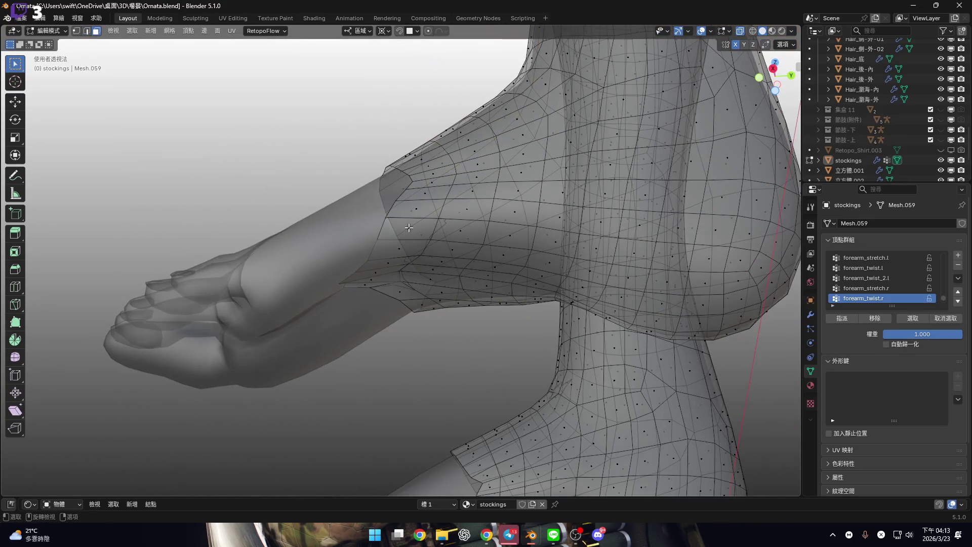
pyautogui.keyDown('alt'); pyautogui.click(413, 200); pyautogui.keyUp('alt')
pyautogui.scroll(-2, 416, 187)
pyautogui.scroll(4, 416, 188)
pyautogui.moveTo(418, 212)
pyautogui.mouseDown(button='middle')
pyautogui.moveTo(422, 282)
pyautogui.moveTo(404, 219)
pyautogui.moveTo(409, 294)
pyautogui.moveTo(380, 259)
pyautogui.moveTo(396, 256)
pyautogui.moveTo(400, 223)
pyautogui.moveTo(415, 283)
pyautogui.moveTo(397, 226)
pyautogui.moveTo(426, 157)
pyautogui.moveTo(359, 196)
pyautogui.moveTo(358, 211)
pyautogui.mouseUp(button='middle')
pyautogui.scroll(-4, 422, 281)
pyautogui.press('x')
pyautogui.click(397, 256)
# Back in Sculpt Mode with X-ray off, inflate and smooth the jagged stocking edge over the foot
pyautogui.hotkey('ctrl', 'Tab')
pyautogui.scroll(3, 427, 315)
pyautogui.hotkey('alt', 'z')
pyautogui.moveTo(358, 211); pyautogui.dragTo(339, 213)
pyautogui.moveTo(339, 213); pyautogui.dragTo(397, 102, button='middle')
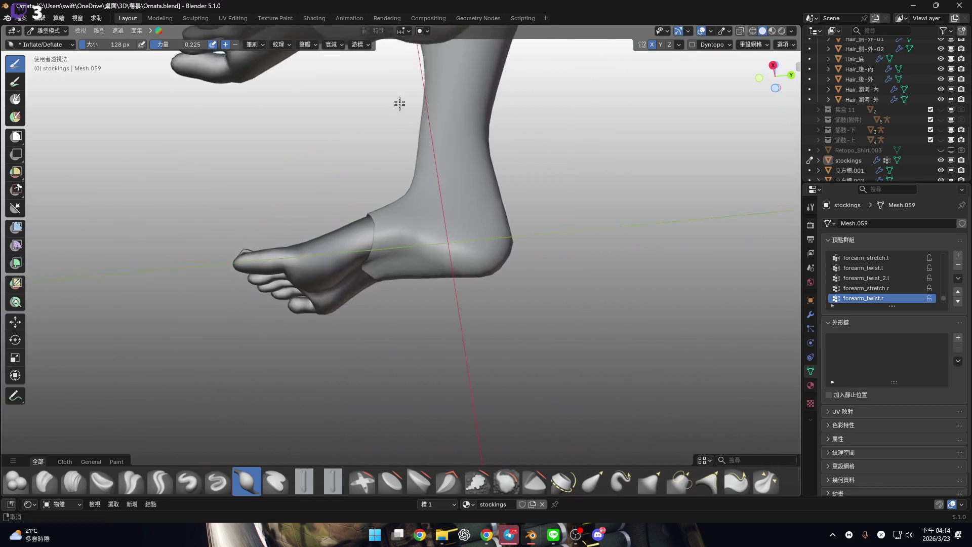
pyautogui.scroll(5, 370, 282)
pyautogui.moveTo(369, 282)
pyautogui.mouseDown(button='middle')
pyautogui.moveTo(386, 264)
pyautogui.moveTo(441, 284)
pyautogui.moveTo(456, 217)
pyautogui.moveTo(506, 167)
pyautogui.moveTo(580, 147)
pyautogui.mouseUp(button='middle')
pyautogui.hotkey('ctrl', 'Tab')
# In Object Mode, show the character in front orthographic view with Material Preview shading
pyautogui.click(547, 152)
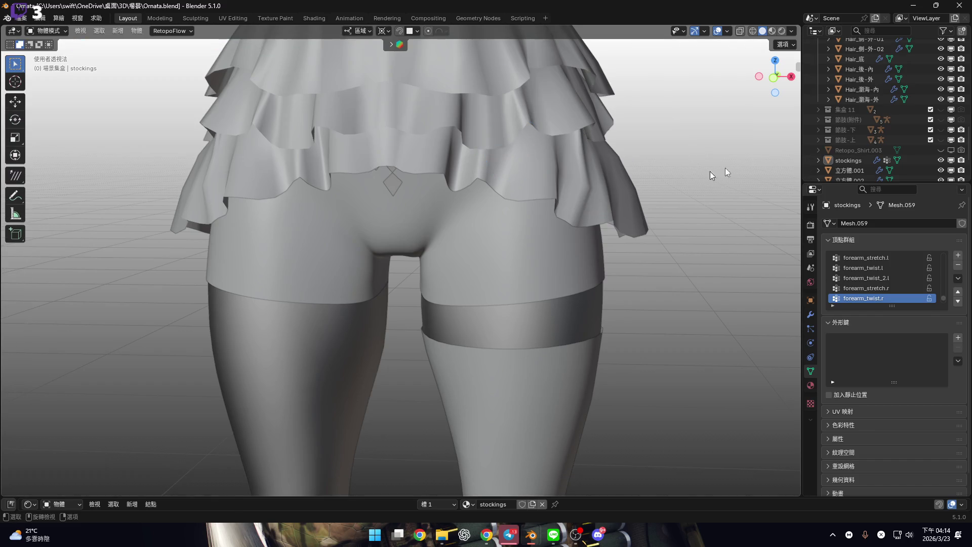
pyautogui.press('KP_5')
pyautogui.click(775, 77)
pyautogui.click(774, 77)
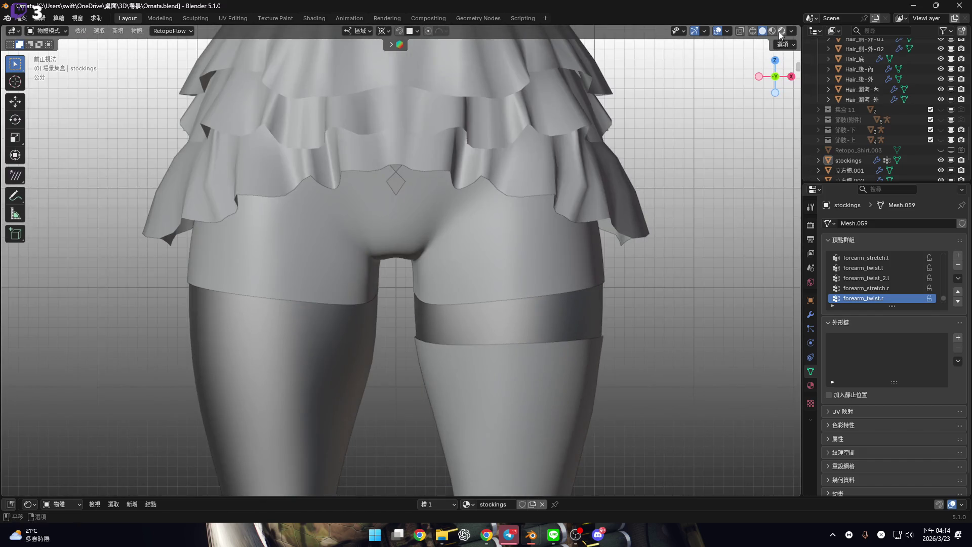
pyautogui.press('z')
# Make the 節肢-下 collection visible again to bring back the blue fur
pyautogui.click(943, 130)
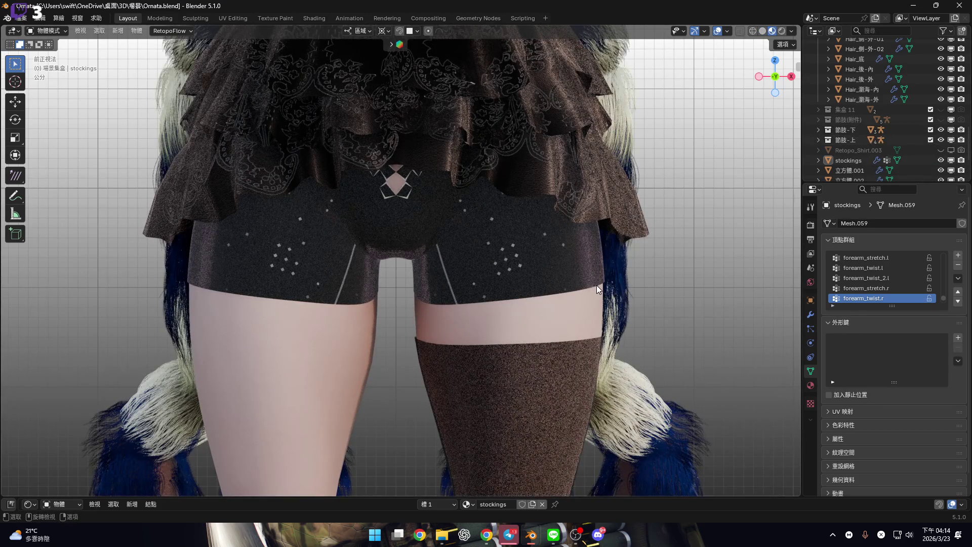
pyautogui.scroll(-5, 550, 258)
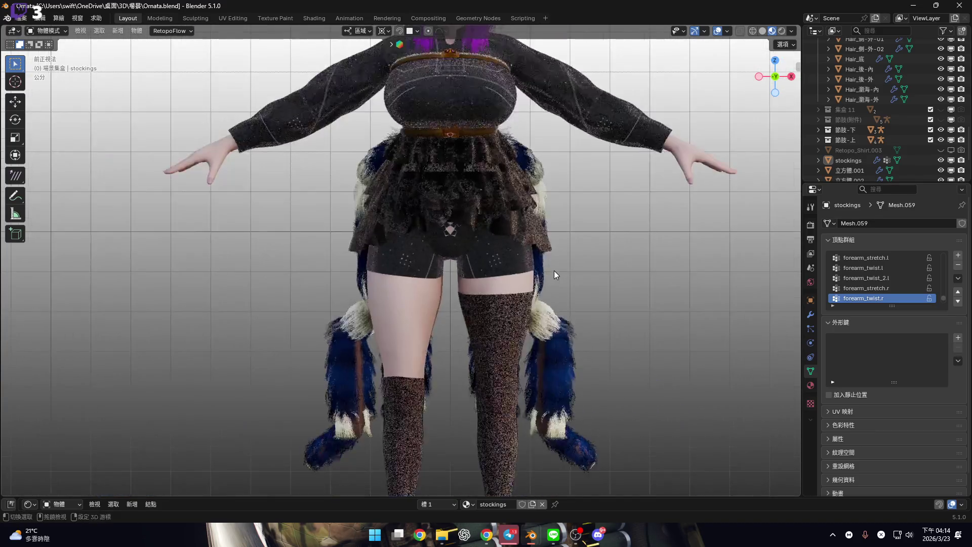
pyautogui.scroll(3, 554, 270)
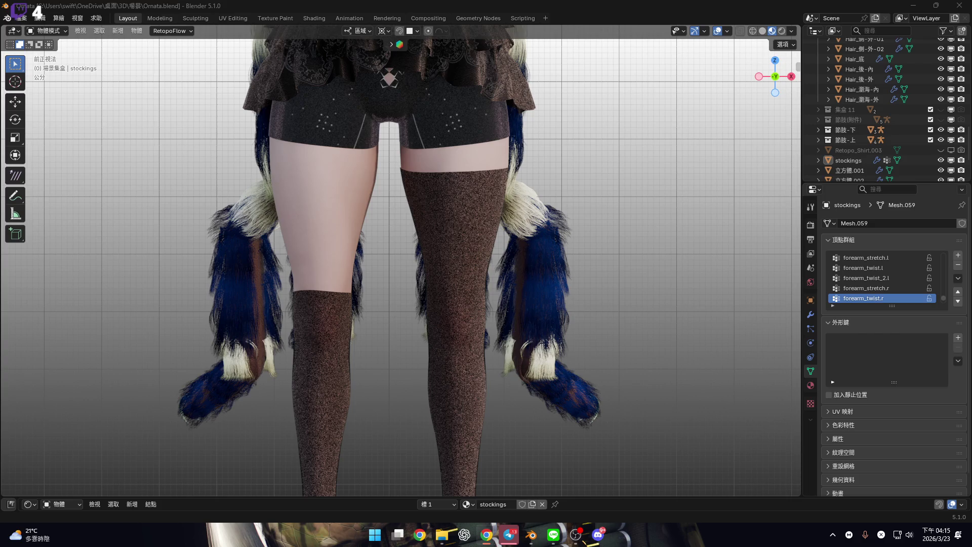
pyautogui.scroll(3, 529, 250)
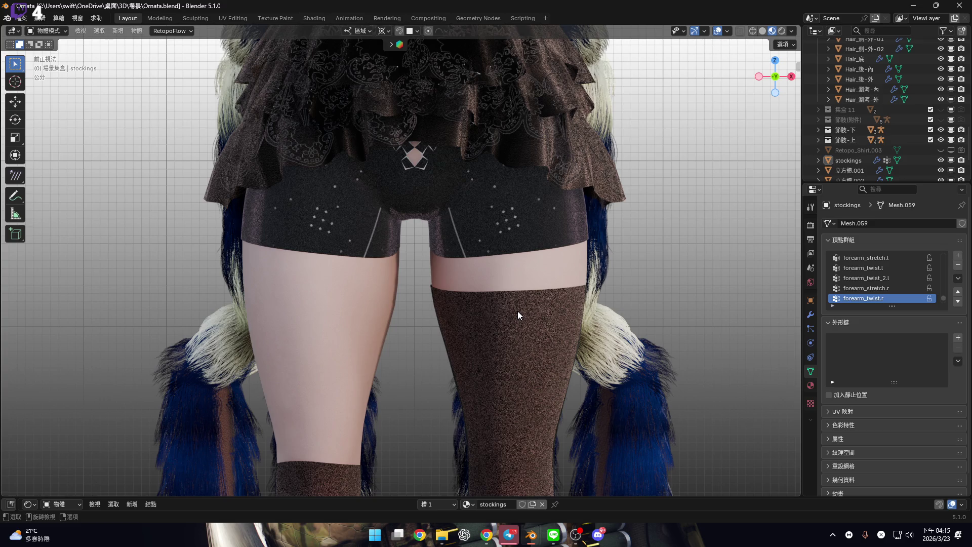
pyautogui.scroll(-6, 491, 284)
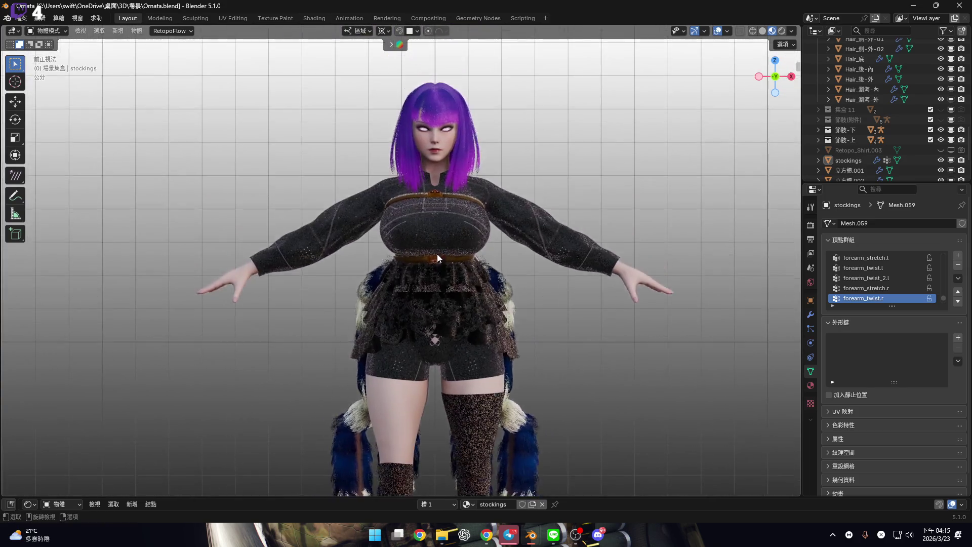
pyautogui.scroll(6, 437, 253)
pyautogui.scroll(-6, 426, 177)
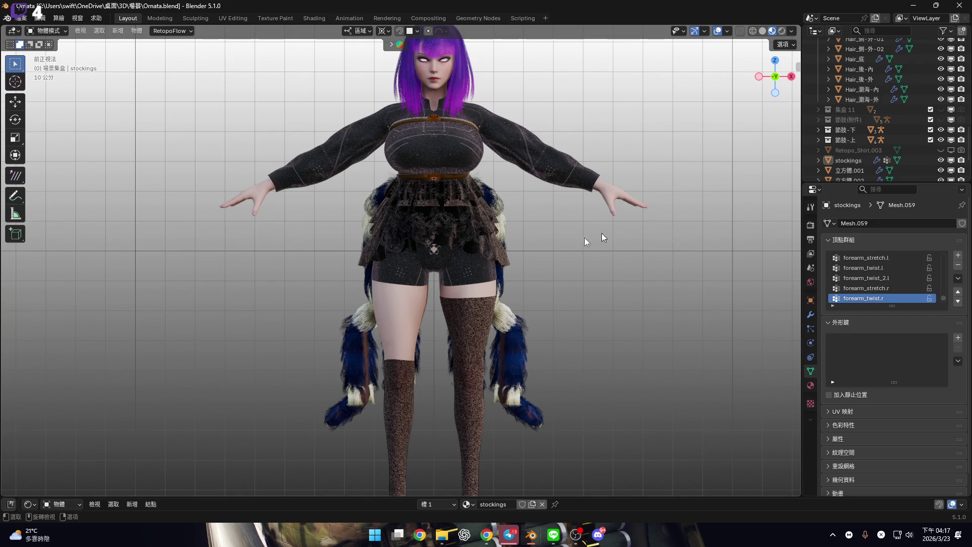
pyautogui.scroll(5, 474, 241)
pyautogui.scroll(3, 474, 241)
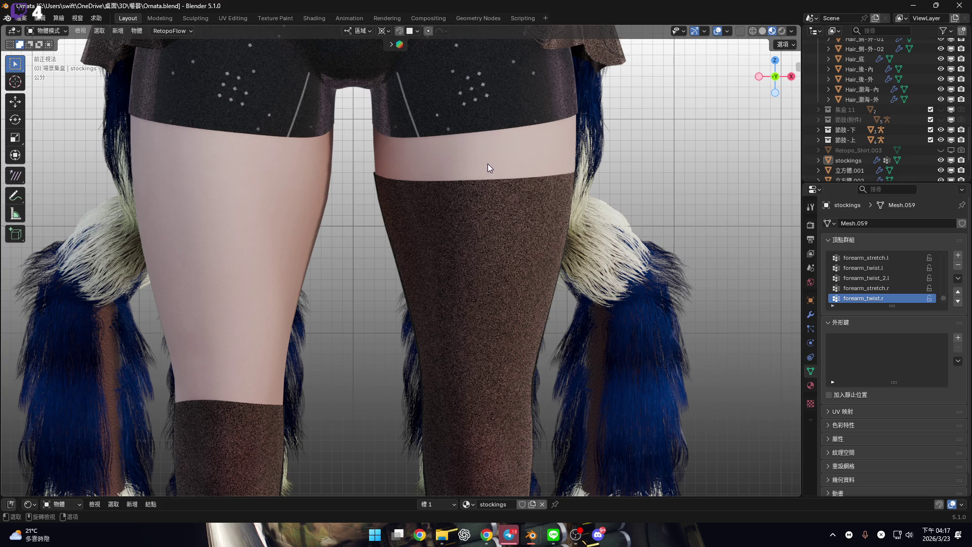
pyautogui.keyDown('alt'); pyautogui.middleClick(542, 177); pyautogui.keyUp('alt')
pyautogui.keyDown('alt'); pyautogui.moveTo(446, 190); pyautogui.dragTo(427, 193, button='middle'); pyautogui.keyUp('alt')
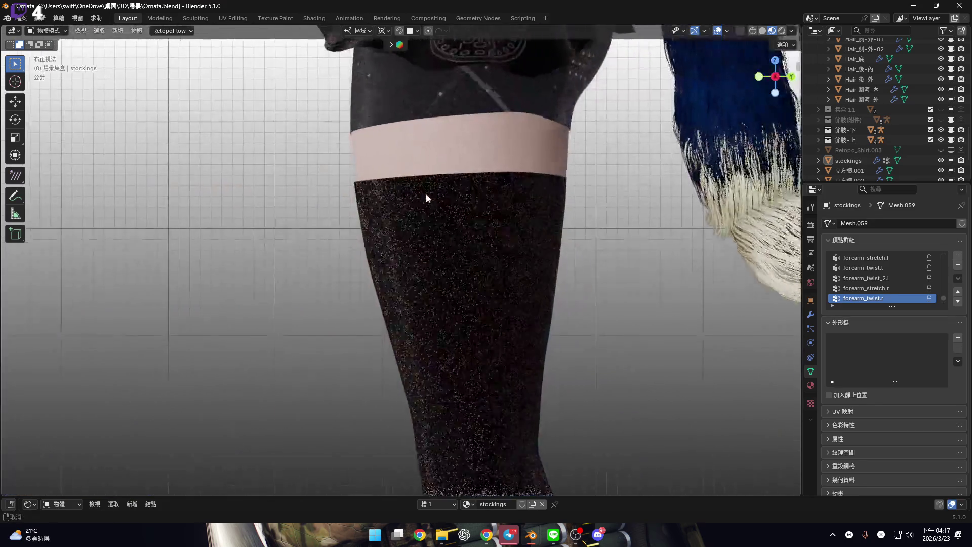
pyautogui.scroll(-5, 449, 205)
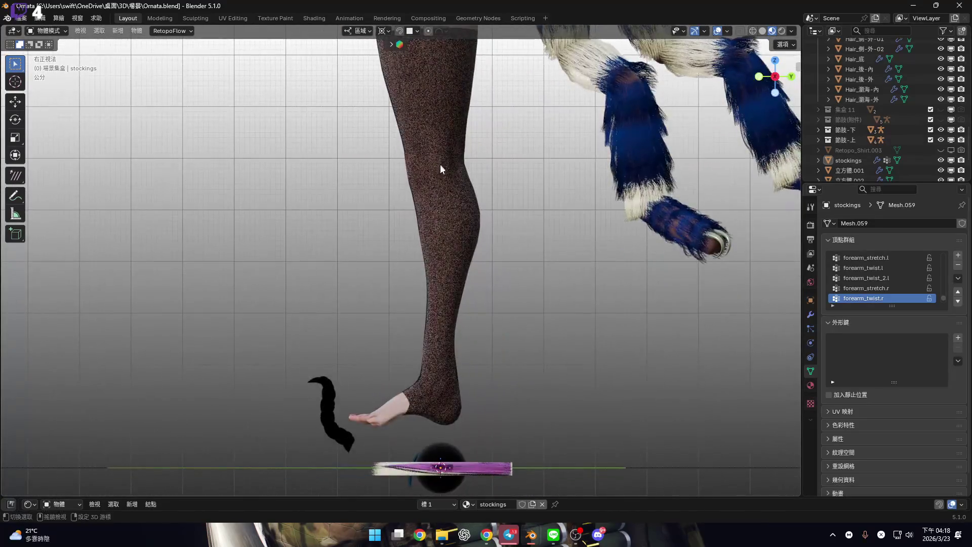
pyautogui.scroll(5, 485, 231)
pyautogui.scroll(-5, 485, 231)
pyautogui.keyDown('alt'); pyautogui.moveTo(441, 228); pyautogui.dragTo(409, 211, button='middle'); pyautogui.keyUp('alt')
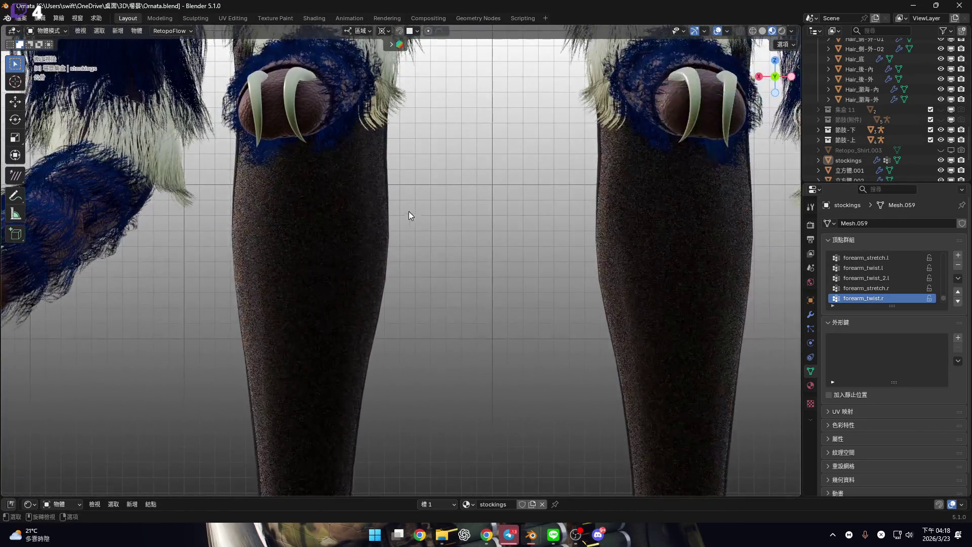
pyautogui.scroll(5, 409, 211)
pyautogui.scroll(-5, 418, 264)
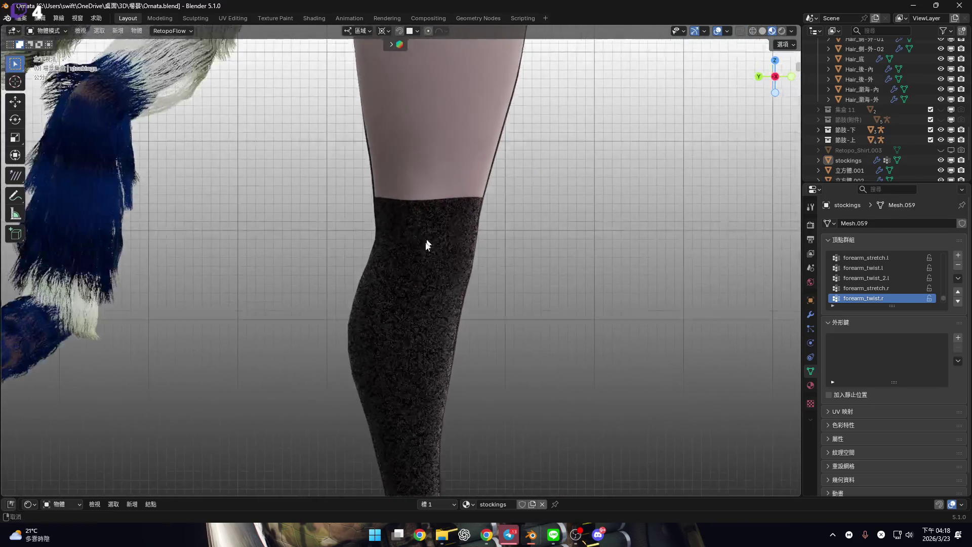
pyautogui.keyDown('alt'); pyautogui.moveTo(426, 267); pyautogui.dragTo(369, 278, button='middle'); pyautogui.keyUp('alt')
pyautogui.scroll(-3, 369, 278)
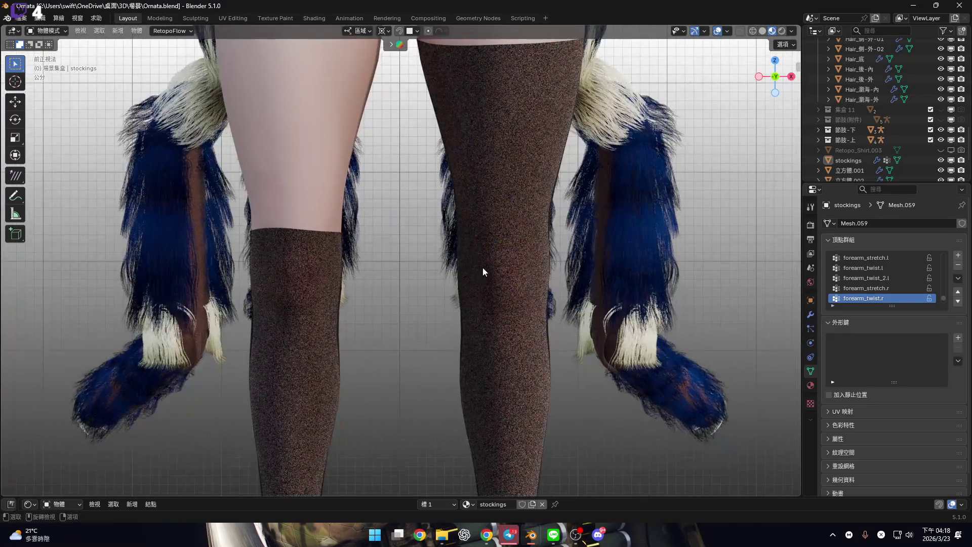
pyautogui.scroll(4, 483, 260)
pyautogui.keyDown('shift'); pyautogui.scroll(3, 478, 267); pyautogui.keyUp('shift')
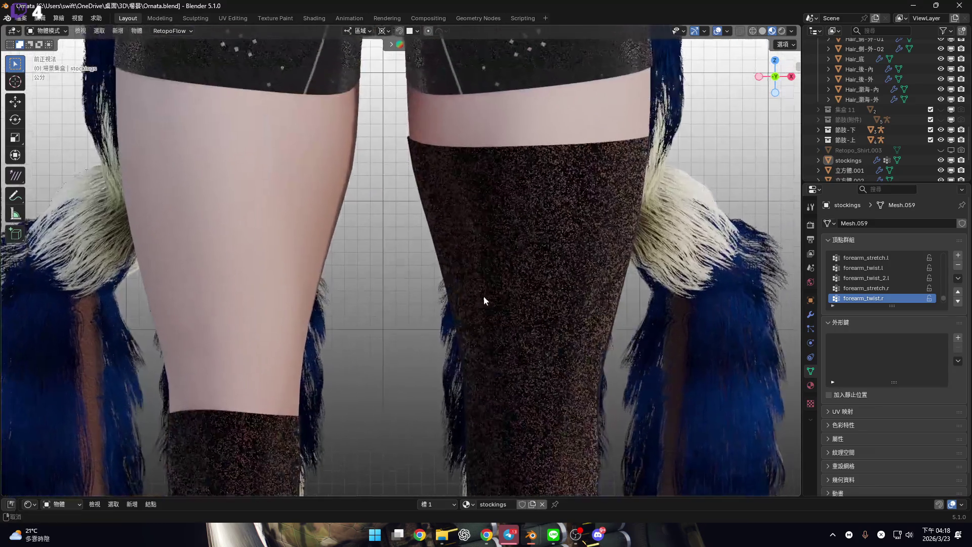
pyautogui.scroll(3, 479, 170)
pyautogui.moveTo(484, 252)
pyautogui.keyDown('shift'); pyautogui.mouseDown(button='middle')
pyautogui.moveTo(340, 282)
pyautogui.moveTo(365, 221)
pyautogui.moveTo(390, 240)
pyautogui.moveTo(347, 211)
pyautogui.moveTo(390, 239)
pyautogui.moveTo(386, 249)
pyautogui.moveTo(446, 321)
pyautogui.moveTo(539, 321)
pyautogui.moveTo(467, 321)
pyautogui.moveTo(412, 256)
pyautogui.moveTo(429, 243)
pyautogui.moveTo(385, 252)
pyautogui.moveTo(458, 255)
pyautogui.mouseUp(button='middle'); pyautogui.keyUp('shift')
pyautogui.scroll(-4, 446, 320)
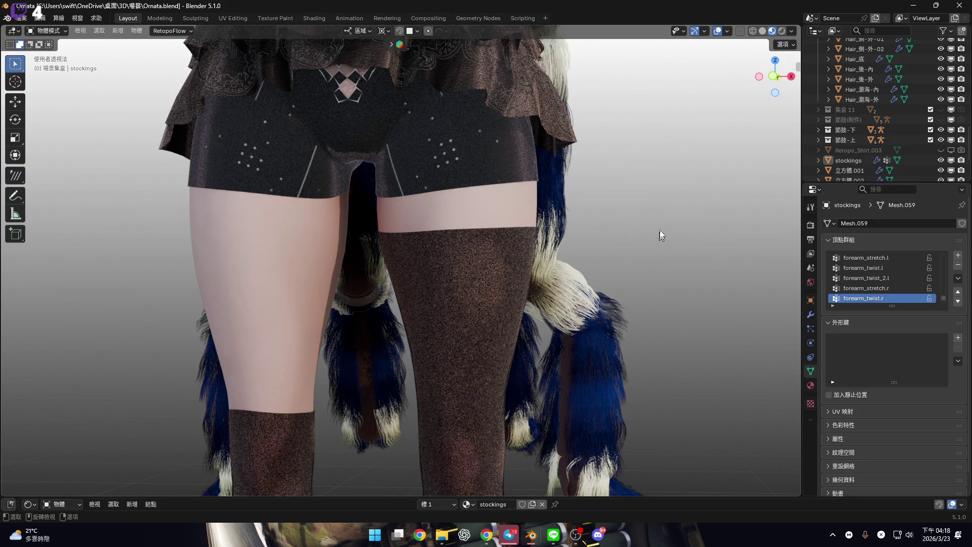
pyautogui.click(775, 77)
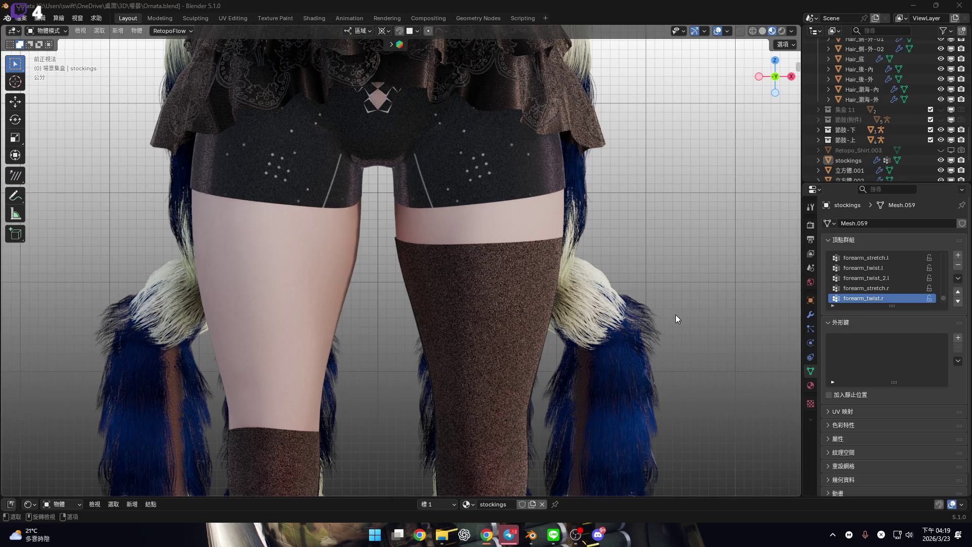
# Zoom in on the legs, shorts and stockings in the front view
pyautogui.scroll(5, 513, 294)
# Select the 衣服 clothing object and orbit to look up at the shorts beneath the skirt
pyautogui.scroll(-4, 539, 270)
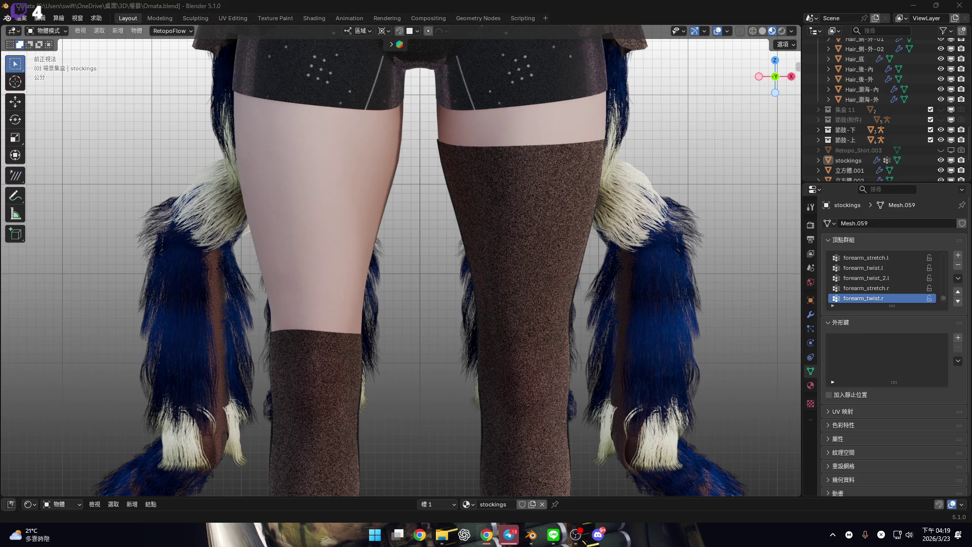
pyautogui.moveTo(456, 282)
pyautogui.mouseDown(button='middle')
pyautogui.moveTo(419, 257)
pyautogui.moveTo(452, 238)
pyautogui.moveTo(458, 341)
pyautogui.moveTo(441, 217)
pyautogui.moveTo(419, 207)
pyautogui.mouseUp(button='middle')
pyautogui.scroll(4, 451, 238)
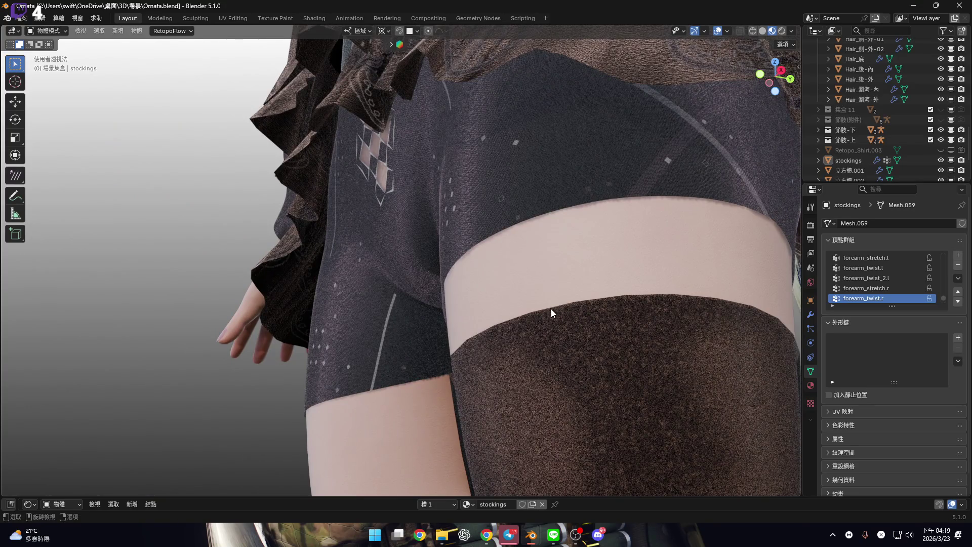
pyautogui.click(562, 226)
pyautogui.moveTo(562, 226)
pyautogui.mouseDown(button='middle')
pyautogui.moveTo(624, 245)
pyautogui.moveTo(611, 250)
pyautogui.mouseUp(button='middle')
pyautogui.moveTo(487, 160)
pyautogui.mouseDown(button='middle')
pyautogui.moveTo(515, 257)
pyautogui.moveTo(519, 232)
pyautogui.moveTo(495, 284)
pyautogui.mouseUp(button='middle')
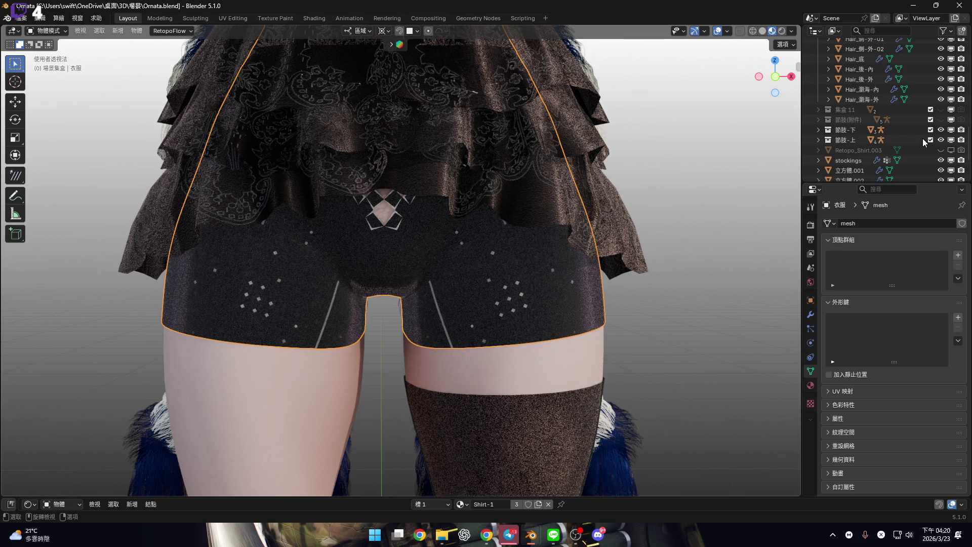
# Frame the character in front view and select the belt object 腰帶, keeping its name
pyautogui.press('KP_Decimal')
pyautogui.scroll(-3, 912, 150)
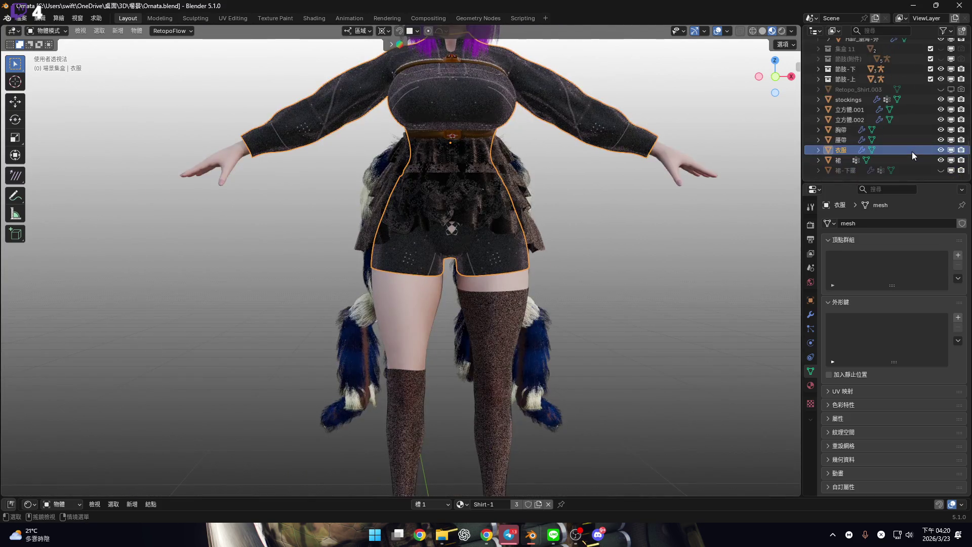
pyautogui.click(776, 76)
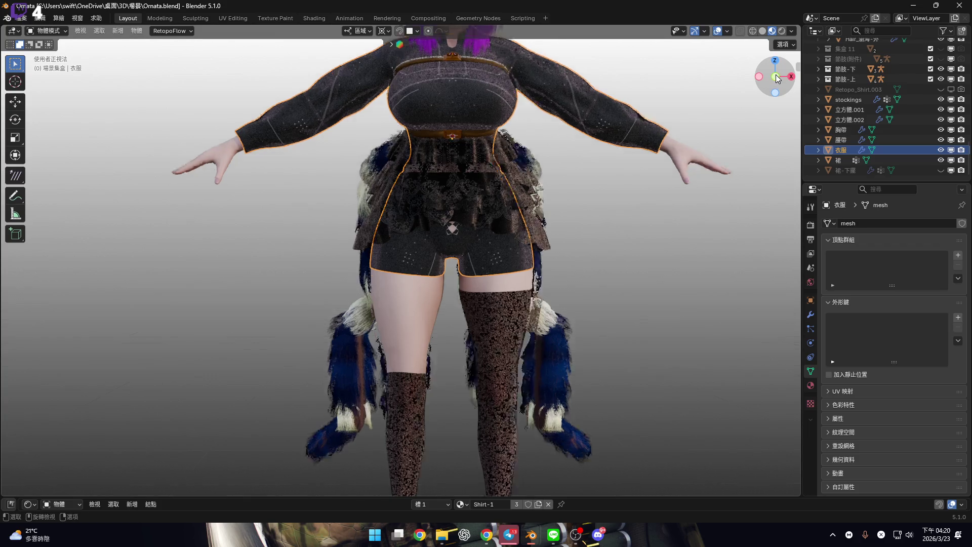
pyautogui.click(775, 77)
pyautogui.scroll(8, 445, 236)
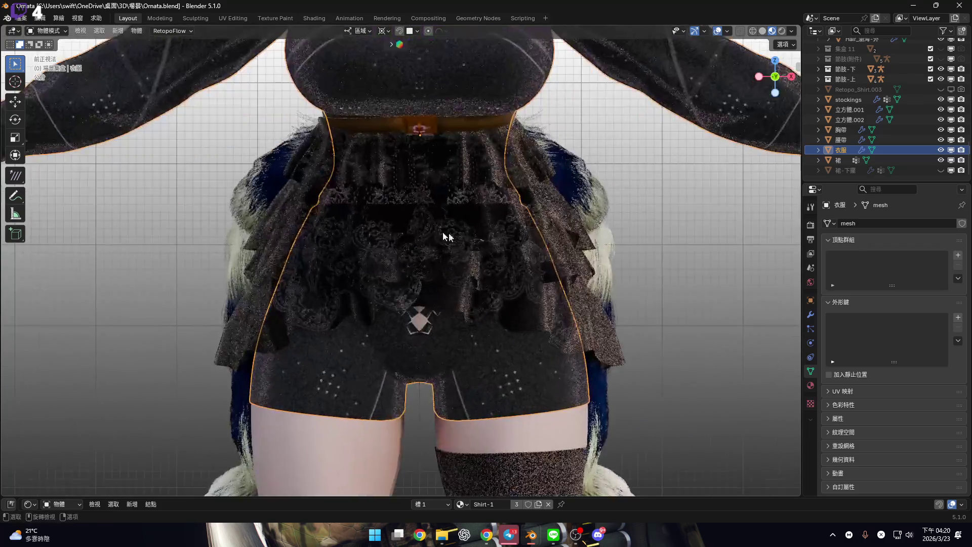
pyautogui.keyDown('shift'); pyautogui.moveTo(483, 170); pyautogui.dragTo(482, 254, button='middle'); pyautogui.keyUp('shift')
pyautogui.scroll(3, 483, 254)
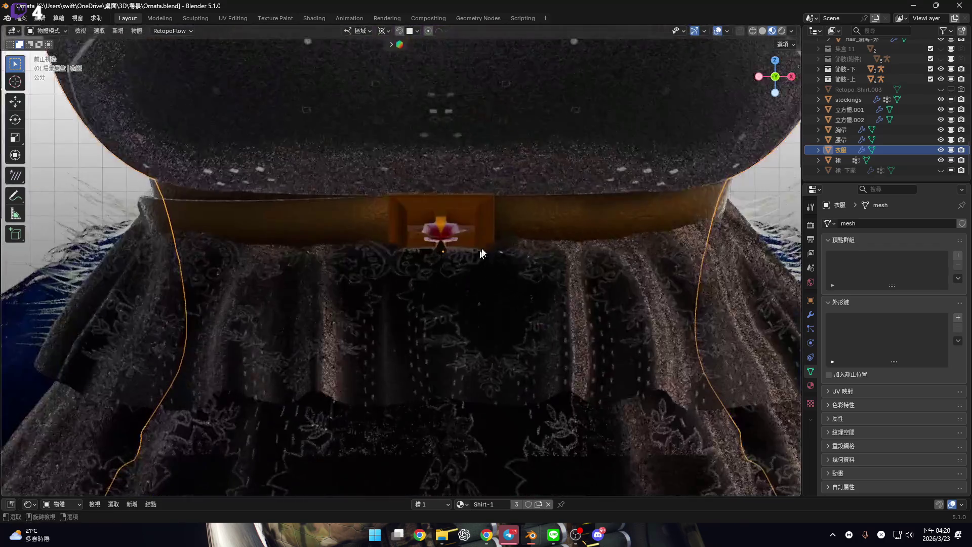
pyautogui.click(848, 140)
pyautogui.doubleClick(847, 142)
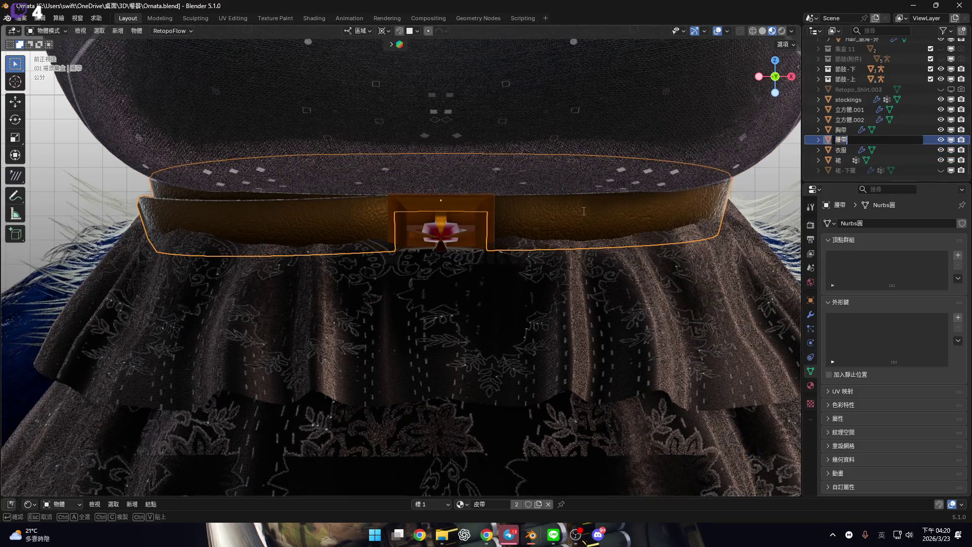
pyautogui.press('Return')
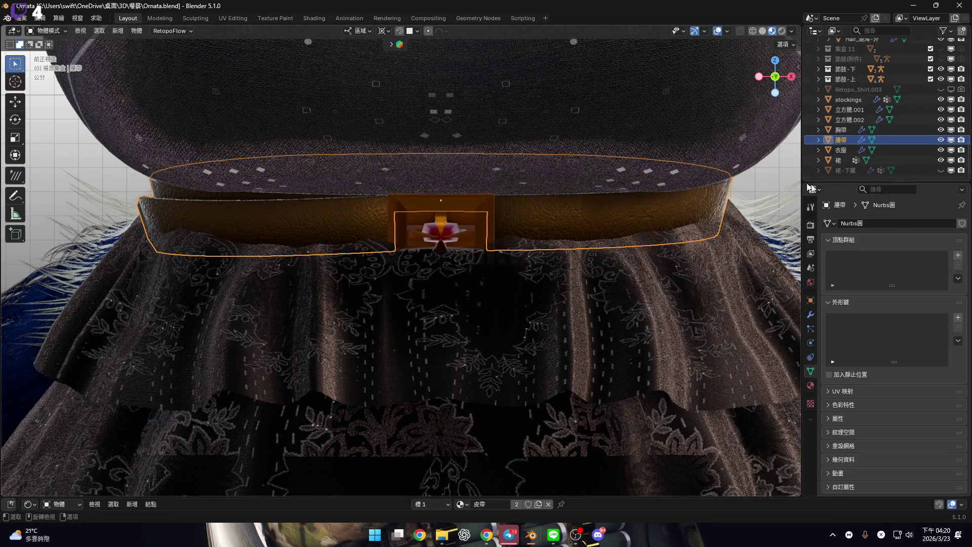
# Rename the belt buckle cube 立方體.002 to 腰帶扣
pyautogui.click(854, 121)
pyautogui.doubleClick(855, 121)
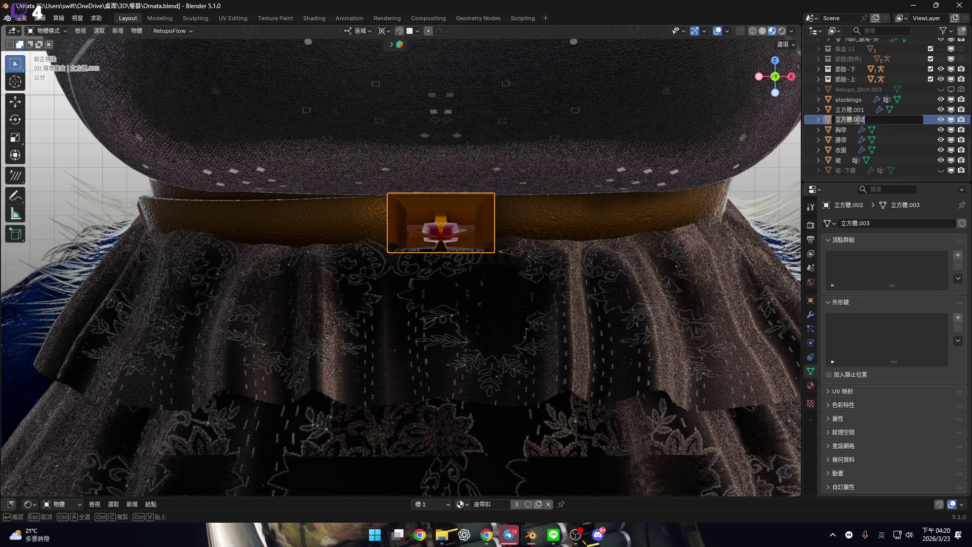
pyautogui.write('u')
pyautogui.press('Return')
pyautogui.scroll(-3, 563, 104)
pyautogui.scroll(4, 445, 197)
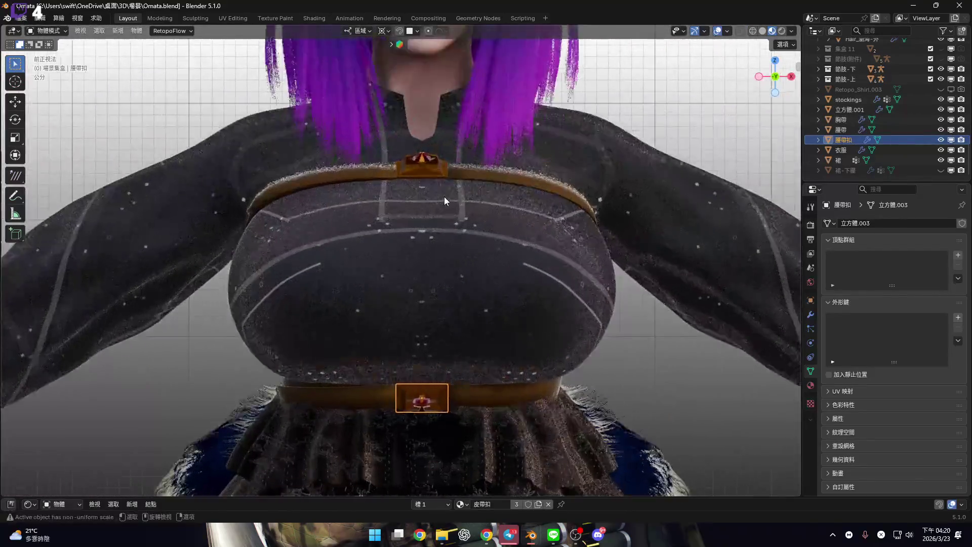
# Rename the chest buckle cube 立方體.001 to 胸袋扣
pyautogui.click(854, 108)
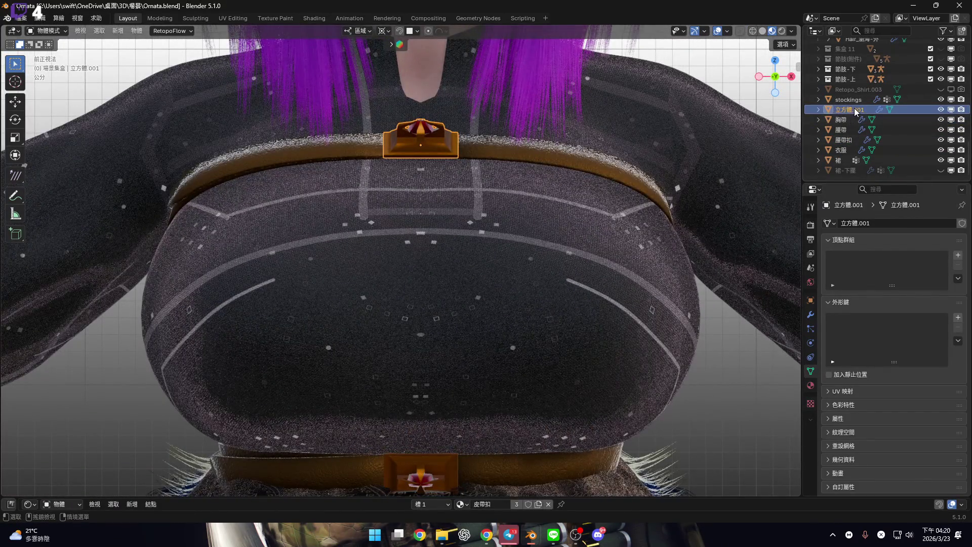
pyautogui.doubleClick(855, 108)
pyautogui.write('ㄒㄨ')
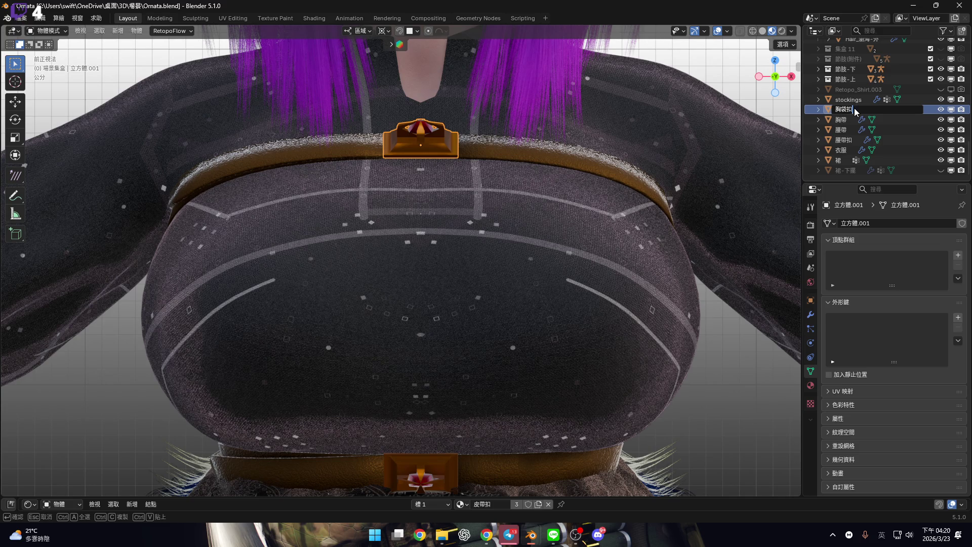
pyautogui.press('Return')
pyautogui.scroll(-6, 671, 301)
pyautogui.keyDown('shift'); pyautogui.scroll(-3, 671, 301); pyautogui.keyUp('shift')
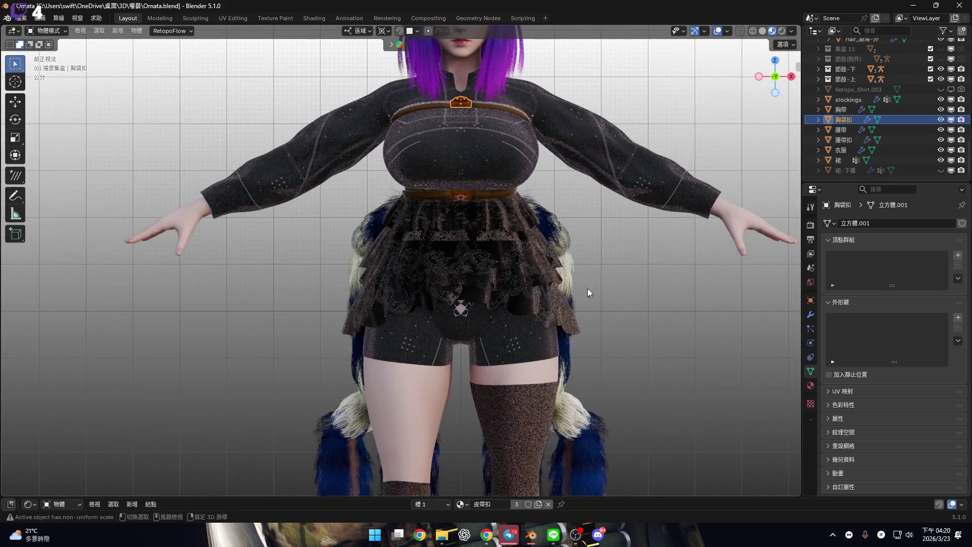
pyautogui.scroll(3, 588, 289)
pyautogui.moveTo(587, 290)
pyautogui.keyDown('shift'); pyautogui.mouseDown(button='middle')
pyautogui.moveTo(548, 257)
pyautogui.moveTo(522, 136)
pyautogui.mouseUp(button='middle'); pyautogui.keyUp('shift')
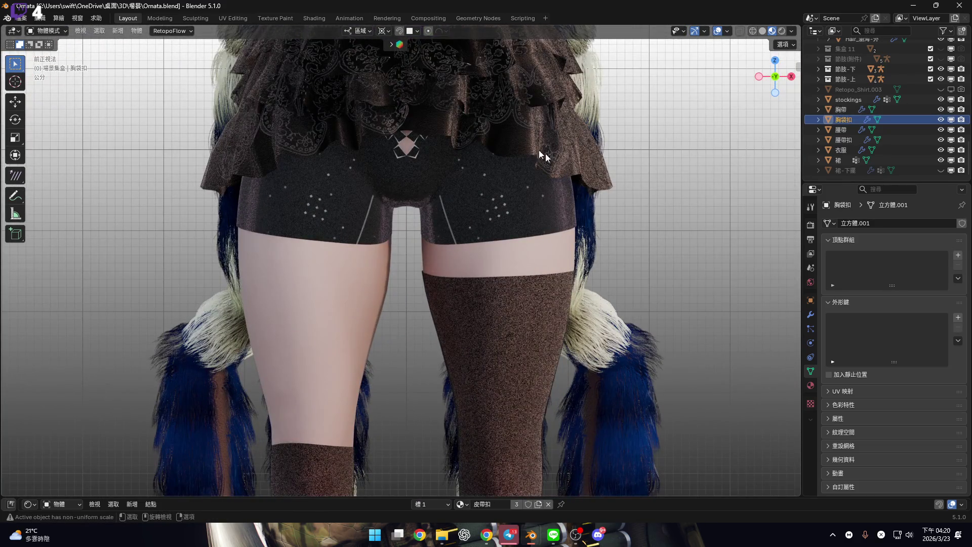
# Hide the 裙 skirt object to expose the waist
pyautogui.click(539, 150)
pyautogui.press('KP_Decimal')
pyautogui.press('h')
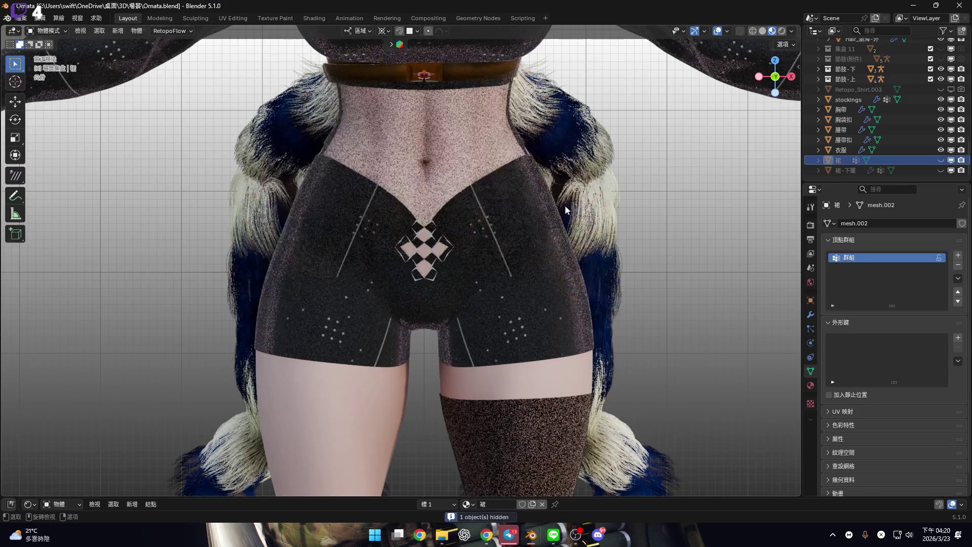
pyautogui.keyDown('shift'); pyautogui.scroll(-2, 510, 162); pyautogui.keyUp('shift')
pyautogui.keyDown('shift'); pyautogui.scroll(1, 516, 274); pyautogui.keyUp('shift')
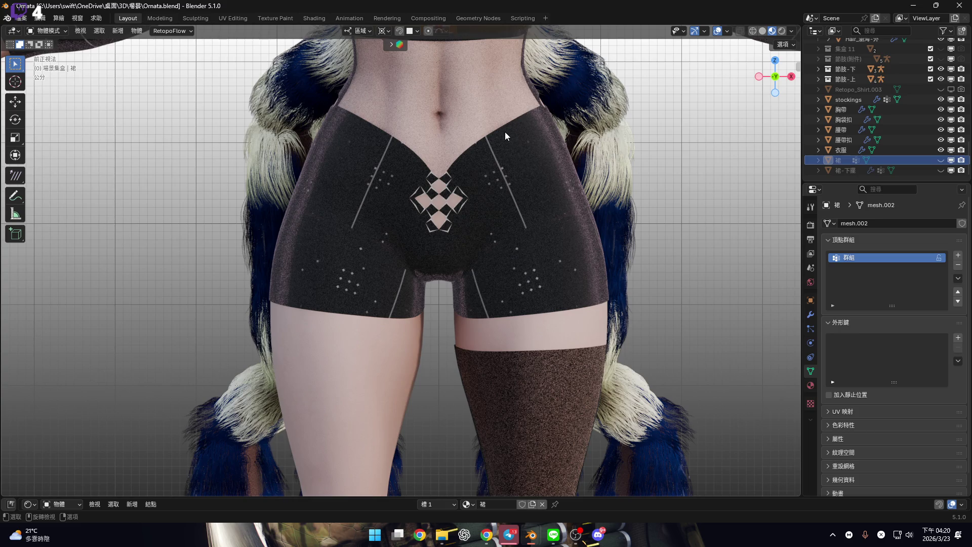
pyautogui.keyDown('shift'); pyautogui.scroll(5, 469, 254); pyautogui.keyUp('shift')
pyautogui.scroll(1, 452, 241)
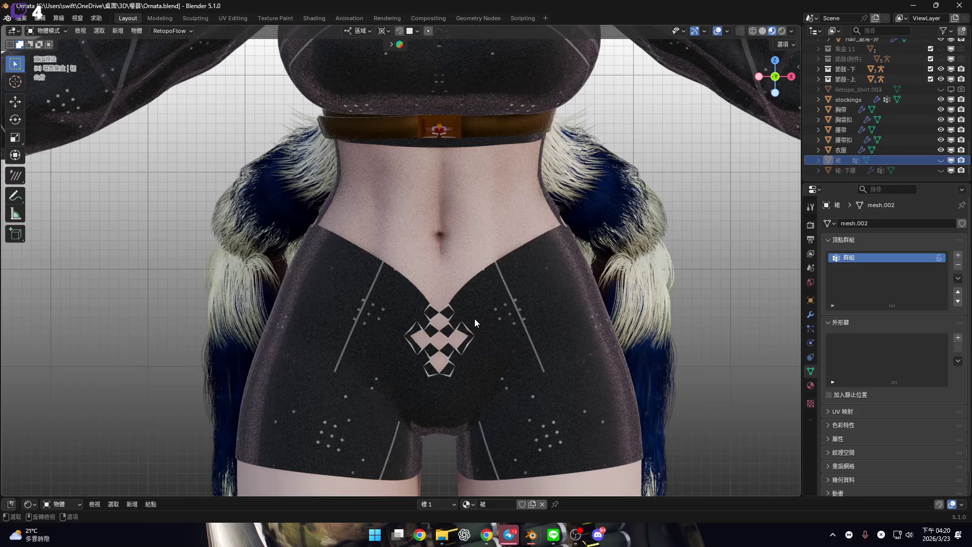
# Snap the 3D cursor to the 衣服 navel vertex, then open the Add menu in Object Mode
pyautogui.click(475, 318)
pyautogui.press('Tab')
pyautogui.scroll(3, 441, 254)
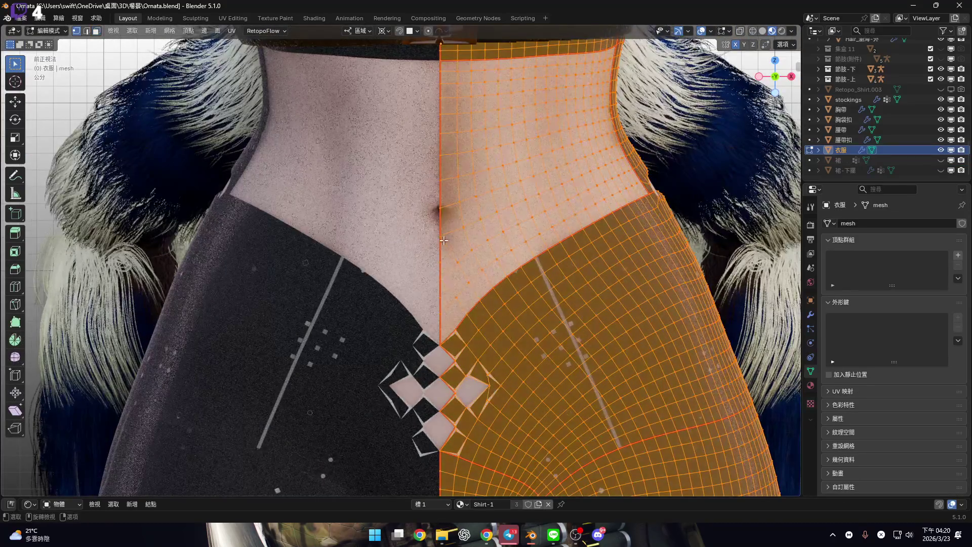
pyautogui.press('1')
pyautogui.click(441, 235)
pyautogui.hotkey('shift', 's')
pyautogui.click(563, 322)
pyautogui.scroll(-2, 558, 309)
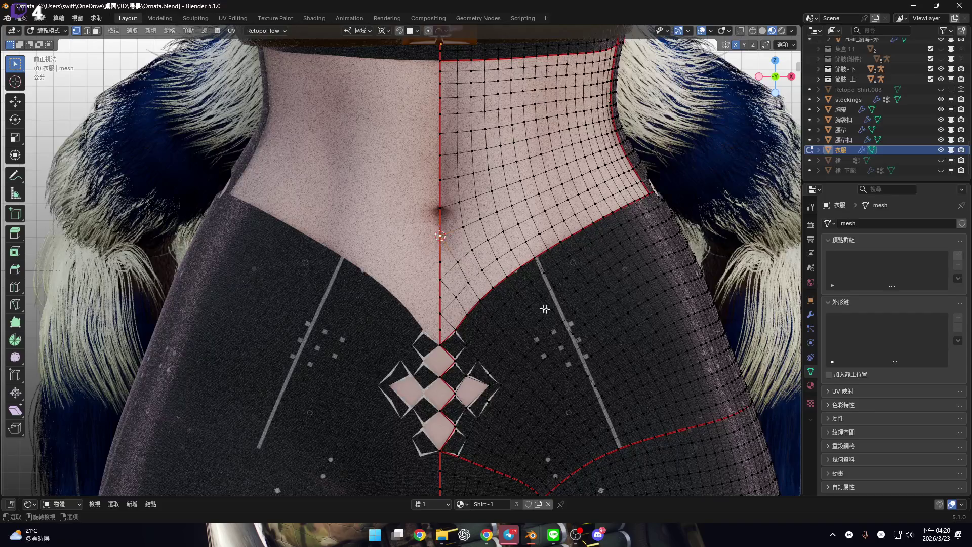
pyautogui.press('Tab')
pyautogui.scroll(-3, 524, 300)
pyautogui.hotkey('shift', 'a')
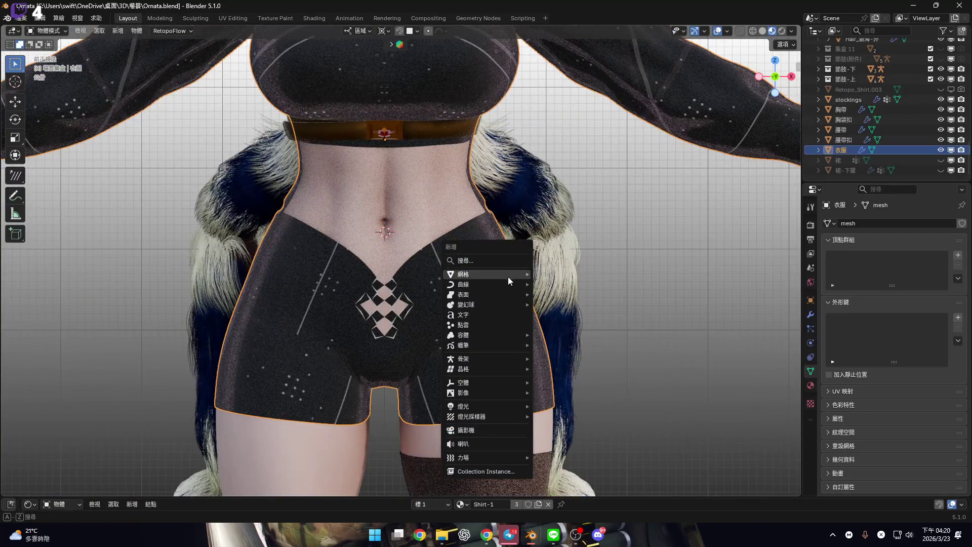
# Add a plane at the navel and scale it up by 90
pyautogui.moveTo(506, 272)
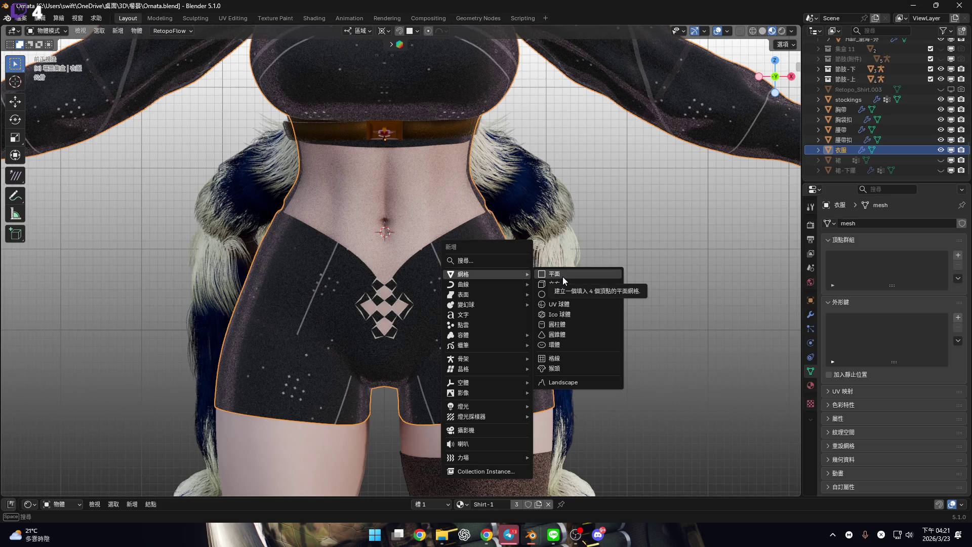
pyautogui.click(563, 277)
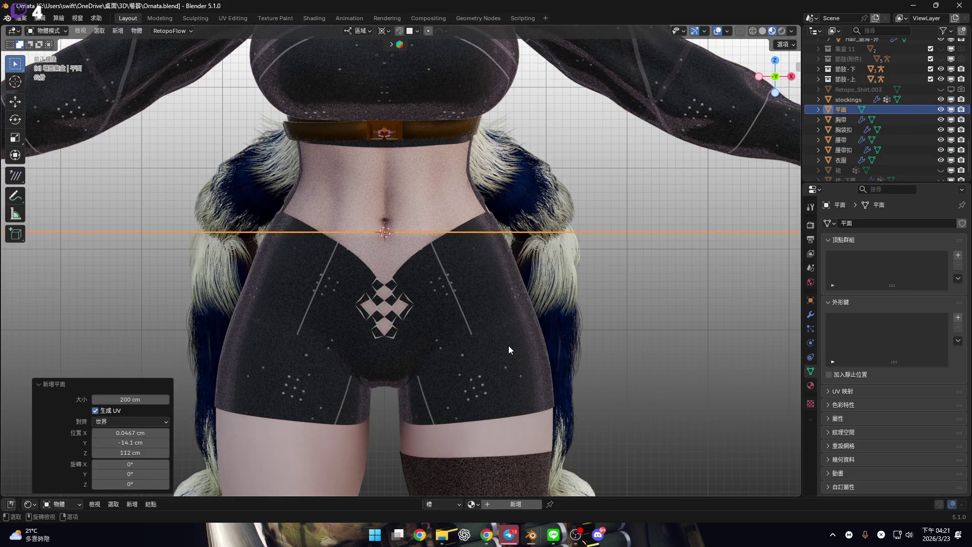
pyautogui.write('s90')
pyautogui.press('Return')
pyautogui.scroll(-3, 533, 336)
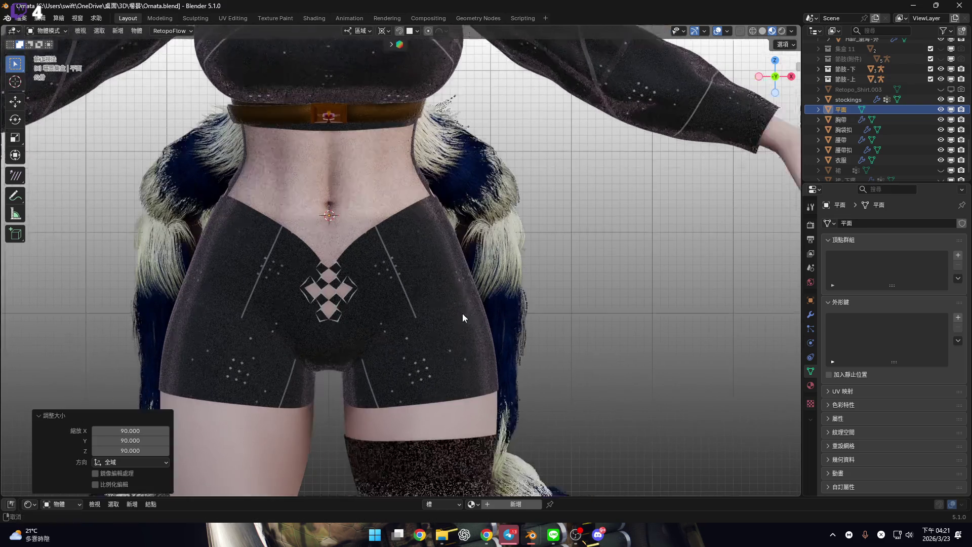
pyautogui.moveTo(414, 303); pyautogui.dragTo(423, 312, button='middle')
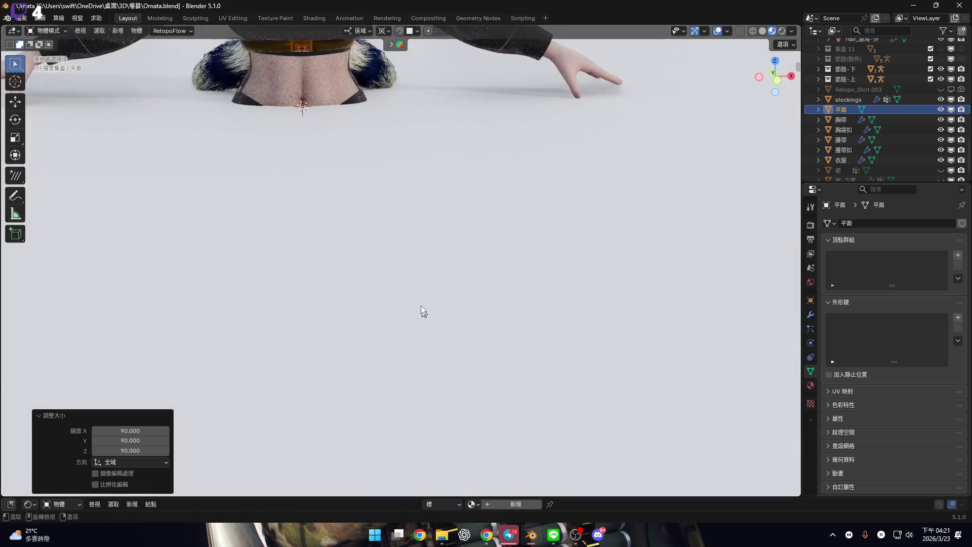
# Rotate the plane 90° about X and shrink it to a small square over the navel
pyautogui.press('s')
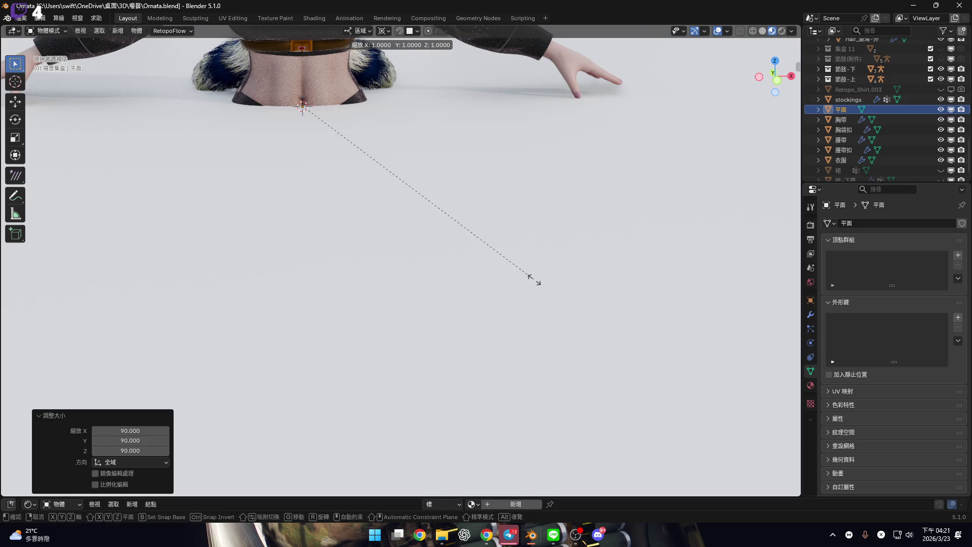
pyautogui.press('Escape')
pyautogui.write('rx90')
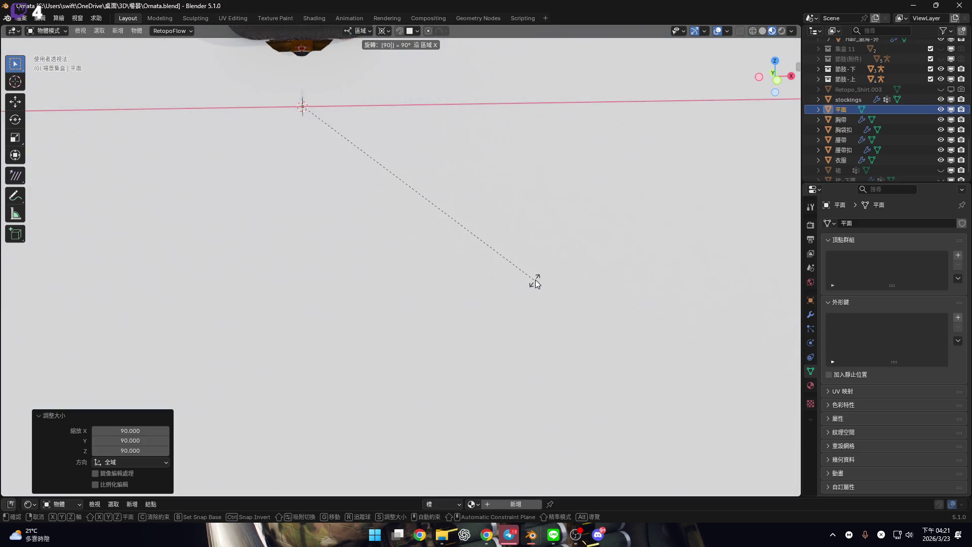
pyautogui.press('Return')
pyautogui.press('s')
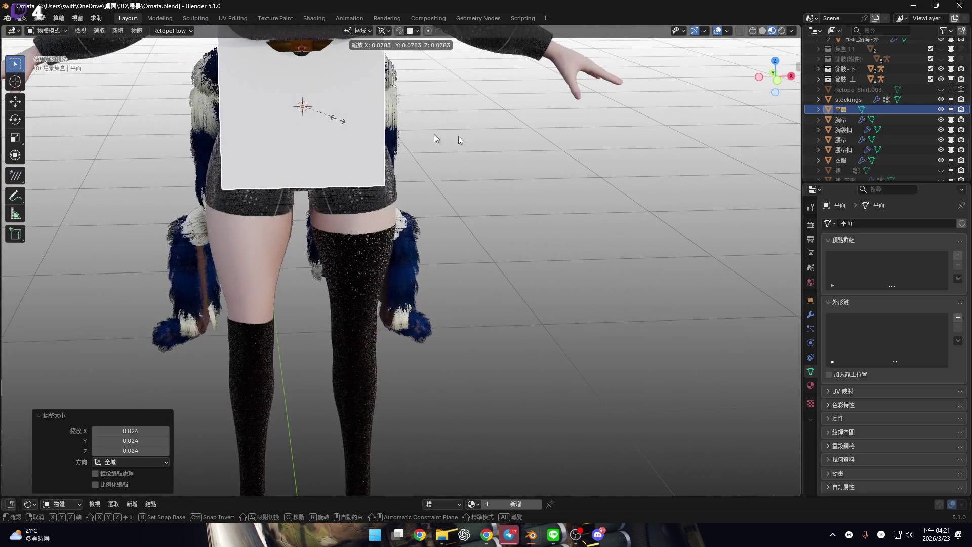
pyautogui.click(435, 133)
pyautogui.press('KP_1')
pyautogui.scroll(-2, 456, 299)
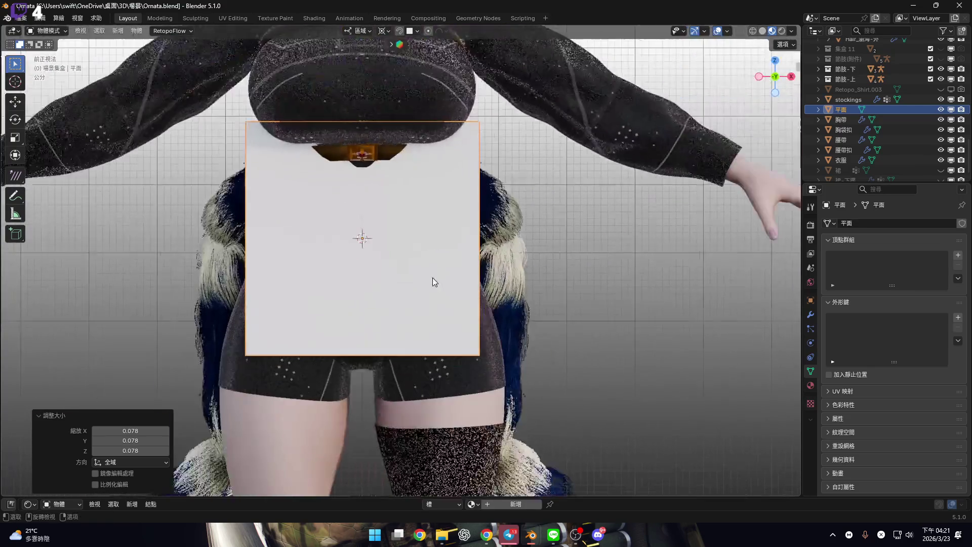
pyautogui.press('s')
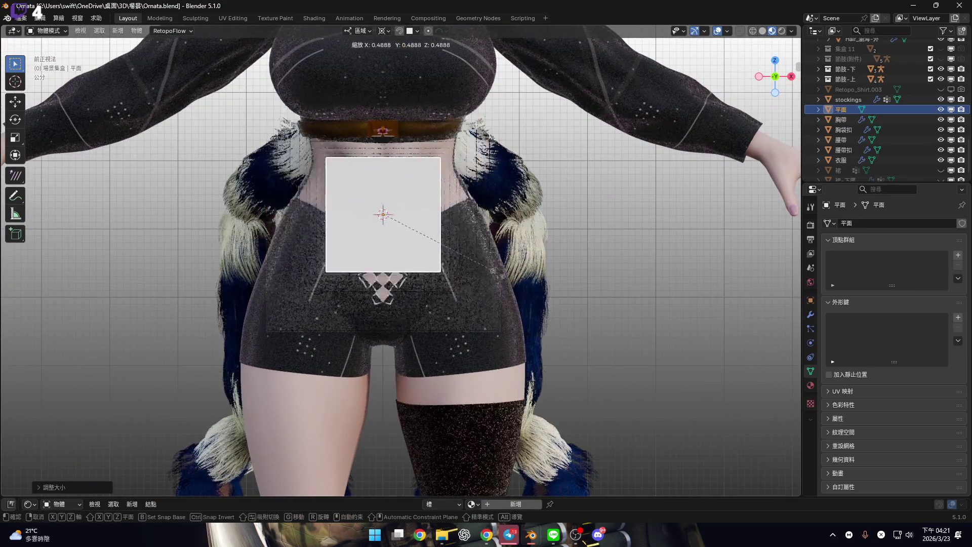
pyautogui.click(443, 247)
pyautogui.scroll(5, 378, 227)
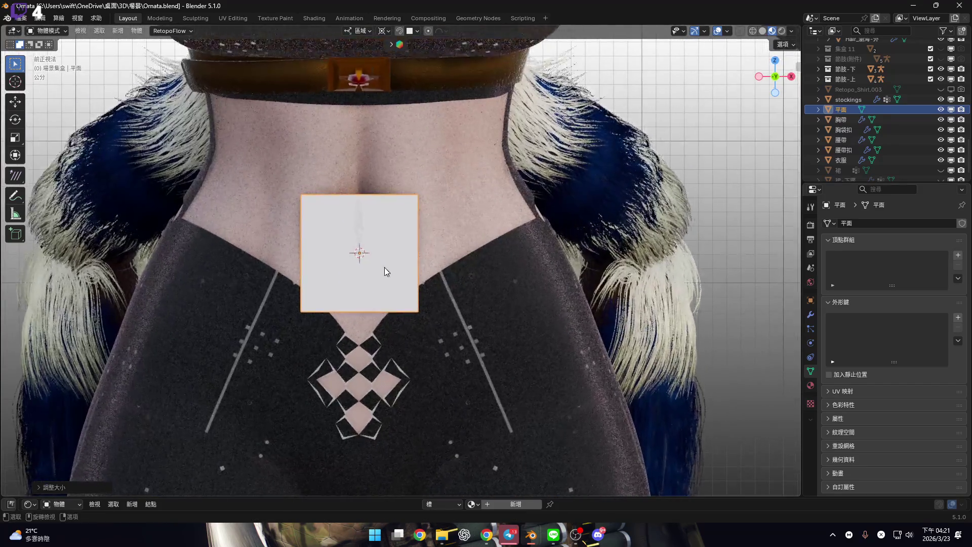
# Place the 3D cursor on the plane's left edge, then return to Object Mode
pyautogui.press('g')
pyautogui.press('x')
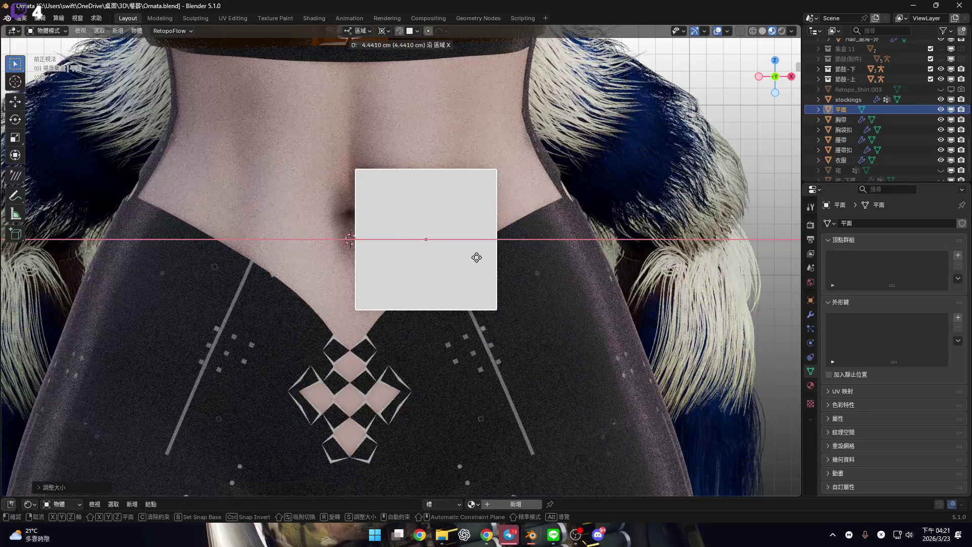
pyautogui.press('Escape')
pyautogui.press('Tab')
pyautogui.hotkey('alt', 'a')
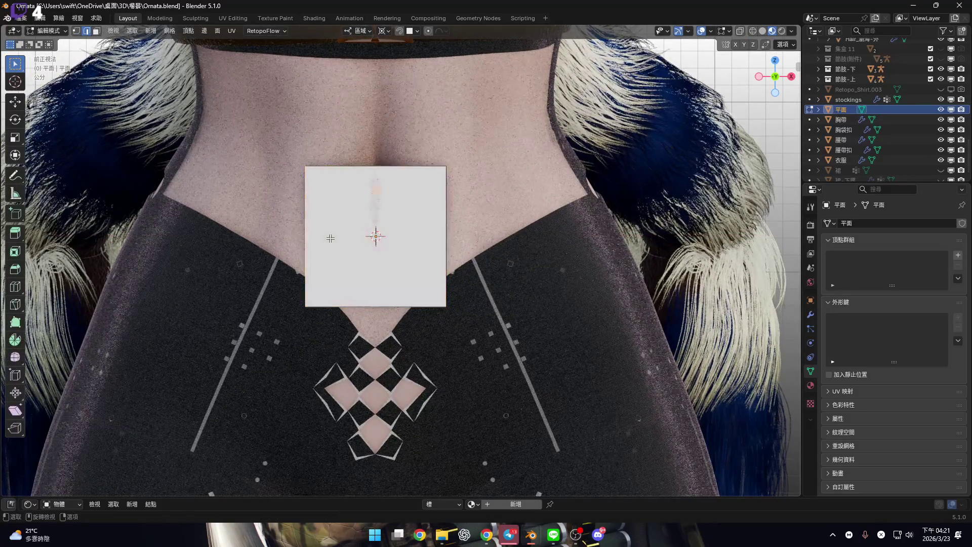
pyautogui.scroll(3, 314, 238)
pyautogui.hotkey('shift', 's')
pyautogui.click(446, 302)
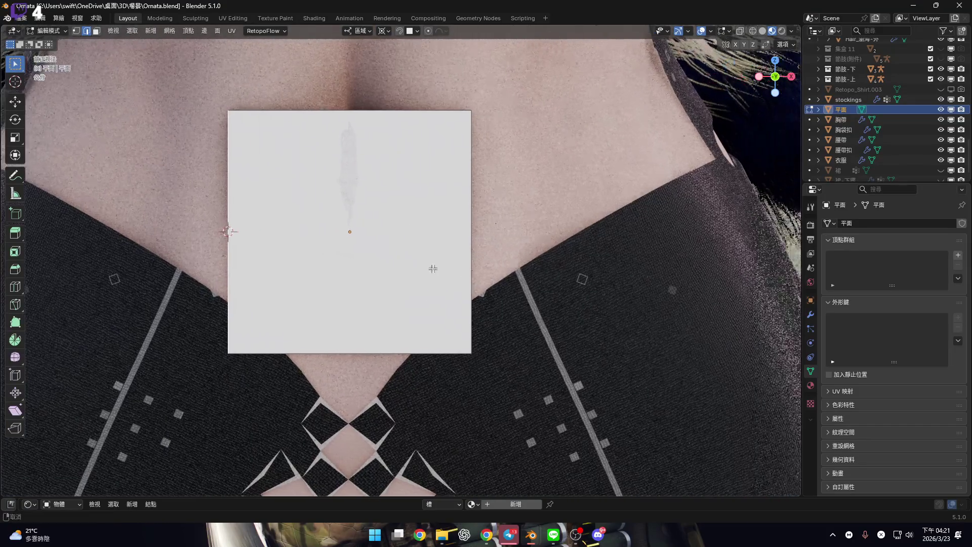
pyautogui.press('Tab')
pyautogui.rightClick(420, 232)
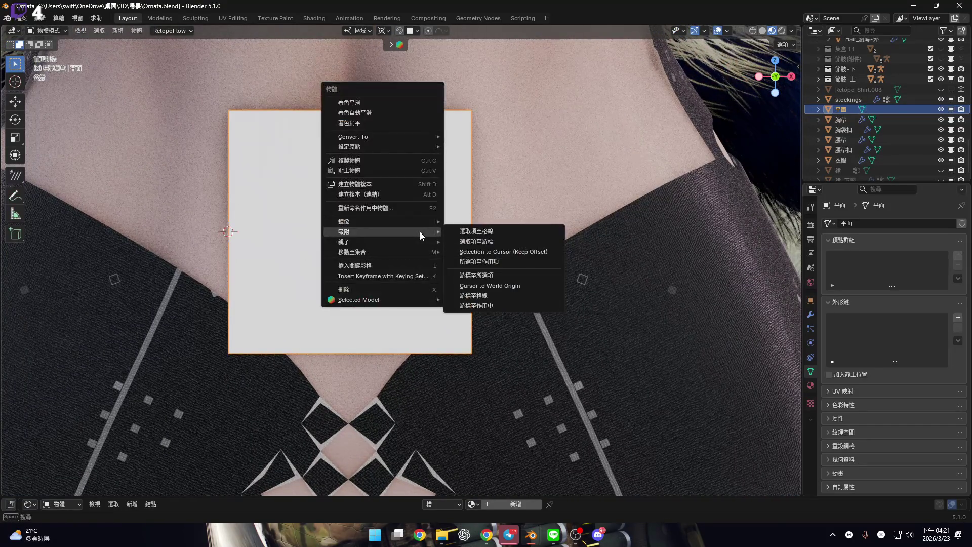
# Snap the 3D cursor to the 衣服 centre vertex just above the navel
pyautogui.moveTo(430, 147)
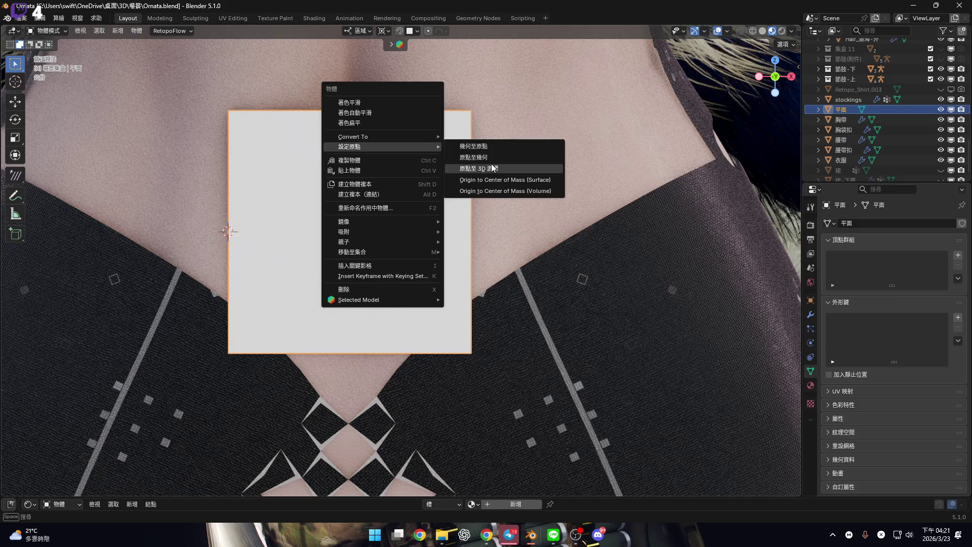
pyautogui.click(501, 168)
pyautogui.click(561, 238)
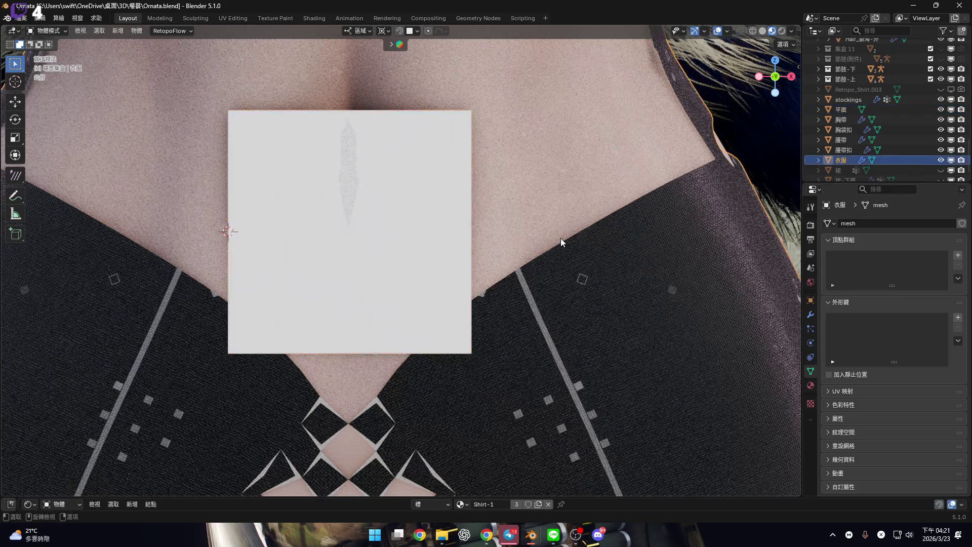
pyautogui.press('Tab')
pyautogui.press('1')
pyautogui.click(357, 232)
pyautogui.hotkey('shift', 's')
pyautogui.click(594, 274)
pyautogui.press('Tab')
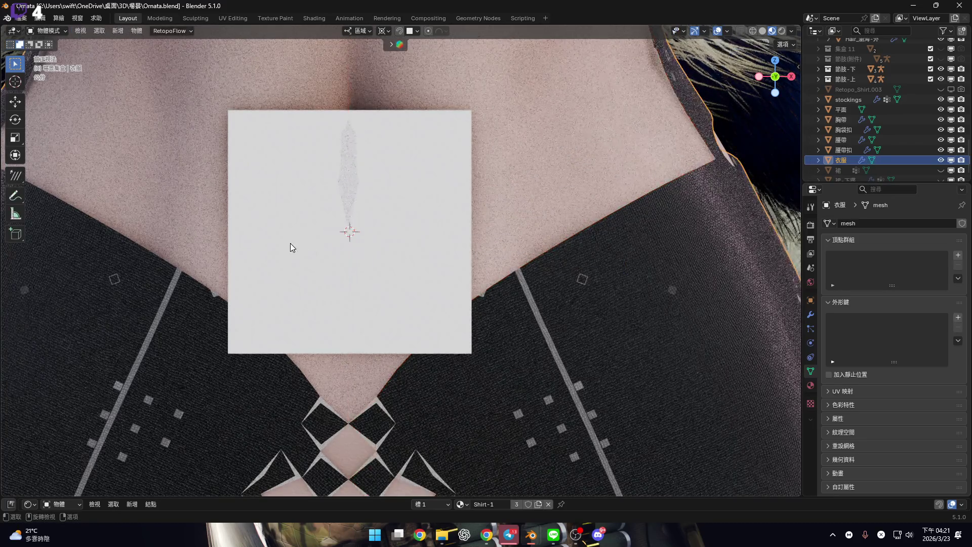
# Snap the selected plane onto the 3D cursor with 選取項至游標
pyautogui.keyDown('shift'); pyautogui.moveTo(512, 217); pyautogui.dragTo(442, 212, button='middle'); pyautogui.keyUp('shift')
pyautogui.click(375, 212)
pyautogui.rightClick(444, 208)
pyautogui.moveTo(443, 208)
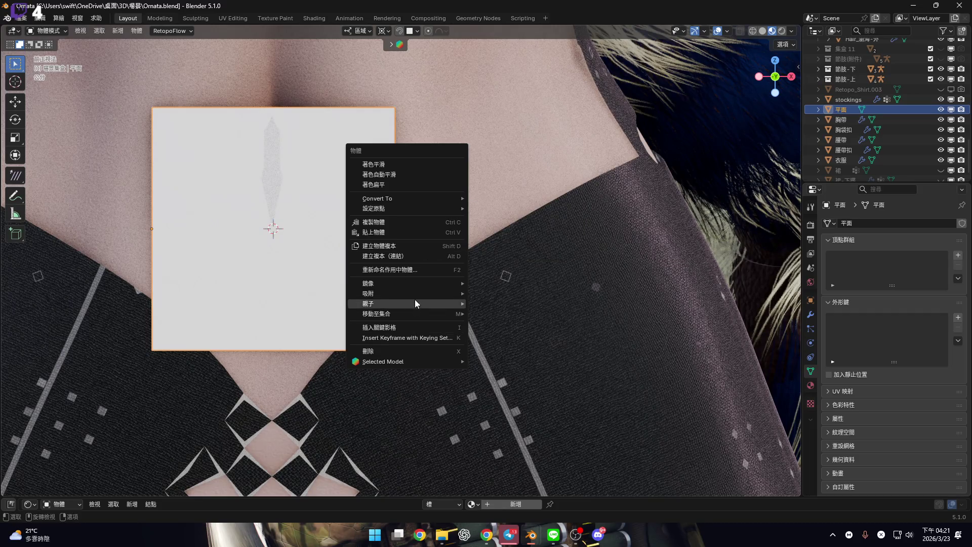
pyautogui.moveTo(445, 295)
pyautogui.click(501, 303)
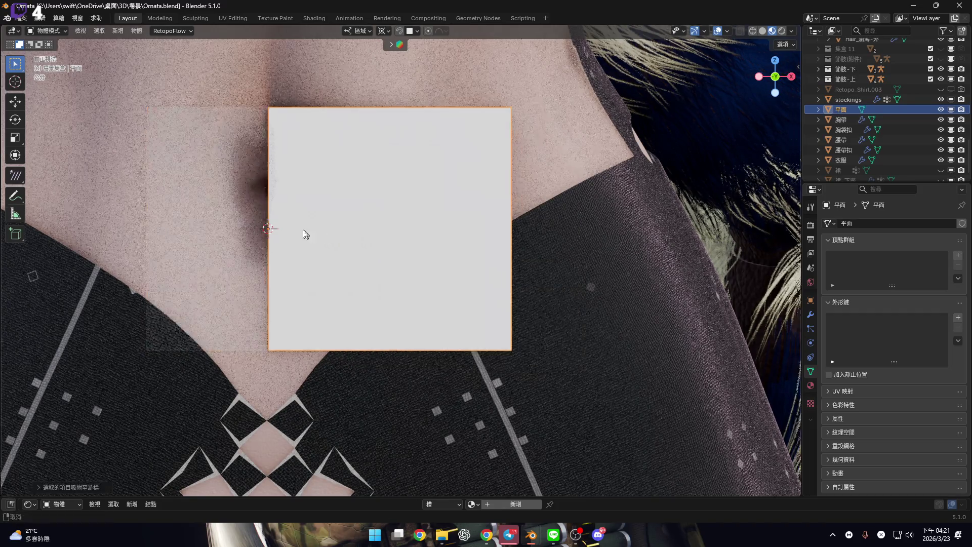
# Add a Mirror modifier to the plane
pyautogui.keyDown('shift'); pyautogui.moveTo(304, 242); pyautogui.dragTo(287, 237, button='middle'); pyautogui.keyUp('shift')
pyautogui.click(811, 315)
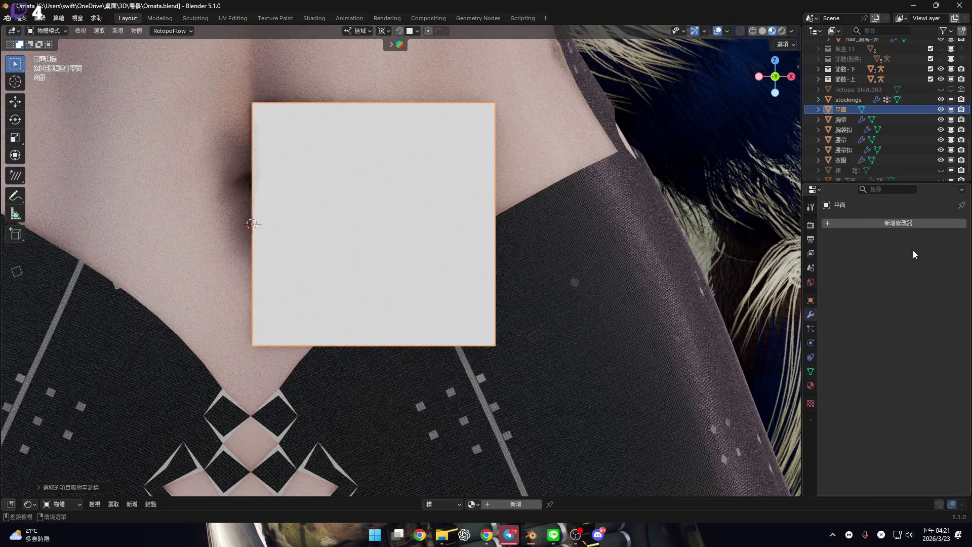
pyautogui.click(915, 223)
pyautogui.moveTo(888, 223)
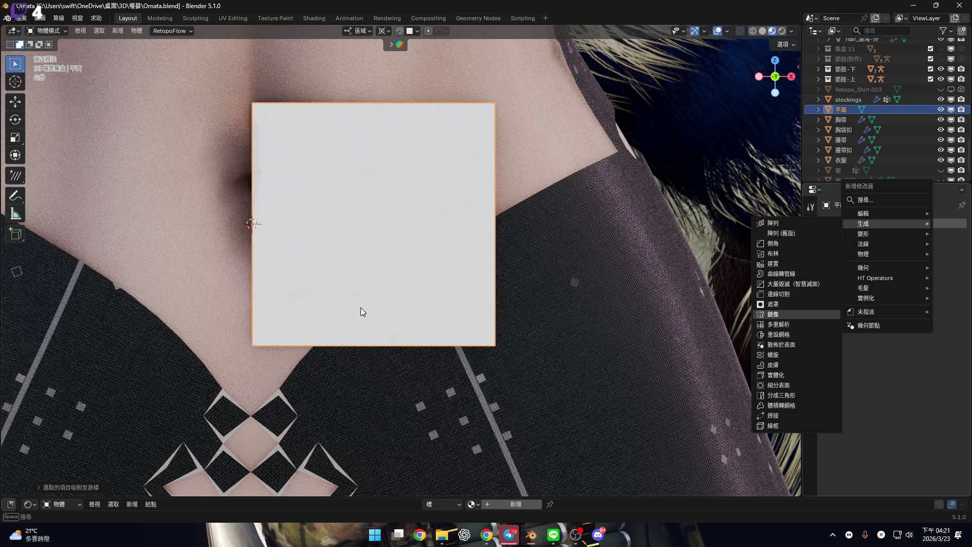
pyautogui.press('Return')
pyautogui.scroll(-4, 308, 244)
# Reframe the plane and begin scaling it along the Z axis
pyautogui.moveTo(307, 243)
pyautogui.keyDown('shift'); pyautogui.mouseDown(button='middle')
pyautogui.moveTo(405, 242)
pyautogui.moveTo(368, 236)
pyautogui.mouseUp(button='middle'); pyautogui.keyUp('shift')
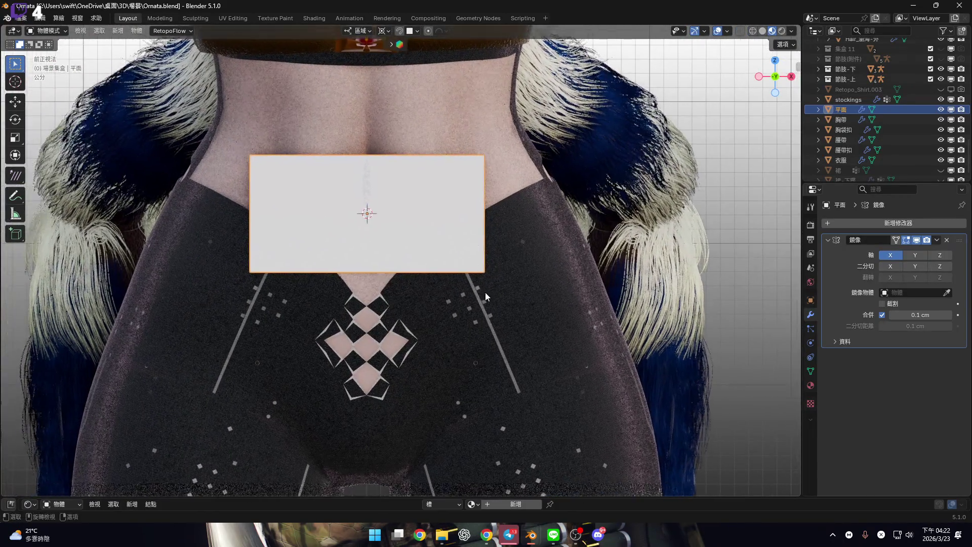
pyautogui.scroll(2, 486, 294)
pyautogui.keyDown('shift'); pyautogui.moveTo(486, 294); pyautogui.dragTo(489, 189, button='middle'); pyautogui.keyUp('shift')
pyautogui.press('s')
pyautogui.keyDown('shift'); pyautogui.scroll(2, 526, 318); pyautogui.keyUp('shift')
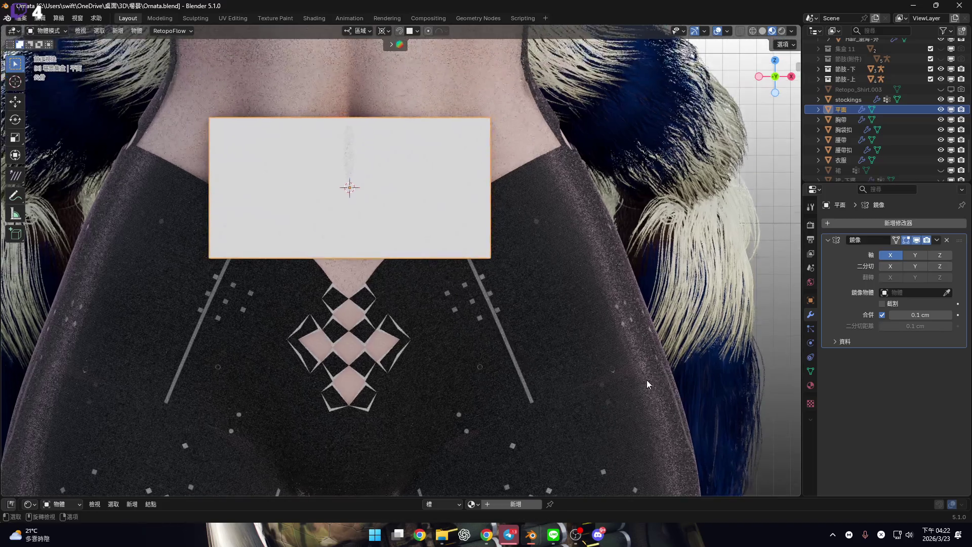
pyautogui.press('z')
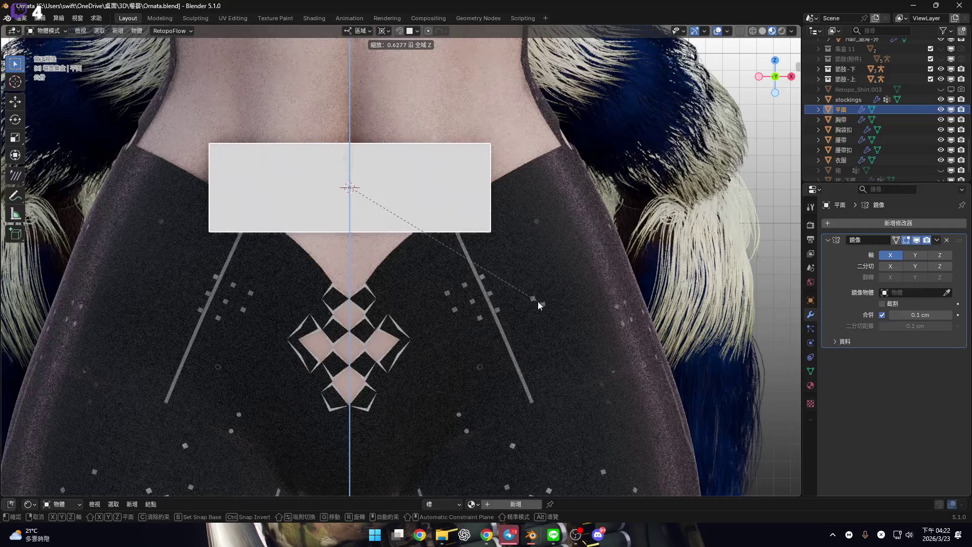
# Confirm the Z squash so the plane becomes a thin strip across the waist, then reframe the view
pyautogui.click(418, 324)
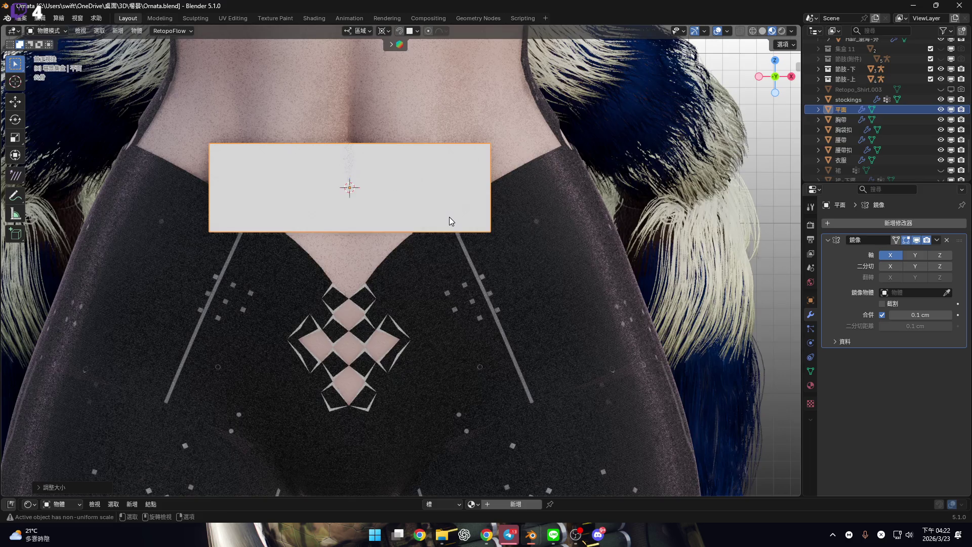
pyautogui.keyDown('shift'); pyautogui.scroll(5, 449, 217); pyautogui.keyUp('shift')
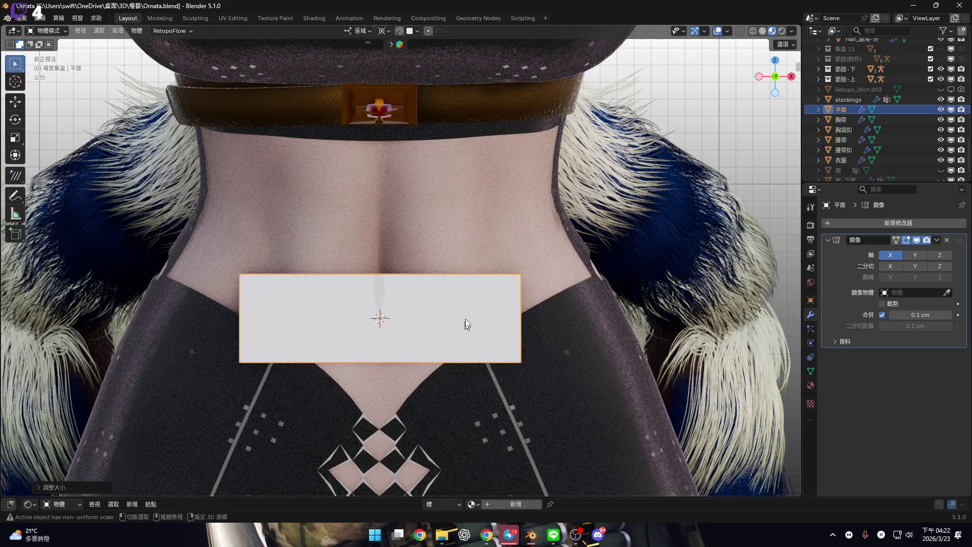
pyautogui.keyDown('shift'); pyautogui.moveTo(464, 326); pyautogui.dragTo(502, 241, button='middle'); pyautogui.keyUp('shift')
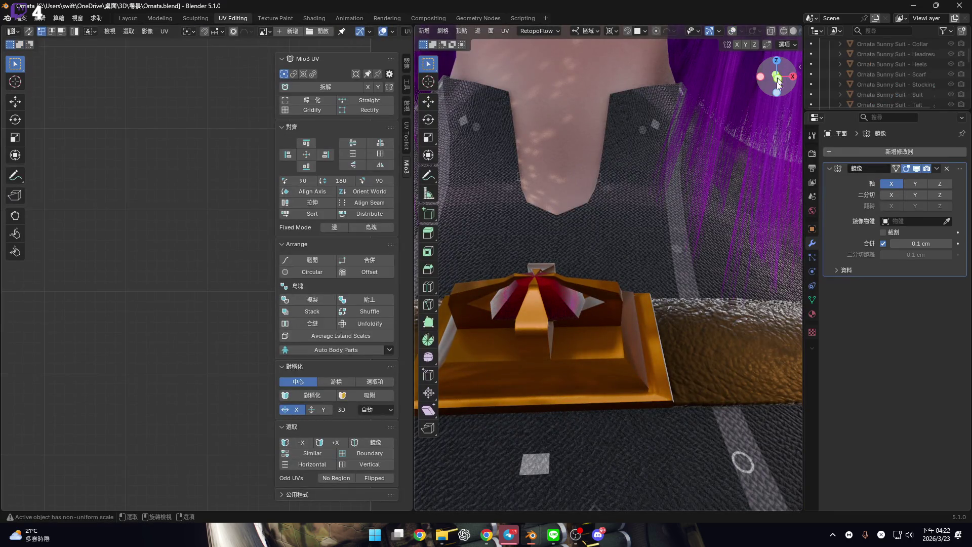
pyautogui.scroll(-3, 636, 212)
pyautogui.moveTo(636, 212)
pyautogui.mouseDown(button='middle')
pyautogui.moveTo(584, 259)
pyautogui.moveTo(585, 229)
pyautogui.mouseUp(button='middle')
# UV-unwrap the 平面 strip with the 共形 (Conformal) method, then go back to Layout
pyautogui.scroll(3, 636, 226)
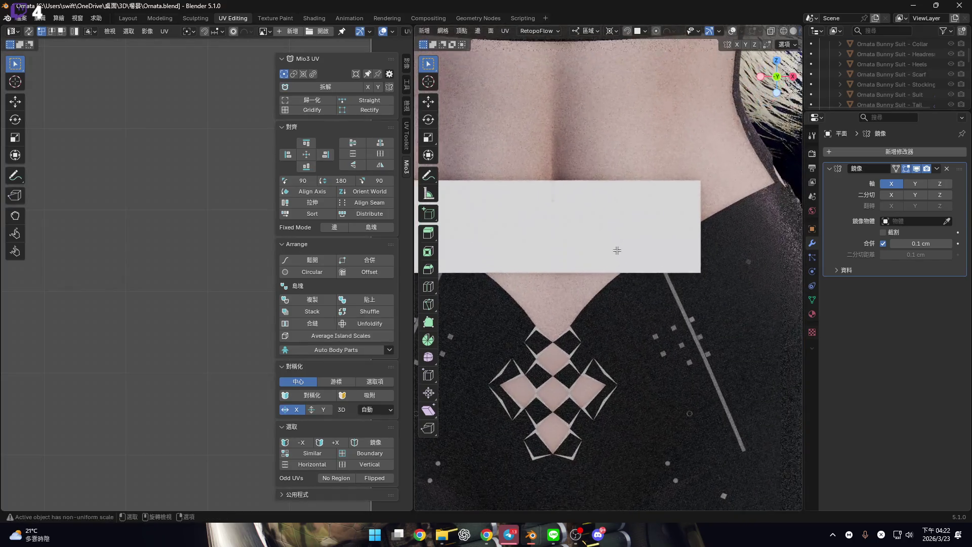
pyautogui.scroll(-3, 626, 244)
pyautogui.scroll(-5, 225, 264)
pyautogui.scroll(5, 225, 264)
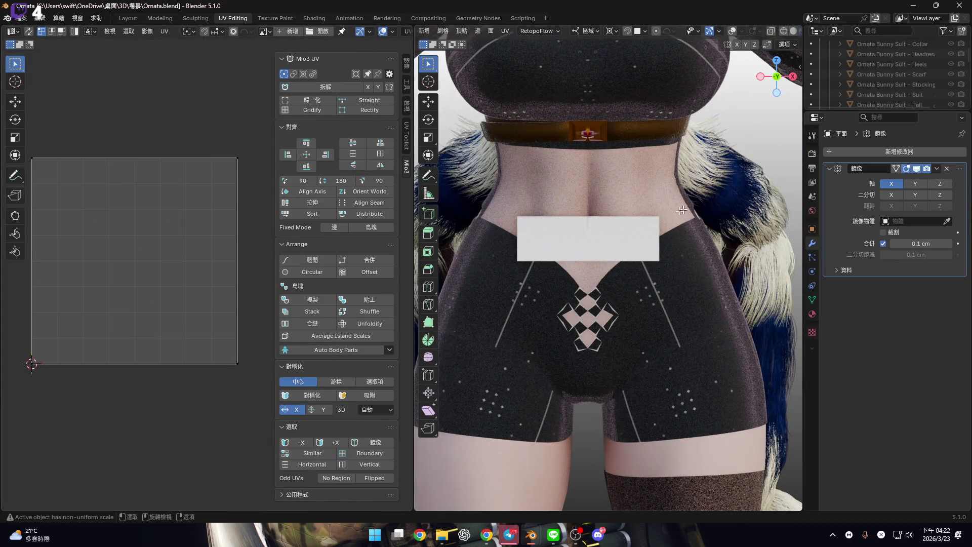
pyautogui.scroll(2, 669, 238)
pyautogui.press('u')
pyautogui.click(668, 254)
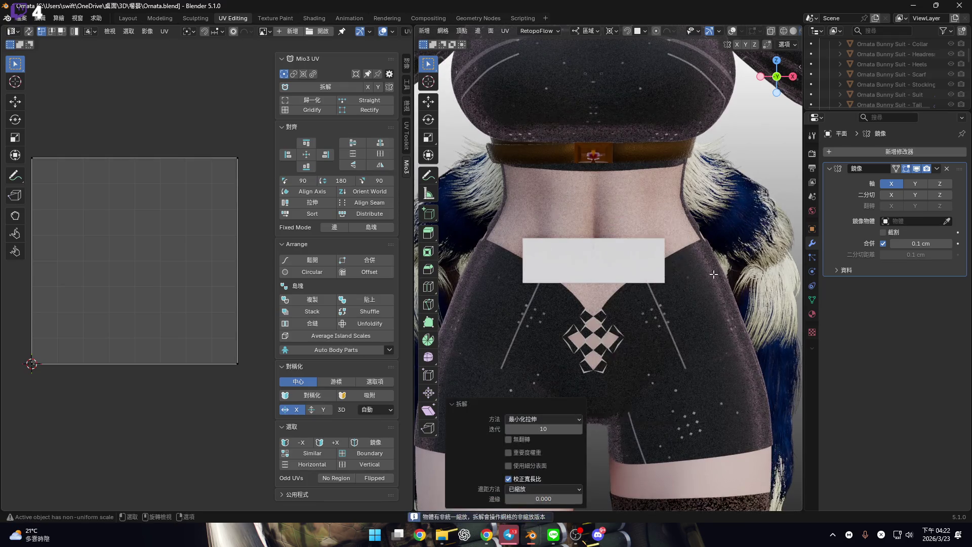
pyautogui.click(557, 424)
pyautogui.click(543, 439)
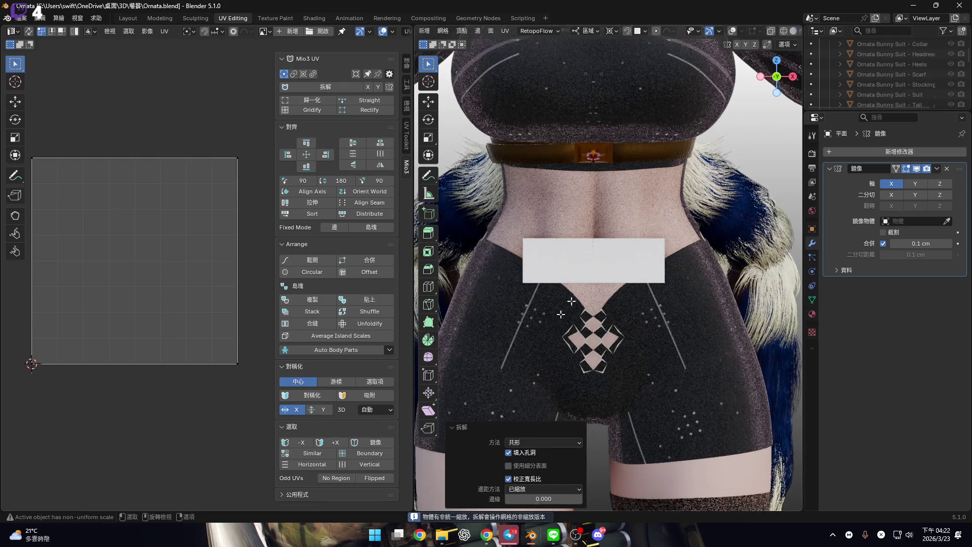
pyautogui.keyDown('shift'); pyautogui.moveTo(587, 274); pyautogui.dragTo(591, 300, button='middle'); pyautogui.keyUp('shift')
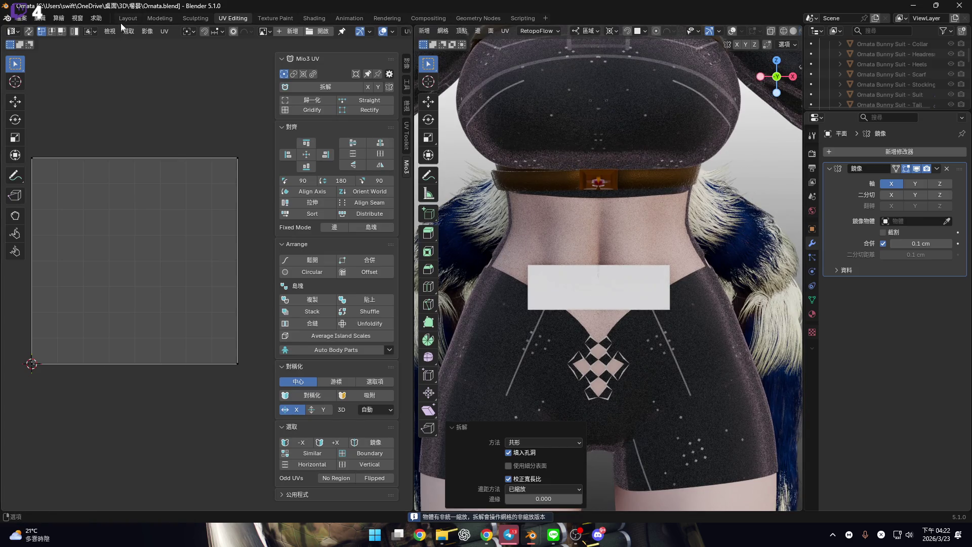
pyautogui.hotkey('ctrl', 'pageup')
pyautogui.hotkey('ctrl', 'pageup')
pyautogui.hotkey('ctrl', 'pageup')
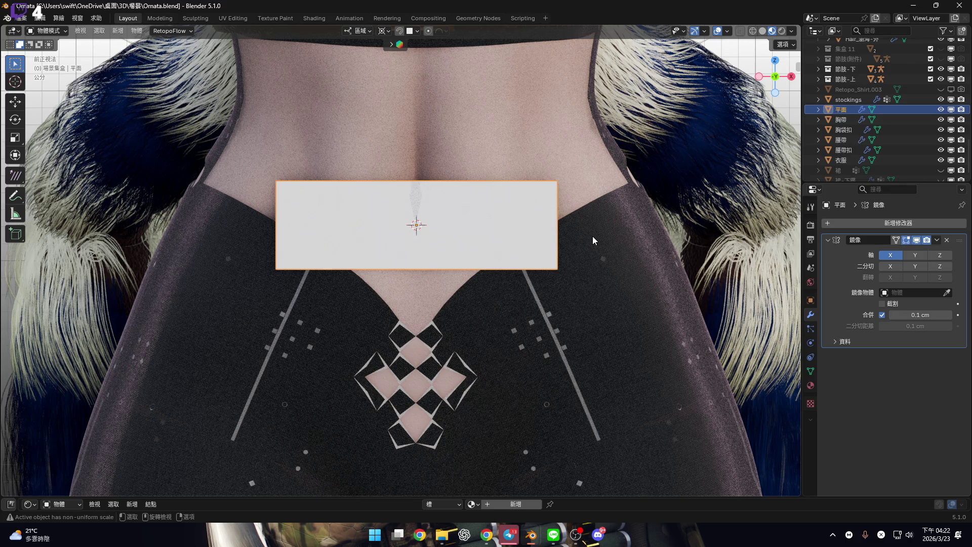
# Apply the plane's rotation and scale, insert a keyframe, and reselect the plane
pyautogui.hotkey('ctrl', 'a')
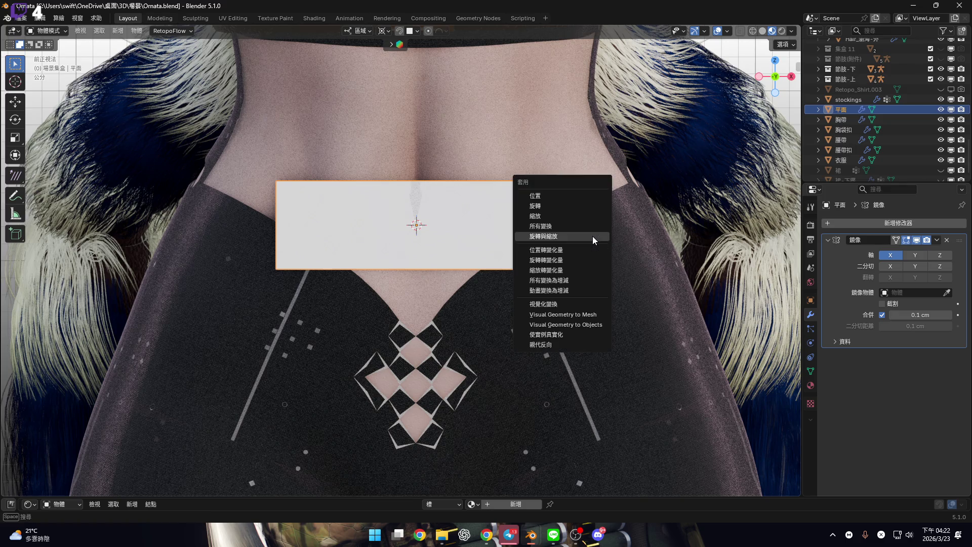
pyautogui.click(587, 235)
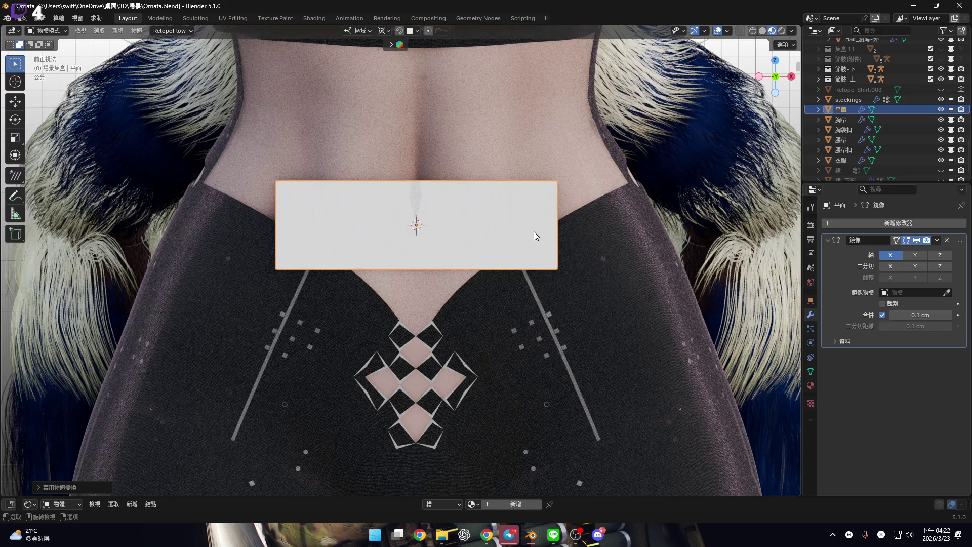
pyautogui.press('i')
pyautogui.keyDown('shift'); pyautogui.moveTo(516, 232); pyautogui.dragTo(541, 253, button='middle'); pyautogui.keyUp('shift')
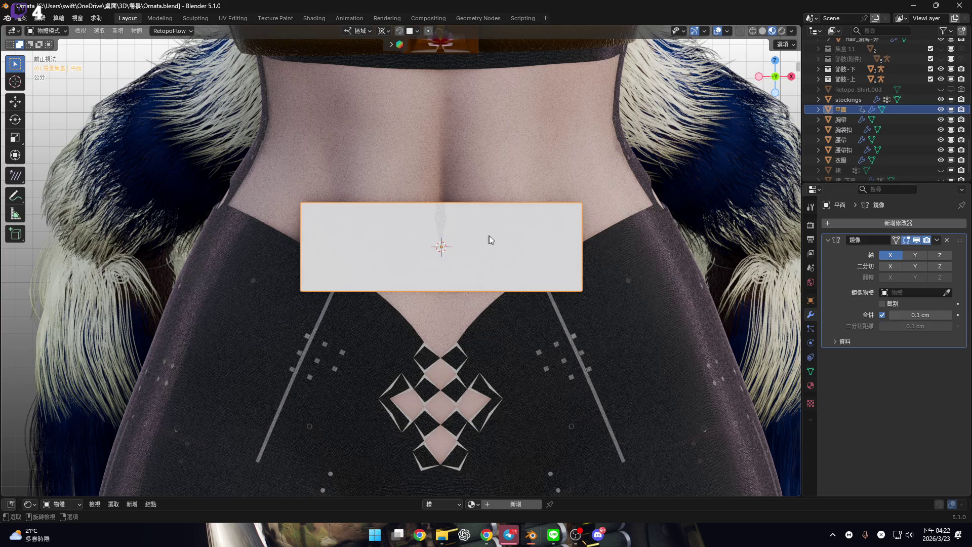
pyautogui.press('a')
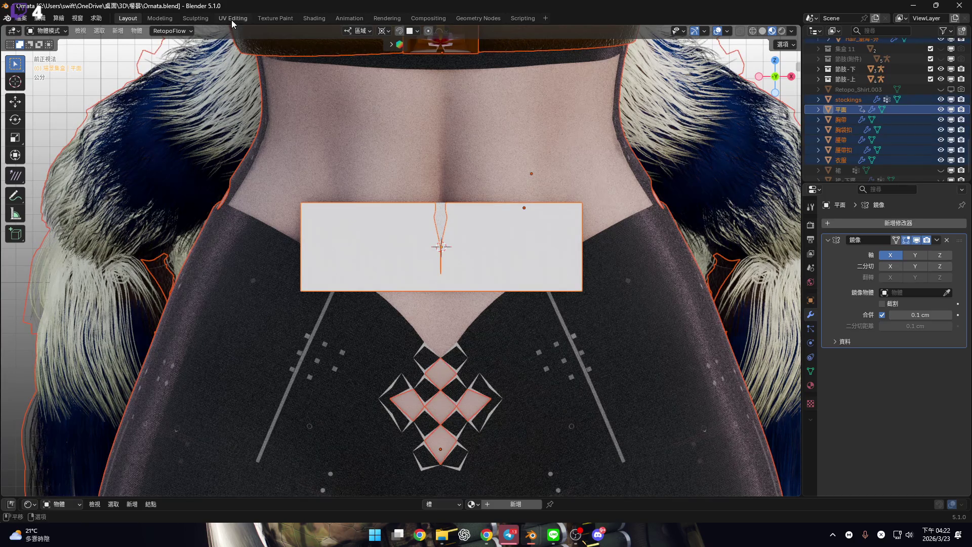
pyautogui.click(559, 249)
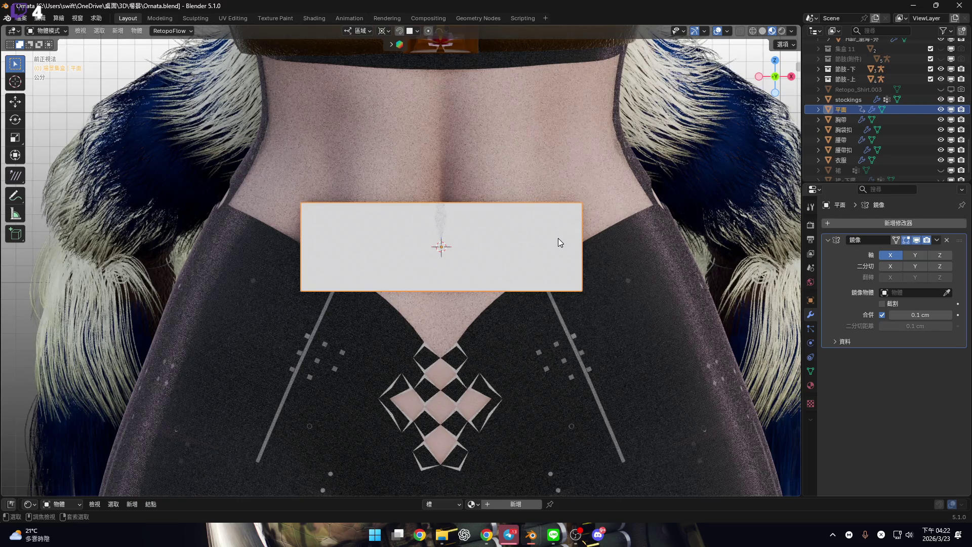
pyautogui.hotkey('ctrl', 'z')
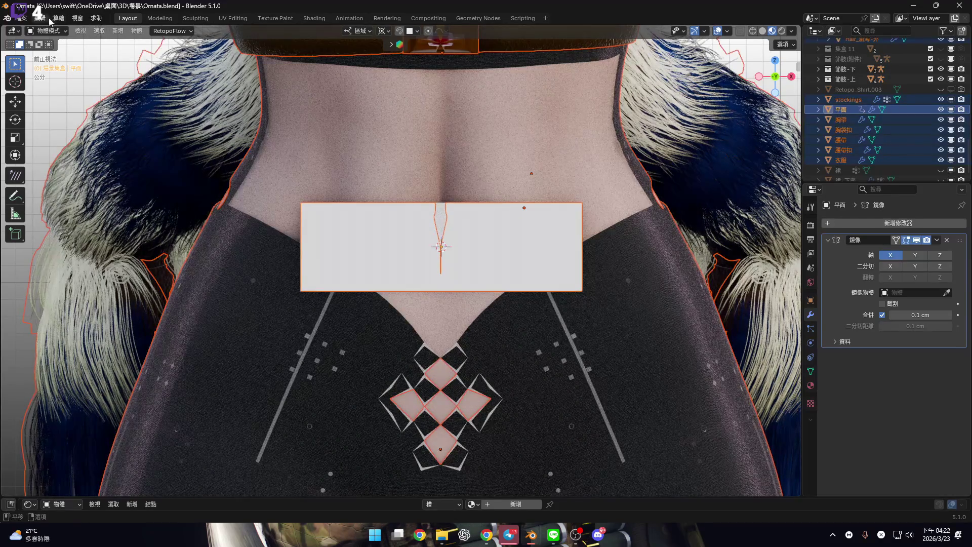
# Revert the scene to earlier edit-mode and object-mode steps through Undo History
pyautogui.click(40, 18)
pyautogui.moveTo(66, 51)
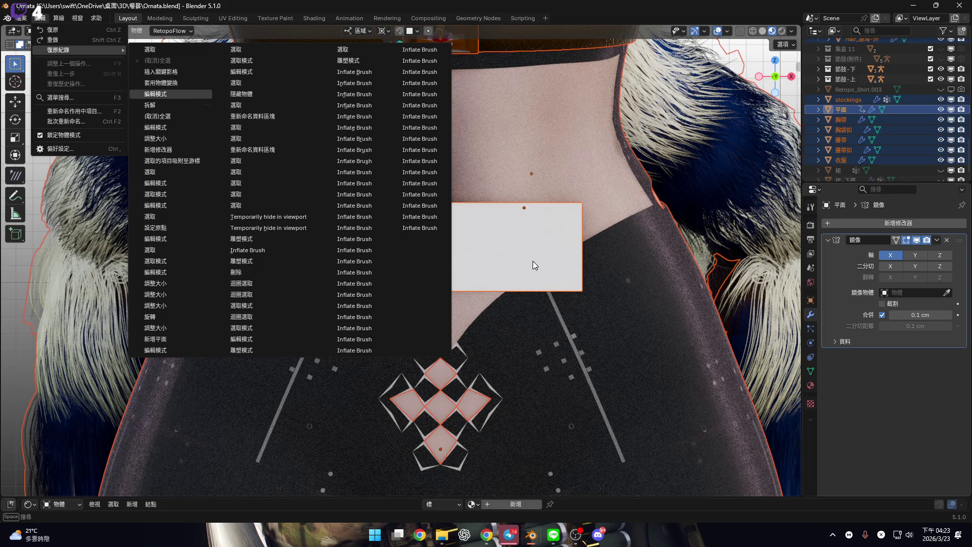
pyautogui.press('Return')
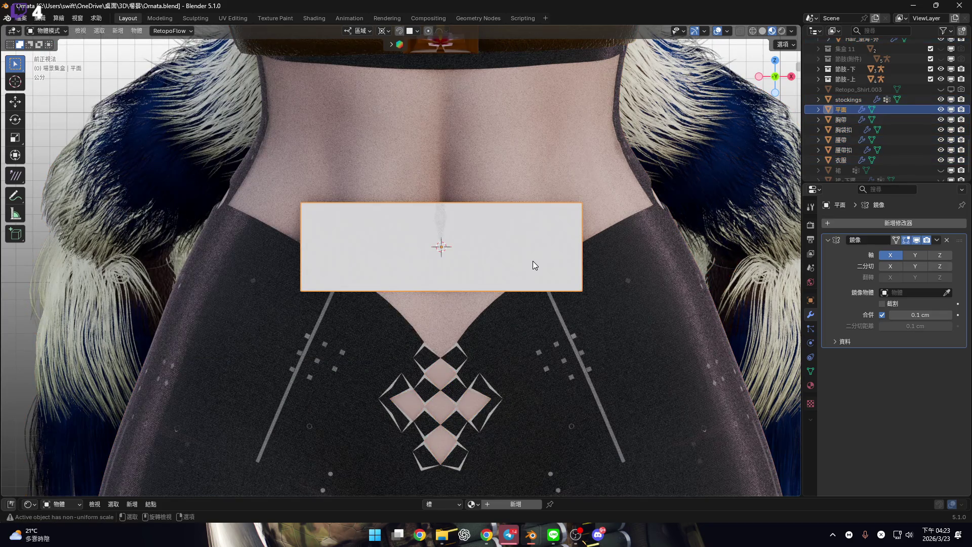
pyautogui.click(40, 18)
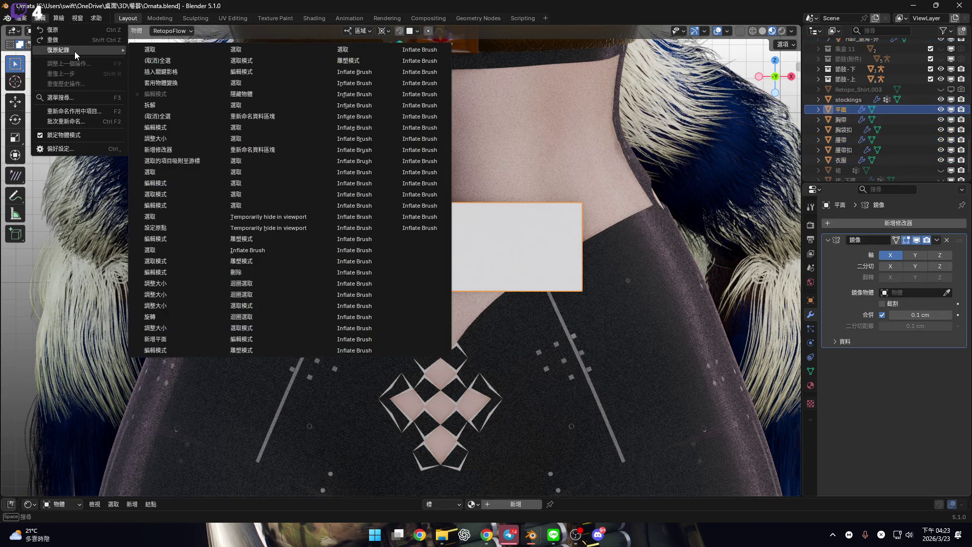
pyautogui.click(189, 127)
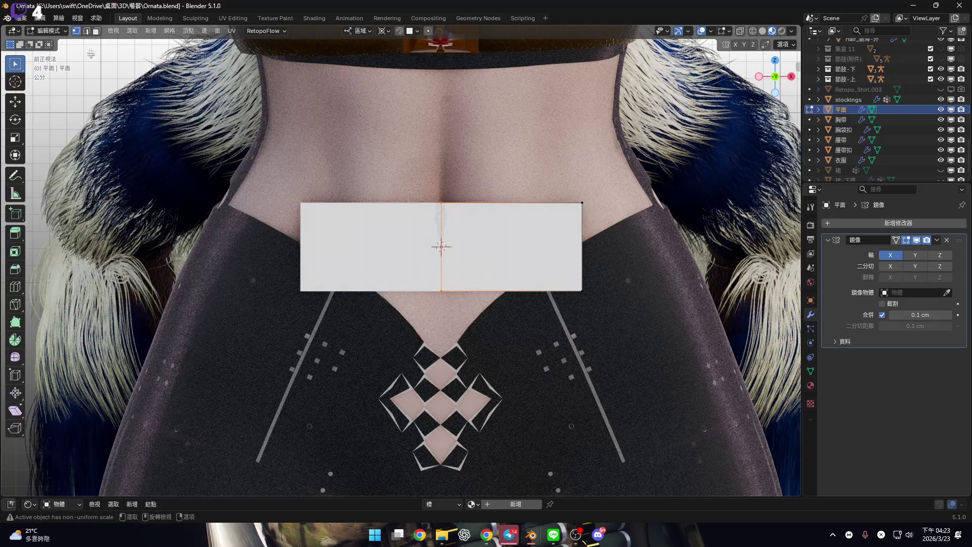
pyautogui.click(45, 19)
pyautogui.moveTo(69, 54)
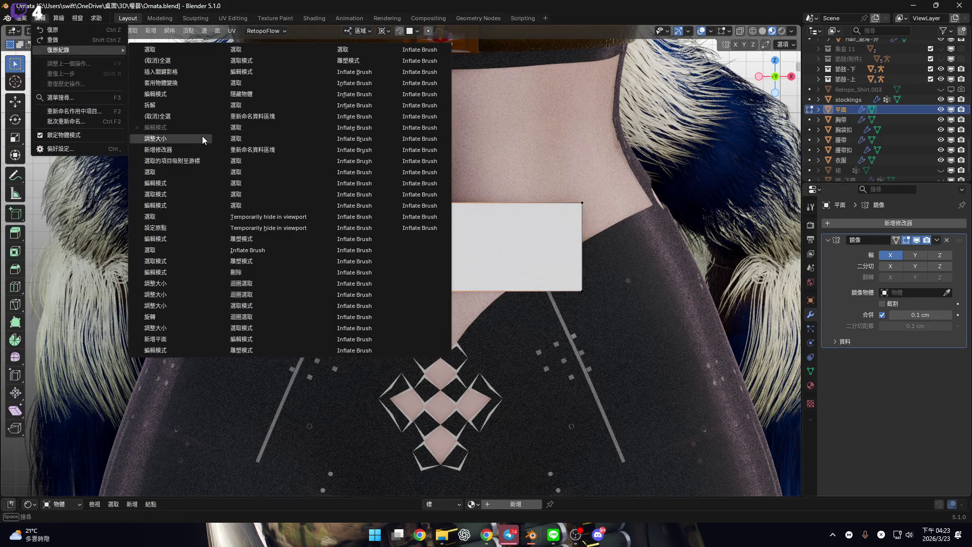
pyautogui.hotkey('ctrl', 'z')
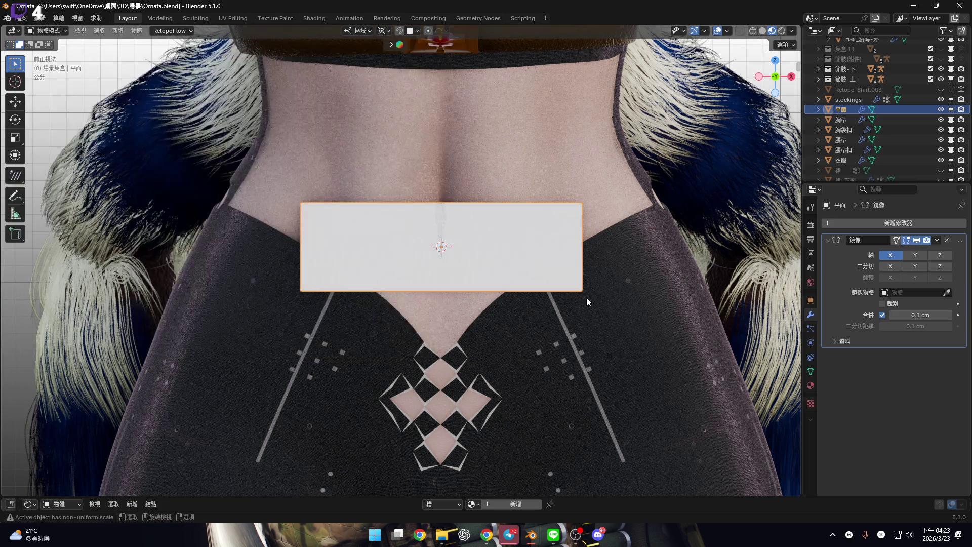
pyautogui.click(40, 19)
pyautogui.moveTo(85, 49)
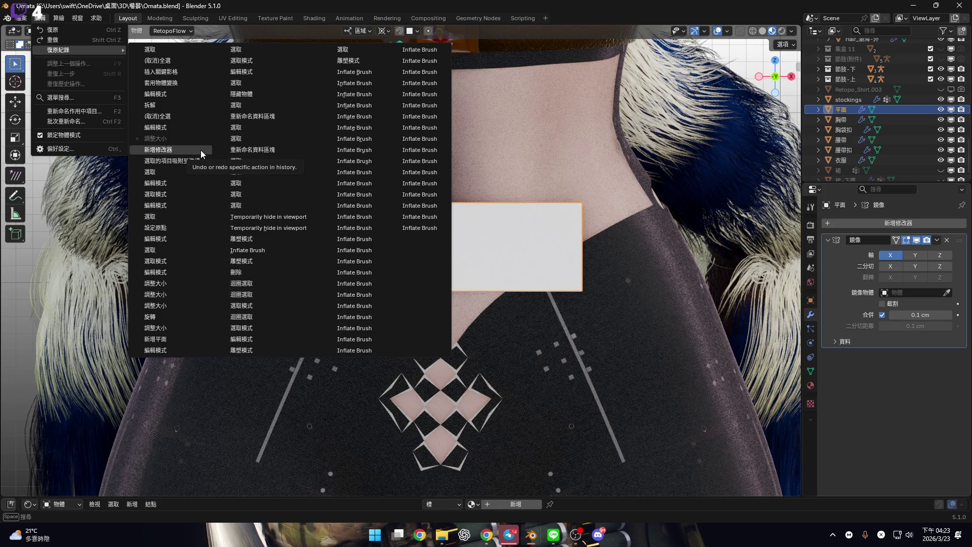
# In front view, undo past the Mirror modifier, restore it, and open the Apply transform menu
pyautogui.press('KP_1')
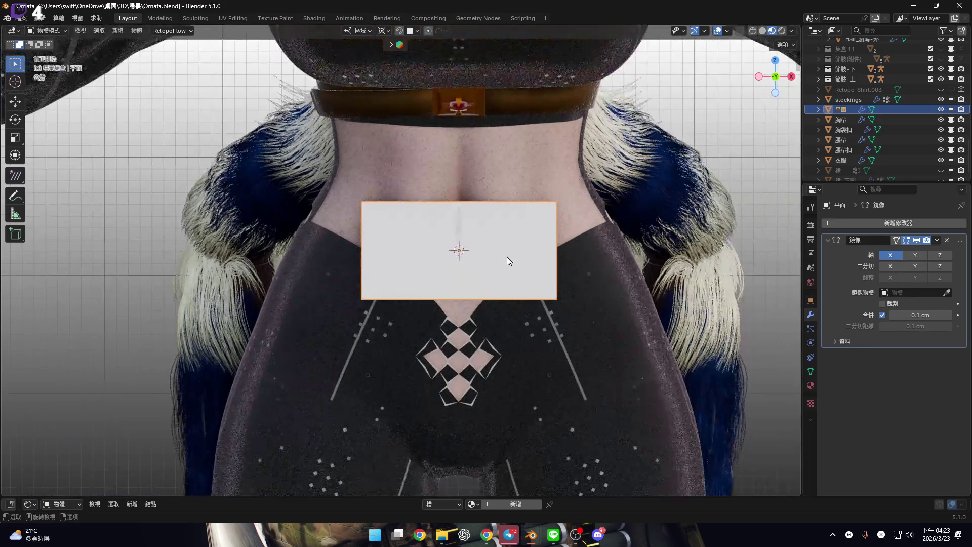
pyautogui.moveTo(508, 260)
pyautogui.keyDown('shift'); pyautogui.mouseDown(button='middle')
pyautogui.moveTo(460, 233)
pyautogui.moveTo(466, 247)
pyautogui.moveTo(481, 233)
pyautogui.mouseUp(button='middle'); pyautogui.keyUp('shift')
pyautogui.hotkey('ctrl', 'z')
pyautogui.hotkey('ctrl', 'shift', 'z')
pyautogui.hotkey('ctrl', 'a')
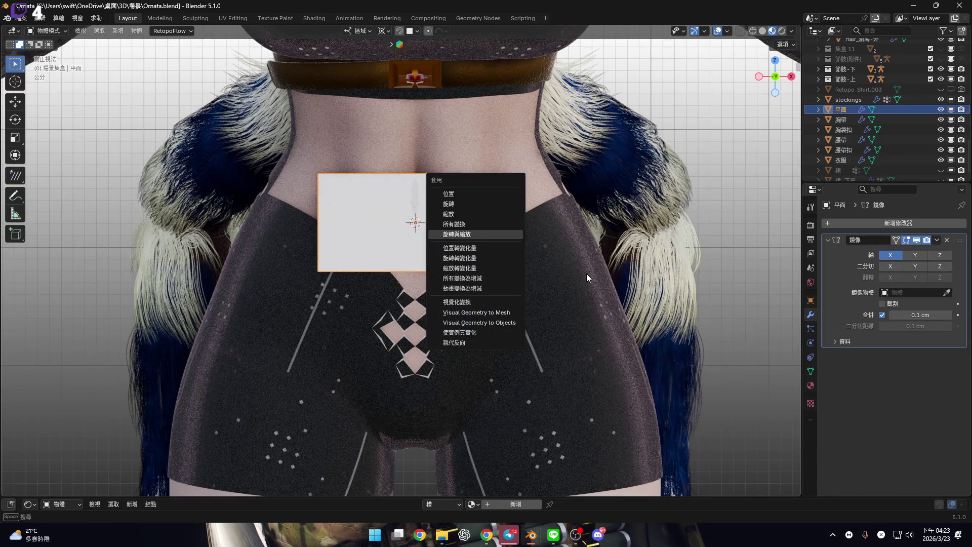
# Apply rotation and scale to the plane 平面
pyautogui.click(468, 233)
pyautogui.scroll(2, 455, 238)
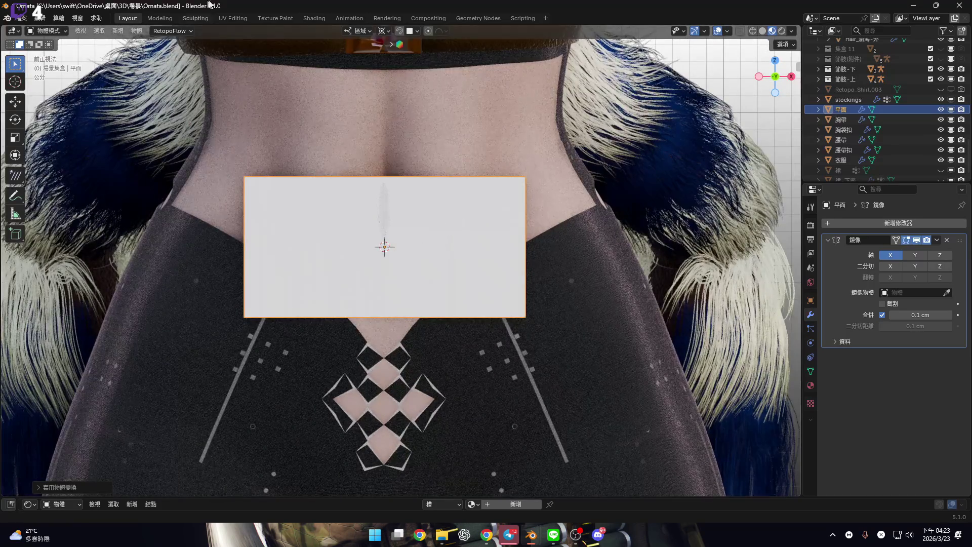
pyautogui.click(229, 18)
pyautogui.scroll(4, 628, 289)
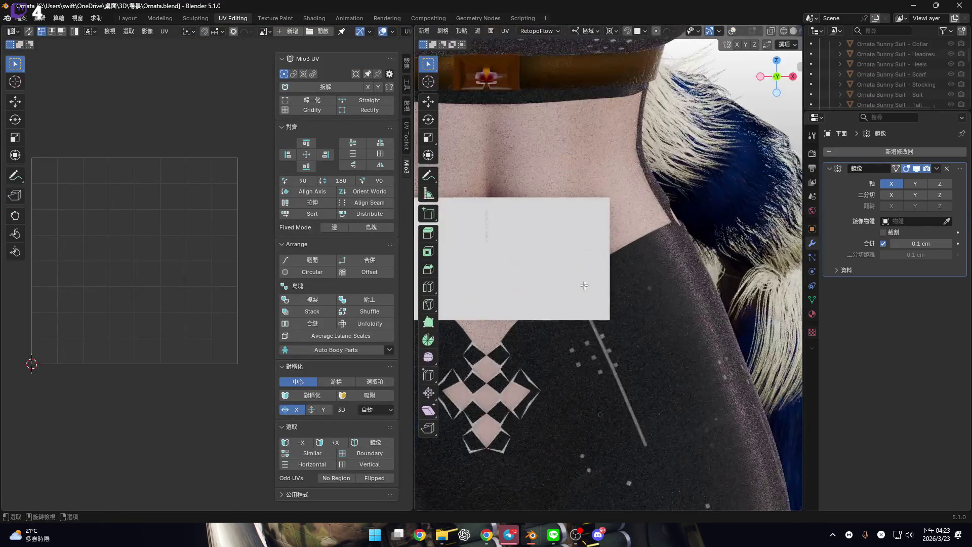
# Unwrap the whole plane with the Conformal method and return to Layout
pyautogui.press('a')
pyautogui.press('u')
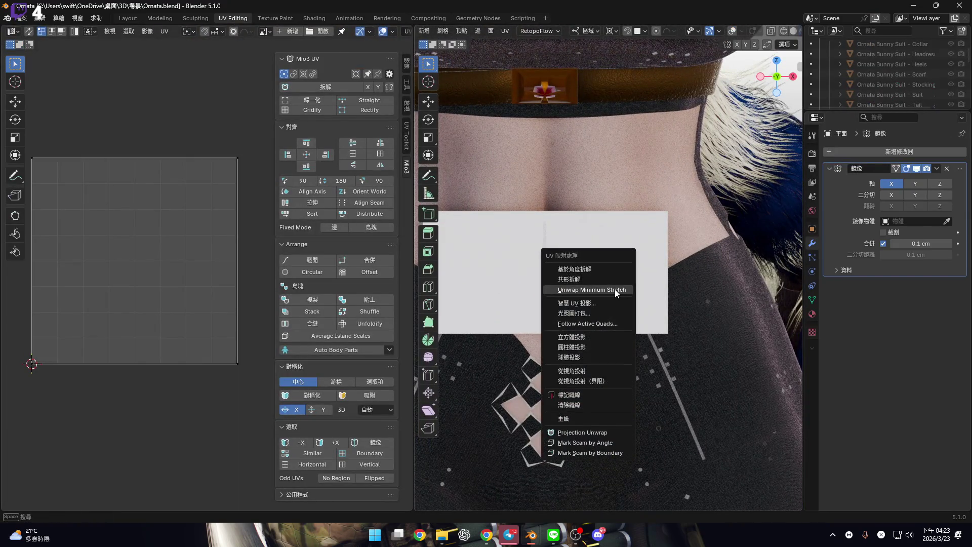
pyautogui.click(616, 292)
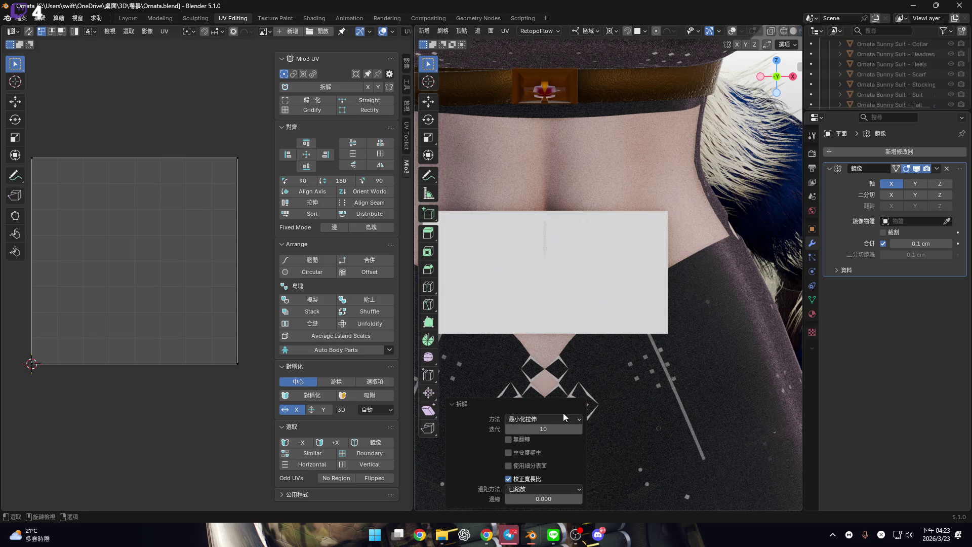
pyautogui.click(557, 418)
pyautogui.click(545, 440)
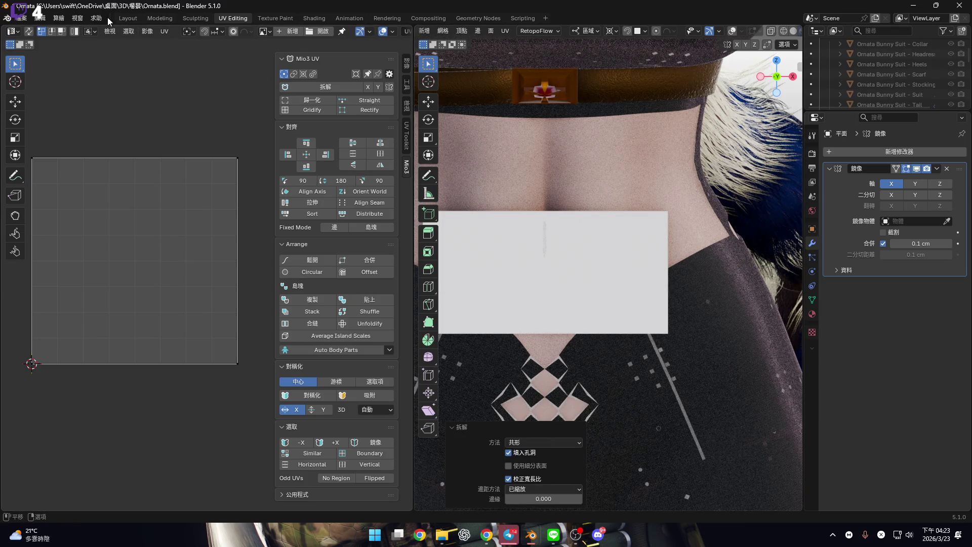
pyautogui.hotkey('ctrl', 'pageup')
pyautogui.hotkey('ctrl', 'pageup')
pyautogui.hotkey('ctrl', 'pageup')
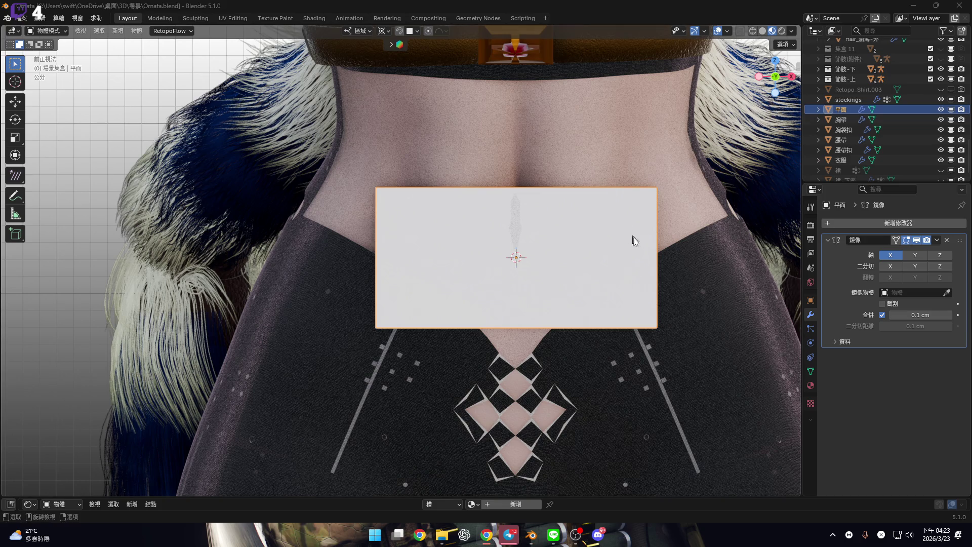
pyautogui.keyDown('ctrl'); pyautogui.scroll(-1, 548, 319); pyautogui.keyUp('ctrl')
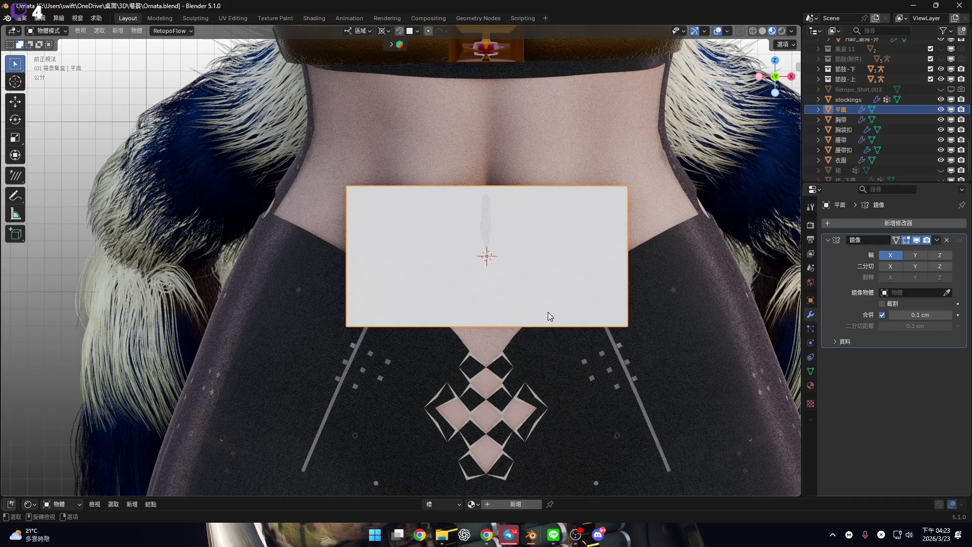
pyautogui.moveTo(448, 275)
pyautogui.mouseDown(button='middle')
pyautogui.moveTo(372, 270)
pyautogui.moveTo(431, 266)
pyautogui.mouseUp(button='middle')
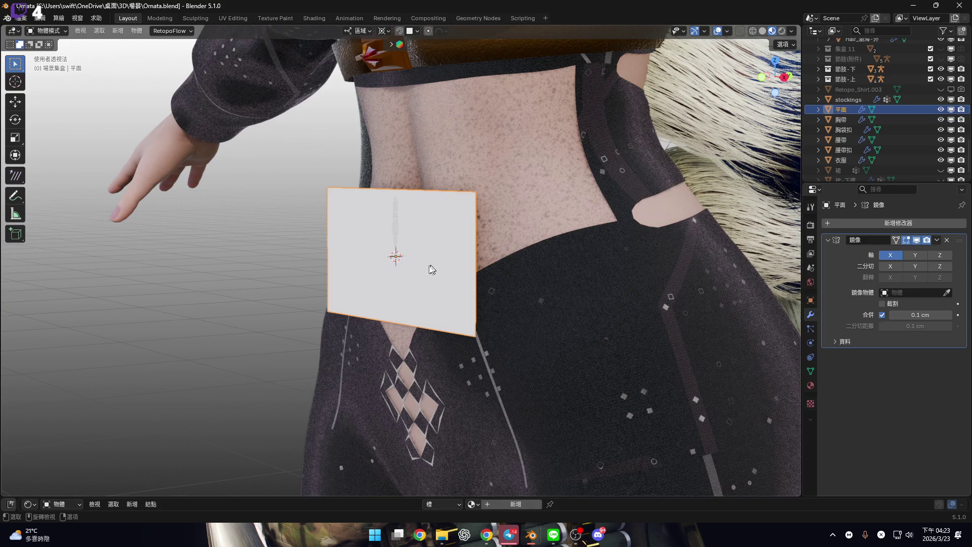
pyautogui.moveTo(452, 269)
pyautogui.mouseDown(button='middle')
pyautogui.moveTo(458, 297)
pyautogui.moveTo(430, 196)
pyautogui.moveTo(491, 191)
pyautogui.moveTo(428, 279)
pyautogui.moveTo(436, 265)
pyautogui.moveTo(519, 263)
pyautogui.moveTo(400, 256)
pyautogui.moveTo(446, 257)
pyautogui.mouseUp(button='middle')
pyautogui.scroll(3, 428, 279)
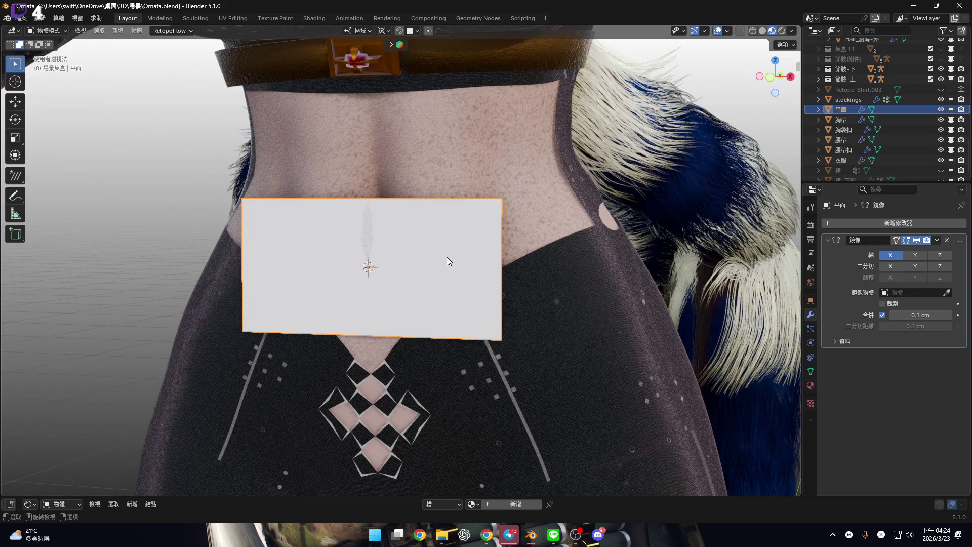
pyautogui.click(770, 77)
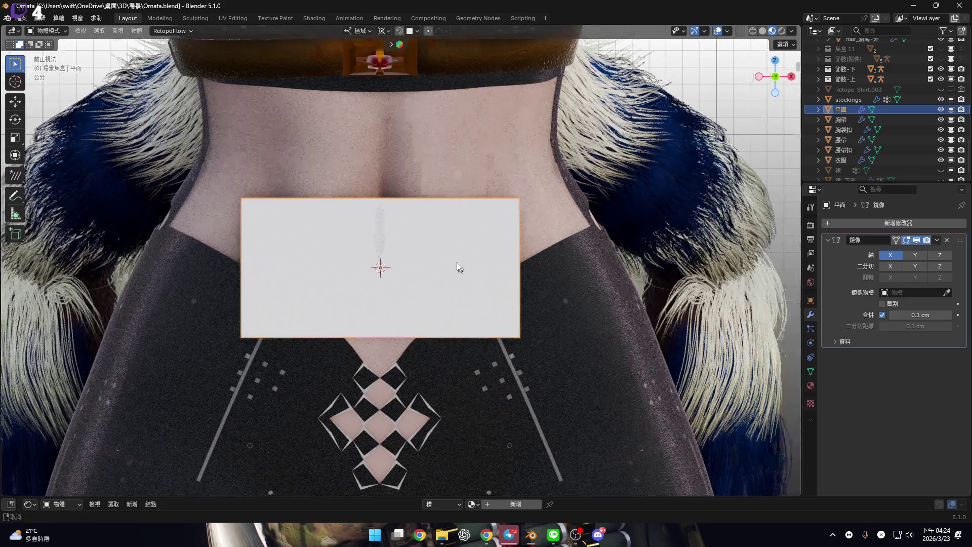
pyautogui.scroll(-3, 456, 263)
pyautogui.press('Tab')
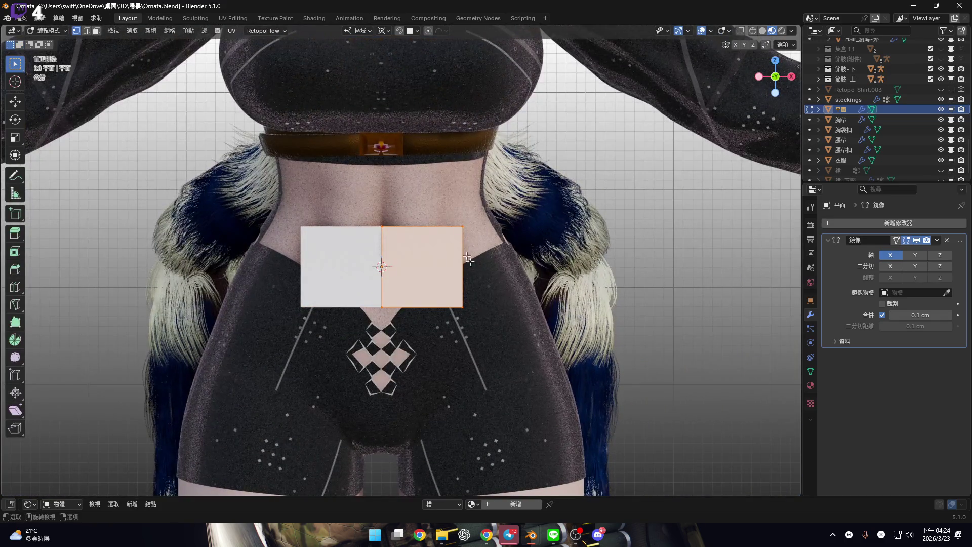
# Add 10 loop cuts across the plane's right half
pyautogui.scroll(3, 441, 238)
pyautogui.click(592, 155)
pyautogui.keyDown('shift'); pyautogui.moveTo(592, 155); pyautogui.dragTo(549, 154, button='middle'); pyautogui.keyUp('shift')
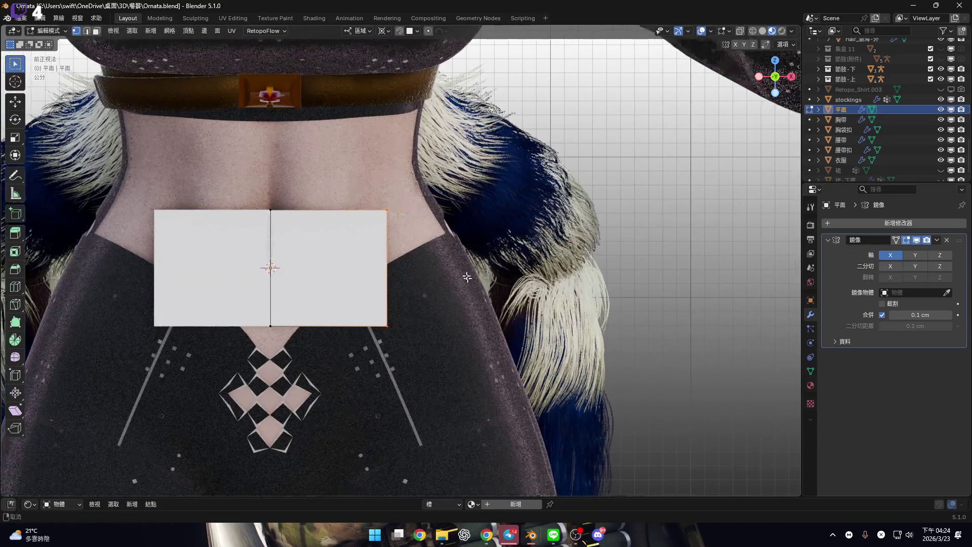
pyautogui.moveTo(388, 243)
pyautogui.keyDown('shift'); pyautogui.mouseDown(button='middle')
pyautogui.moveTo(544, 243)
pyautogui.moveTo(528, 240)
pyautogui.mouseUp(button='middle'); pyautogui.keyUp('shift')
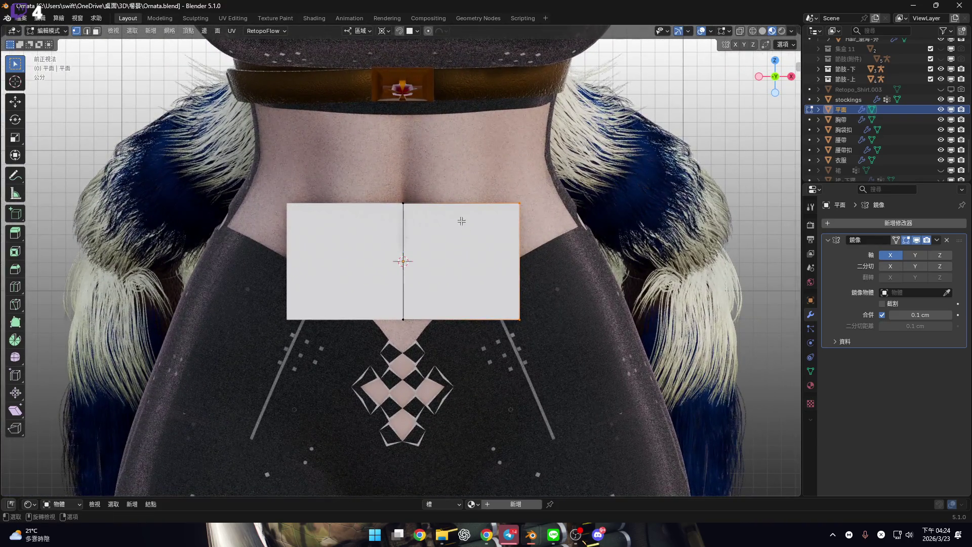
pyautogui.hotkey('ctrl', 'r')
pyautogui.scroll(5, 462, 218)
pyautogui.click(462, 218)
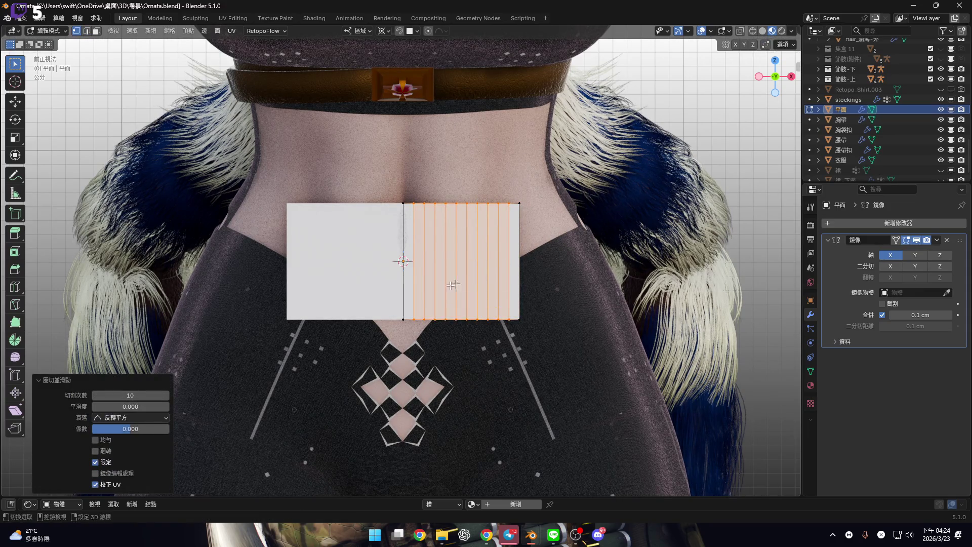
# Scale the right half 10 times along X into a long strip across the waist
pyautogui.keyDown('shift'); pyautogui.moveTo(535, 267); pyautogui.dragTo(495, 278, button='middle'); pyautogui.keyUp('shift')
pyautogui.scroll(-1, 457, 272)
pyautogui.scroll(-2, 457, 271)
pyautogui.press('s')
pyautogui.press('x')
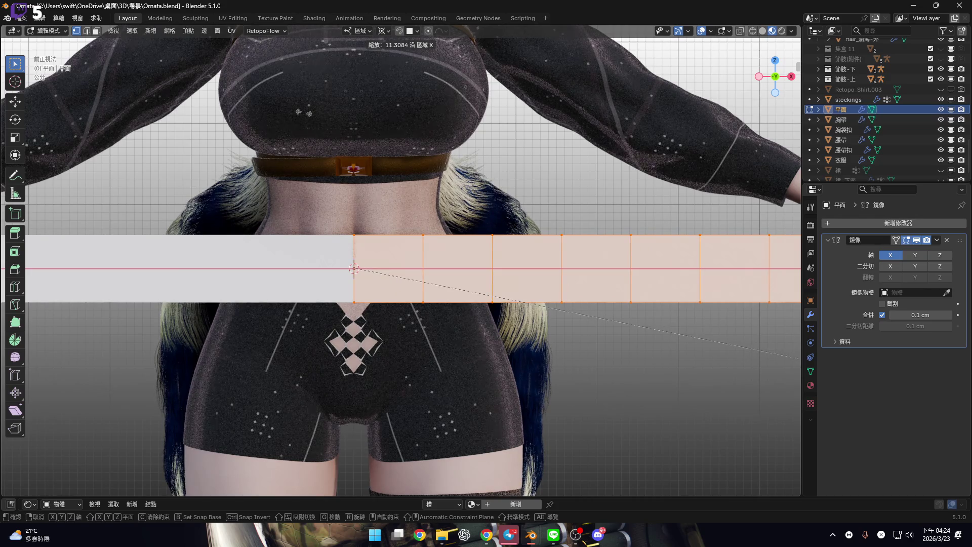
pyautogui.press('1')
pyautogui.press('0')
pyautogui.press('Return')
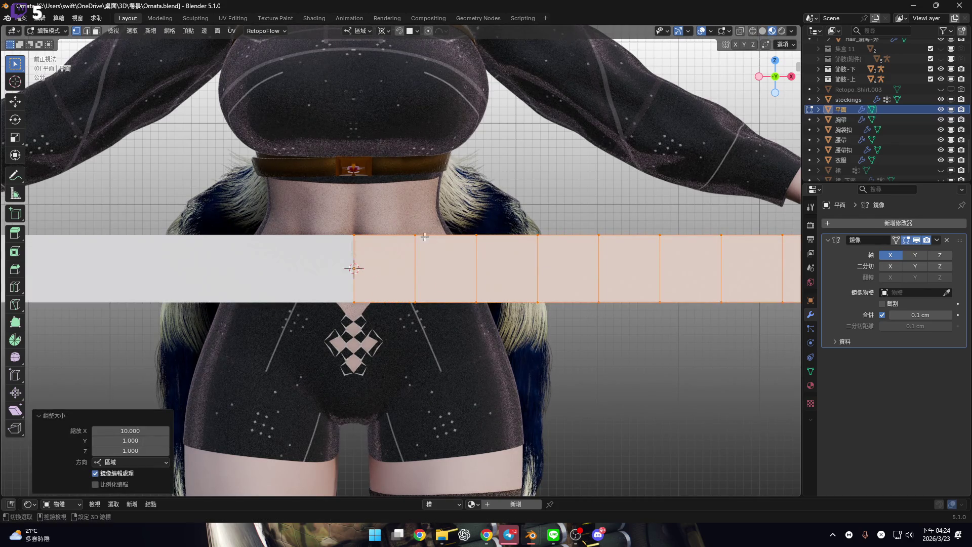
pyautogui.scroll(-4, 320, 226)
pyautogui.scroll(5, 320, 226)
pyautogui.moveTo(449, 288)
pyautogui.mouseDown(button='middle')
pyautogui.moveTo(406, 316)
pyautogui.moveTo(602, 326)
pyautogui.mouseUp(button='middle')
pyautogui.scroll(-2, 406, 316)
# Add a Shrinkwrap modifier to the strip with Ornata_Body as its target
pyautogui.moveTo(549, 293); pyautogui.dragTo(619, 436)
pyautogui.click(901, 223)
pyautogui.moveTo(838, 221)
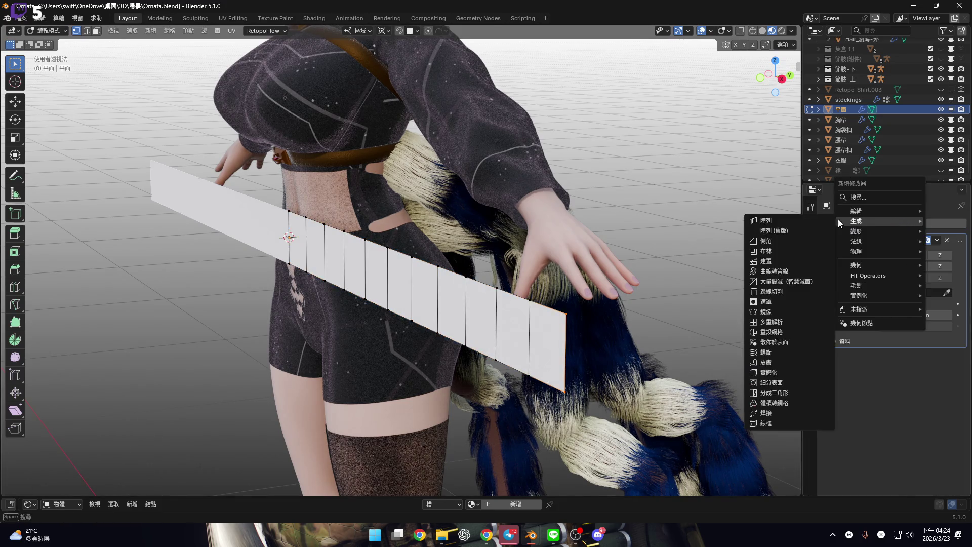
pyautogui.moveTo(865, 231)
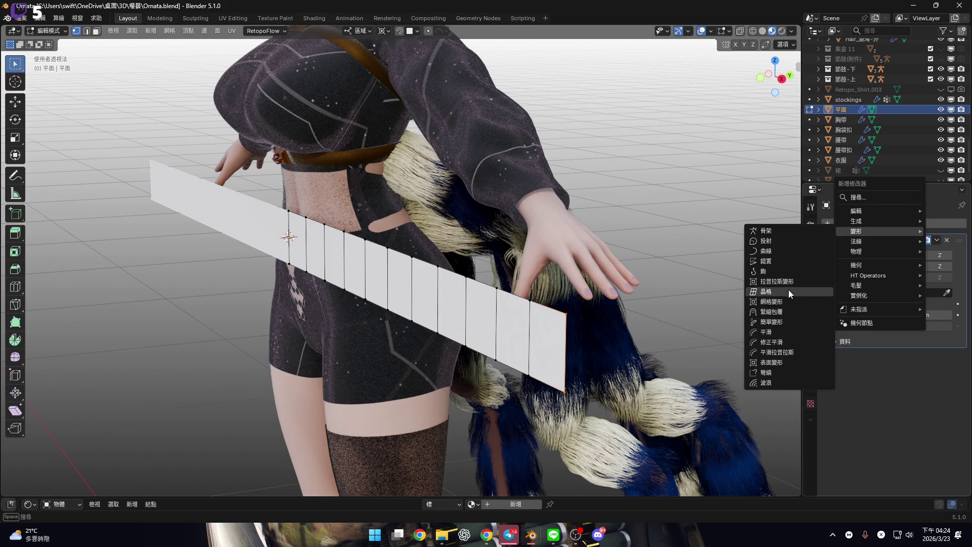
pyautogui.click(796, 317)
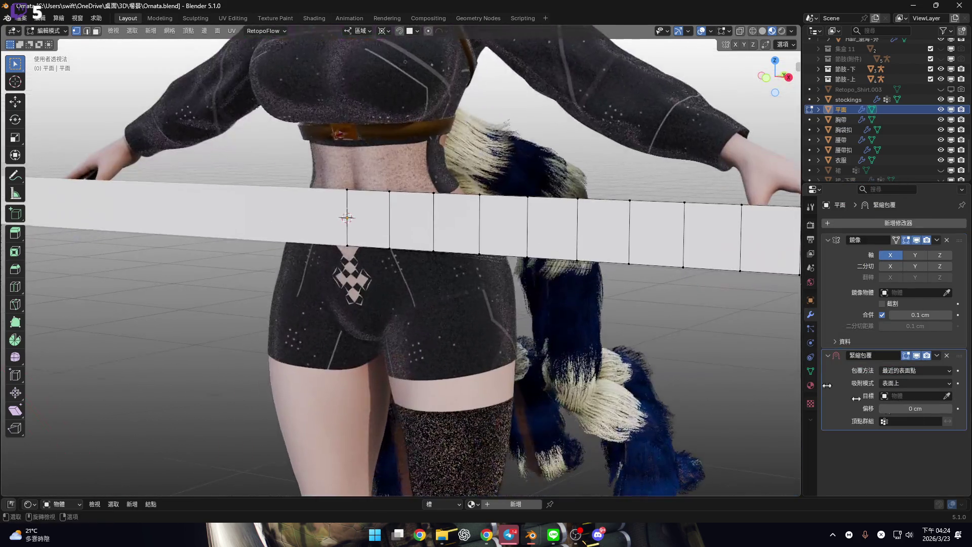
pyautogui.click(947, 396)
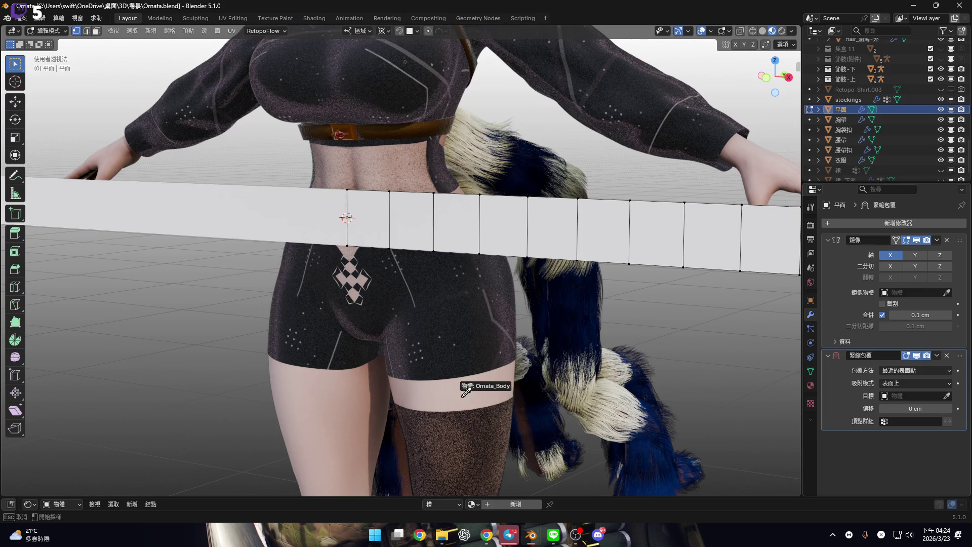
pyautogui.click(462, 390)
# Undo the Shrinkwrap so the strip lies flat, then return to Object Mode
pyautogui.moveTo(451, 253)
pyautogui.mouseDown(button='middle')
pyautogui.moveTo(388, 256)
pyautogui.moveTo(647, 302)
pyautogui.moveTo(646, 279)
pyautogui.mouseUp(button='middle')
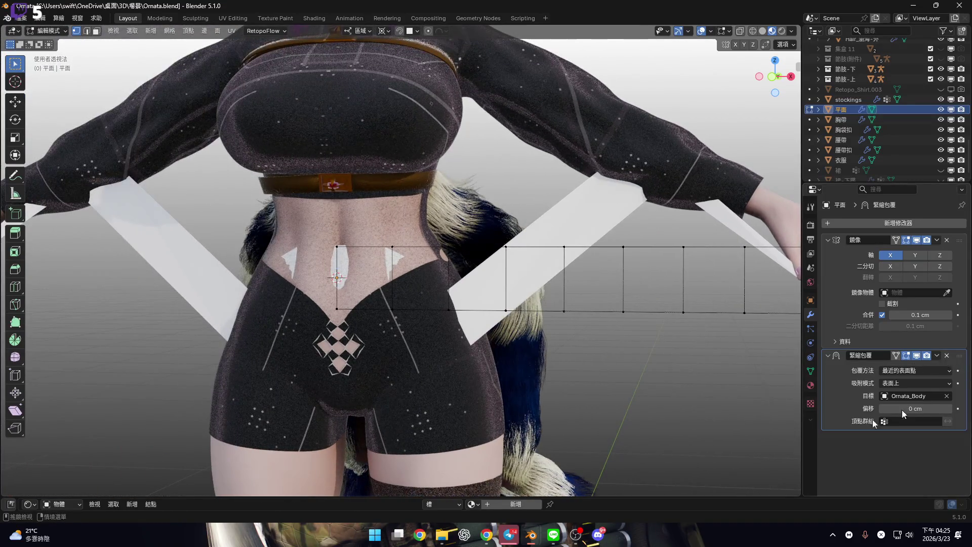
pyautogui.hotkey('ctrl', 'x')
pyautogui.moveTo(436, 283)
pyautogui.mouseDown(button='middle')
pyautogui.moveTo(431, 297)
pyautogui.moveTo(406, 275)
pyautogui.moveTo(444, 279)
pyautogui.moveTo(471, 258)
pyautogui.mouseUp(button='middle')
pyautogui.press('Tab')
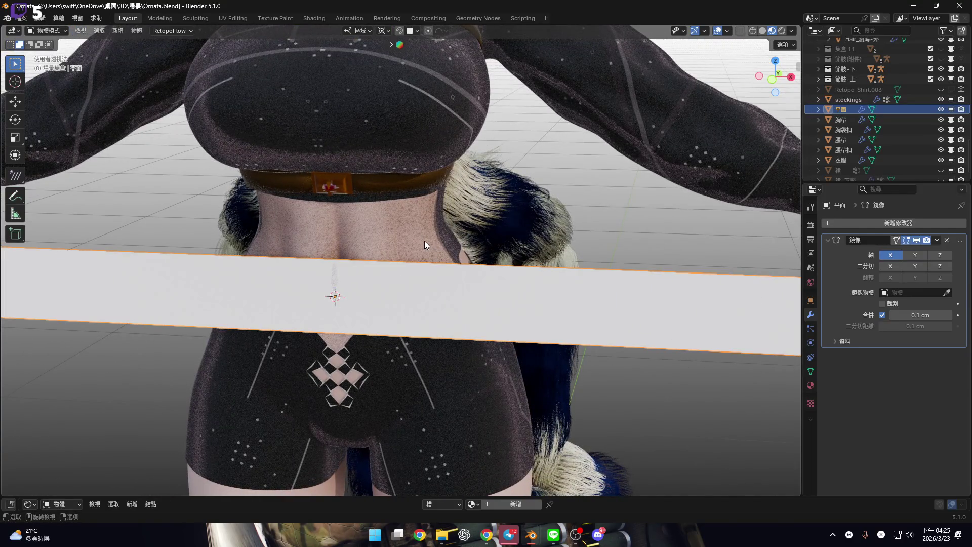
# Hide the plane strip 平面
pyautogui.click(442, 269)
pyautogui.click(563, 301)
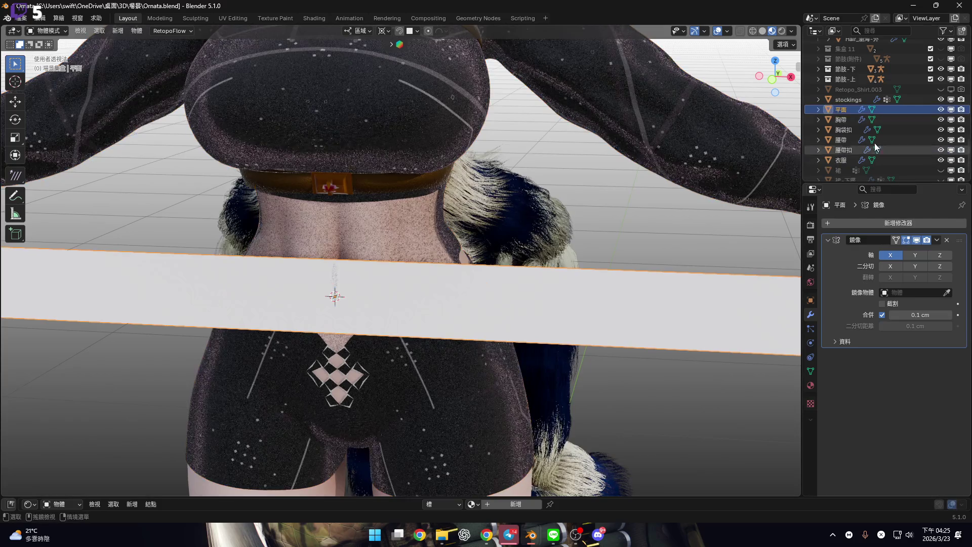
pyautogui.press('h')
# In Edit Mode on 衣服, select the waist edge loop through the navel from the front view
pyautogui.click(449, 304)
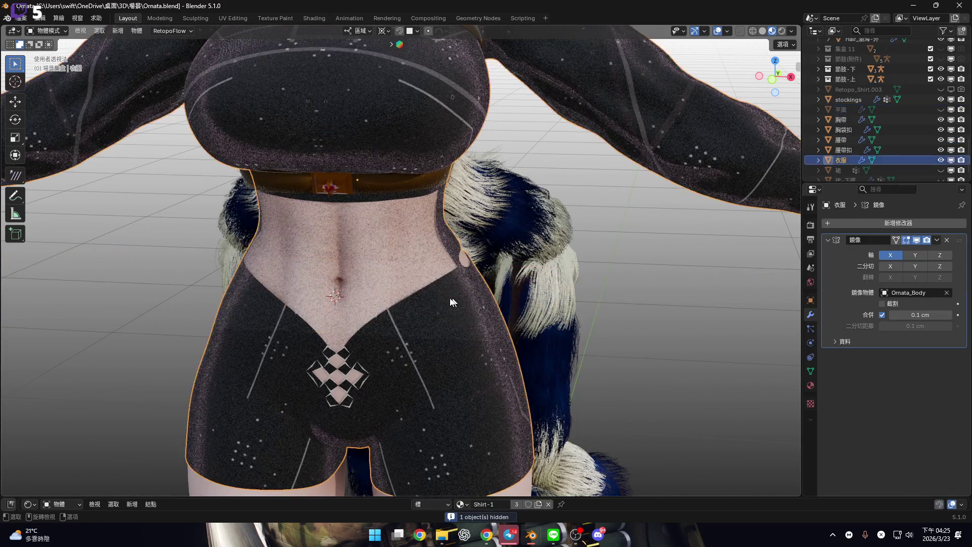
pyautogui.press('Tab')
pyautogui.scroll(3, 452, 282)
pyautogui.press('KP_1')
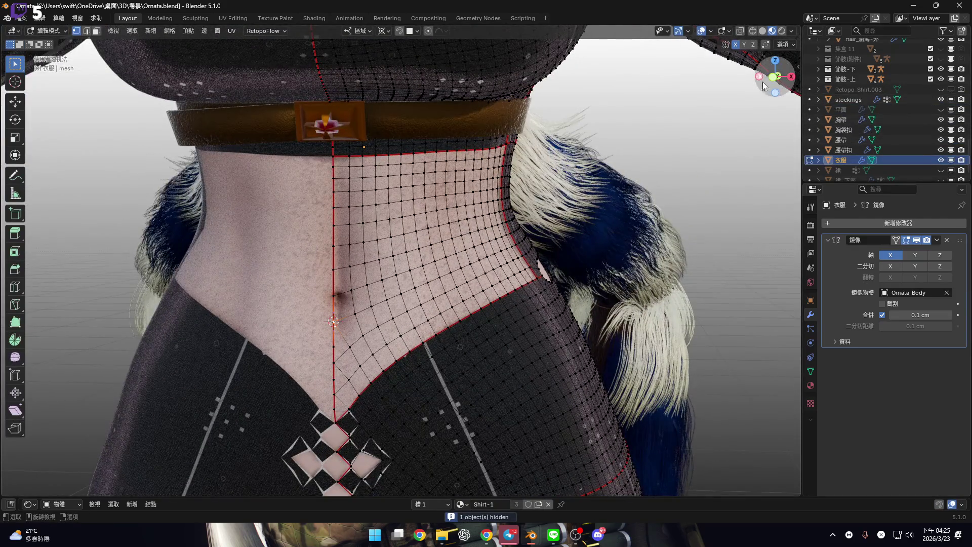
pyautogui.press('2')
pyautogui.scroll(3, 336, 301)
pyautogui.keyDown('alt'); pyautogui.click(336, 301); pyautogui.keyUp('alt')
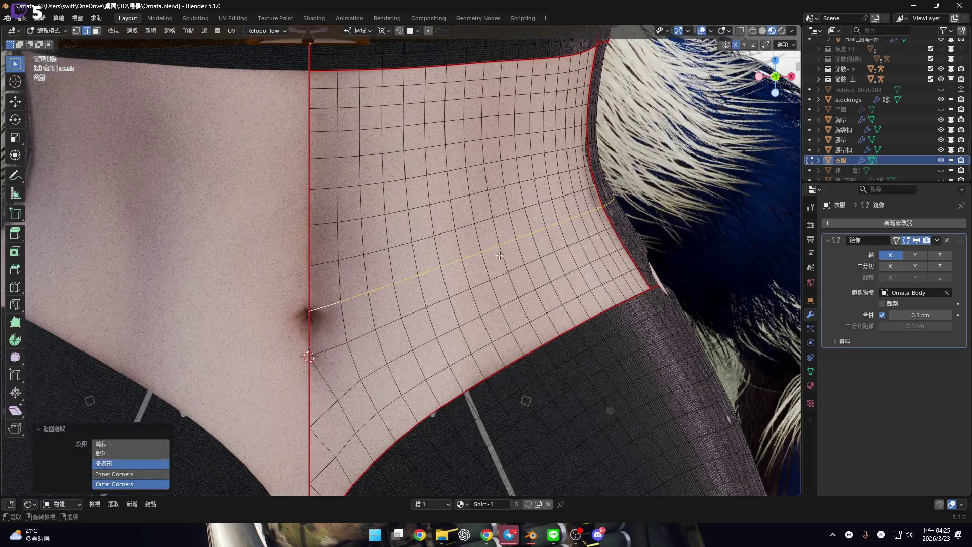
pyautogui.scroll(-5, 523, 257)
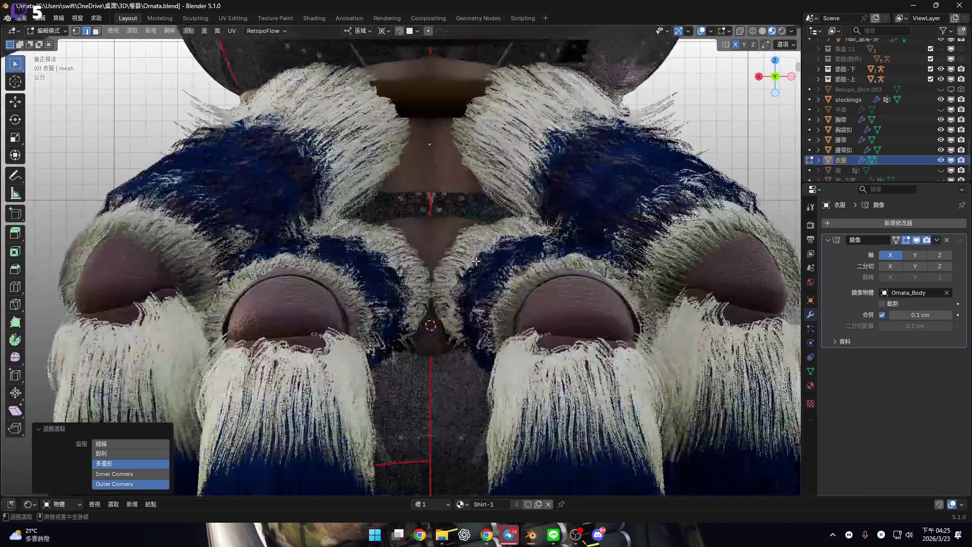
pyautogui.scroll(3, 406, 297)
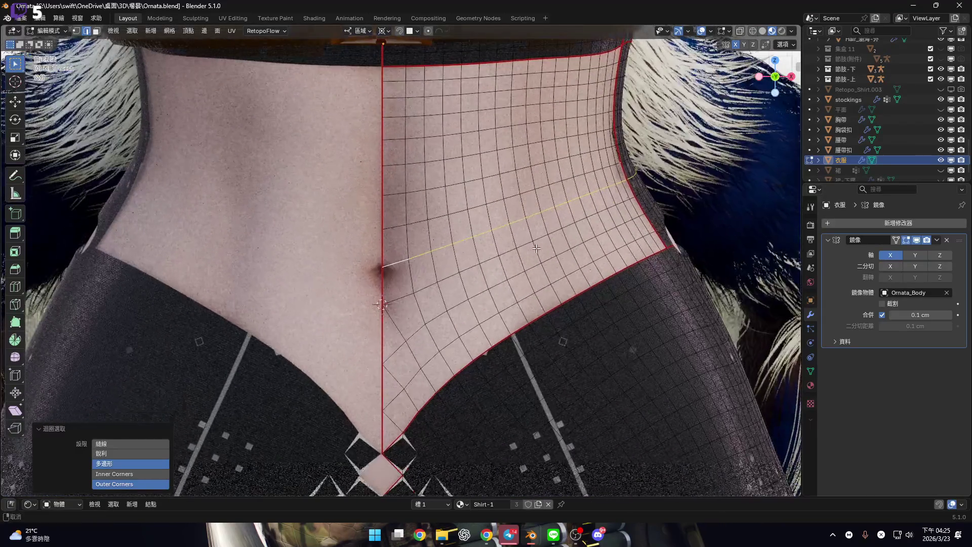
# Duplicate the waist loop, keeping the copy in its original place
pyautogui.hotkey('shift', 'd')
pyautogui.moveTo(692, 274)
pyautogui.keyDown('shift'); pyautogui.mouseDown(button='middle')
pyautogui.moveTo(609, 270)
pyautogui.moveTo(612, 288)
pyautogui.mouseUp(button='middle'); pyautogui.keyUp('shift')
pyautogui.rightClick(610, 269)
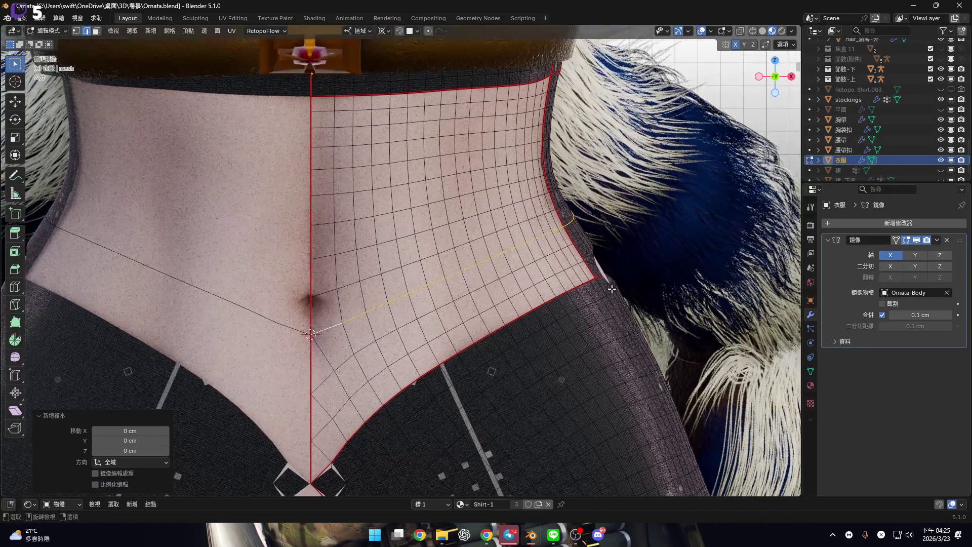
# Separate the copied loop into its own object, 衣服.001, and select it
pyautogui.press('p')
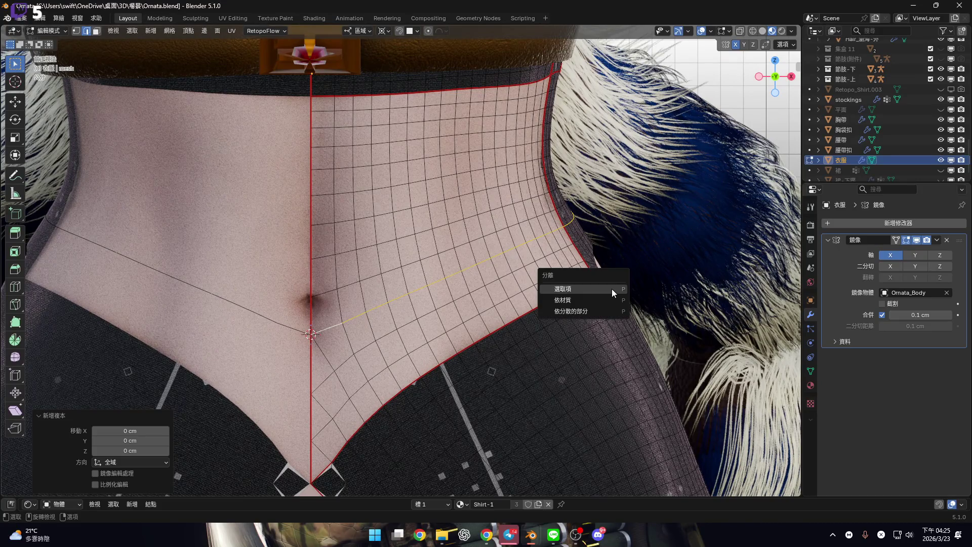
pyautogui.click(611, 289)
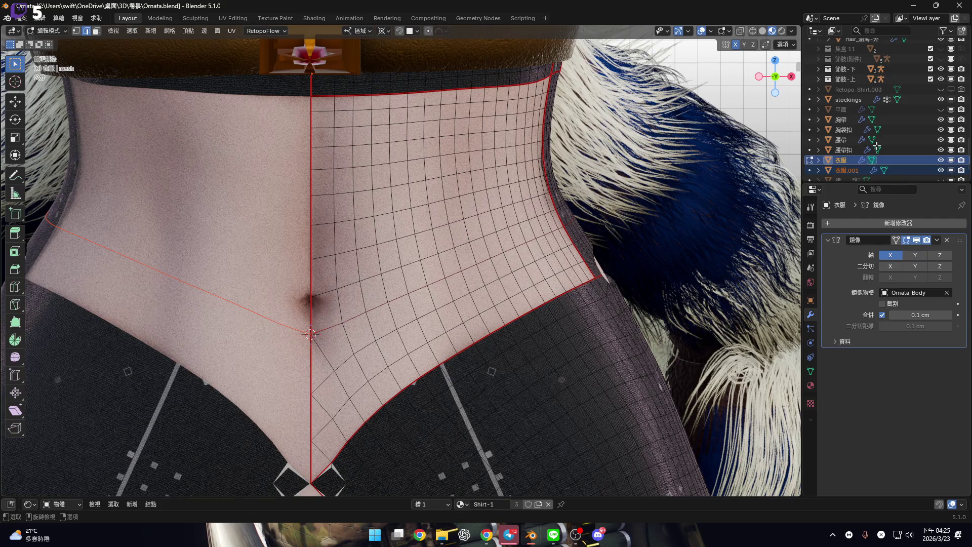
pyautogui.click(844, 169)
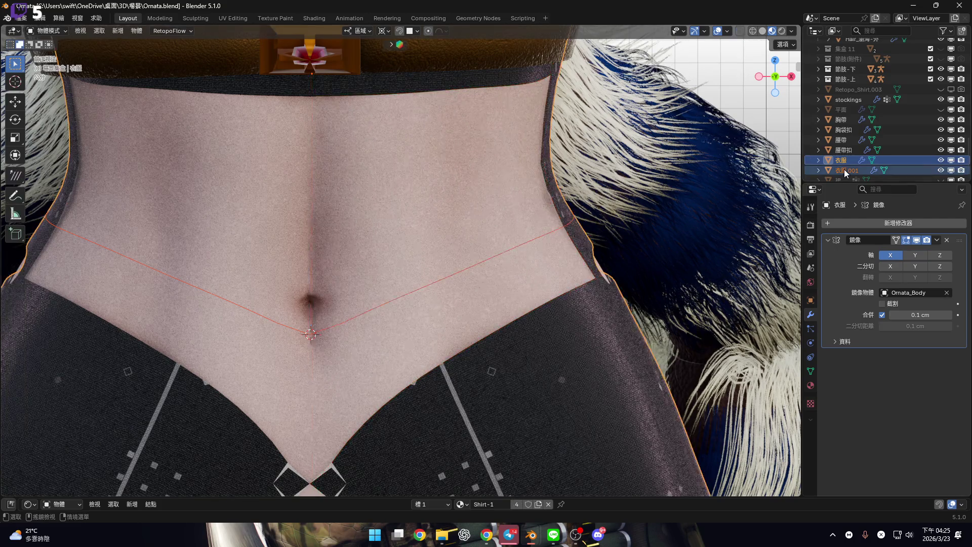
# Convert 衣服.001 into a curve
pyautogui.keyDown('shift'); pyautogui.moveTo(547, 263); pyautogui.dragTo(562, 259, button='middle'); pyautogui.keyUp('shift')
pyautogui.rightClick(562, 260)
pyautogui.moveTo(562, 260)
pyautogui.moveTo(567, 178)
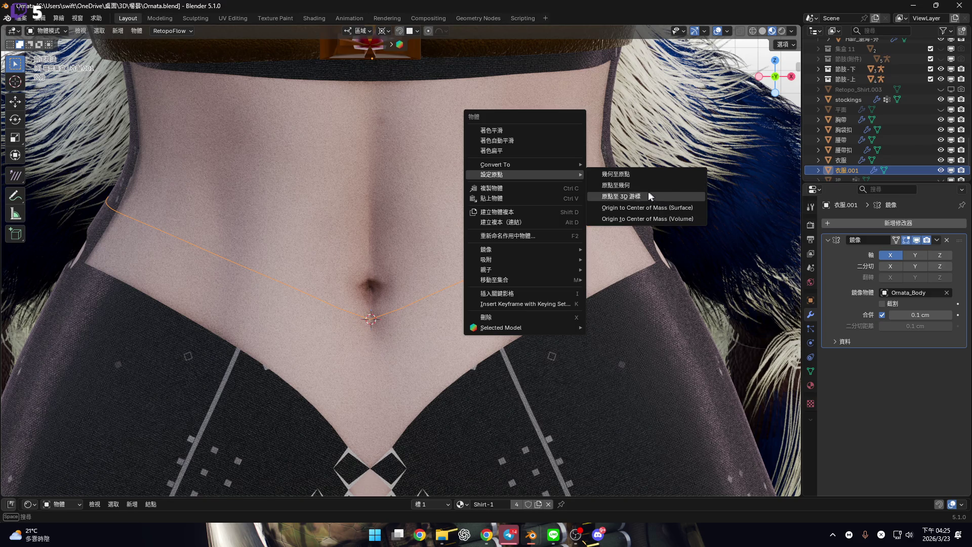
pyautogui.moveTo(552, 164)
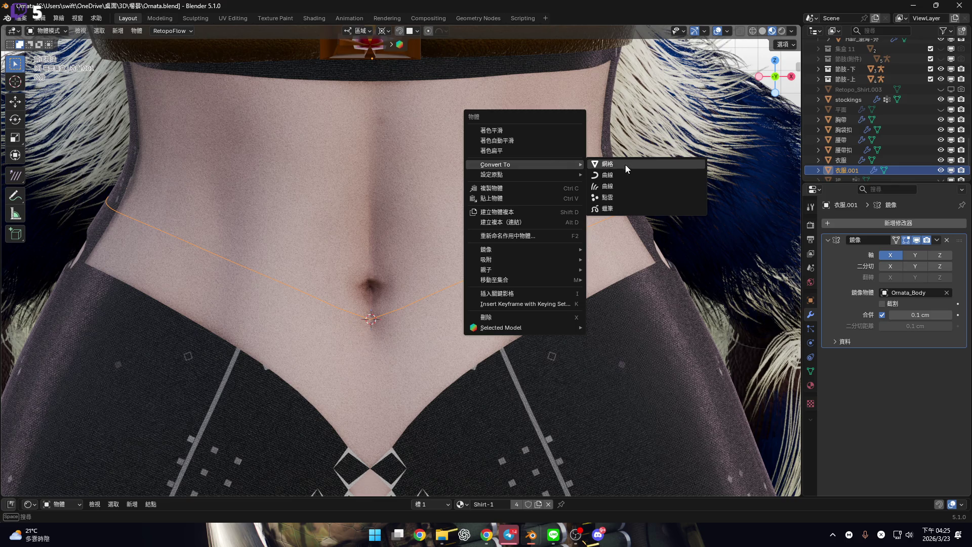
pyautogui.press('Return')
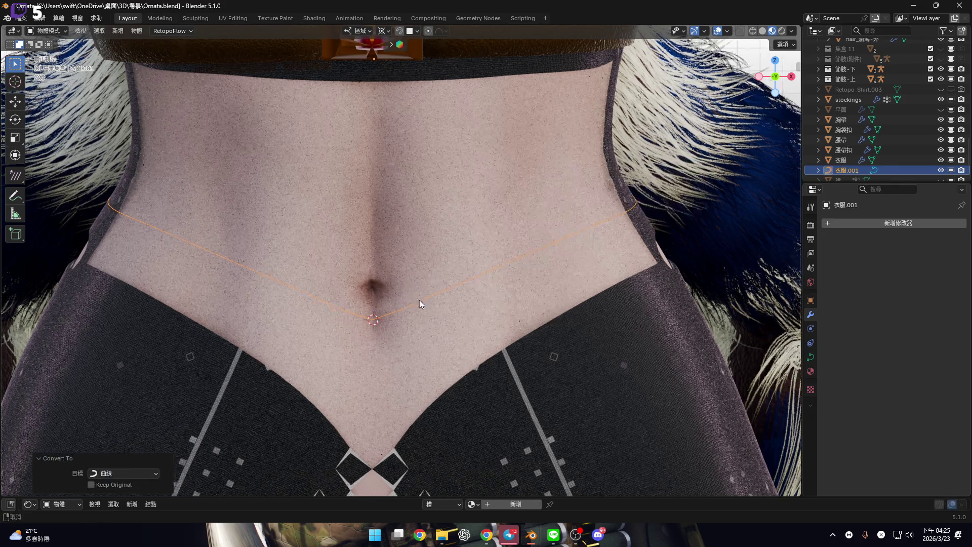
# Inspect the new curve from the side in Edit Mode, then unhide the plane 平面
pyautogui.press('Tab')
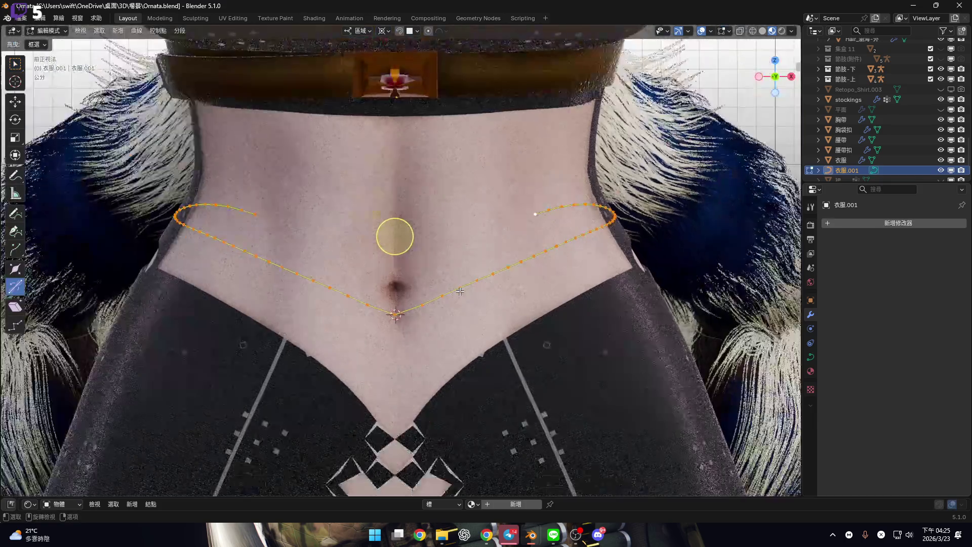
pyautogui.moveTo(460, 292)
pyautogui.keyDown('alt'); pyautogui.mouseDown(button='middle')
pyautogui.moveTo(573, 294)
pyautogui.moveTo(481, 232)
pyautogui.mouseUp(button='middle'); pyautogui.keyUp('alt')
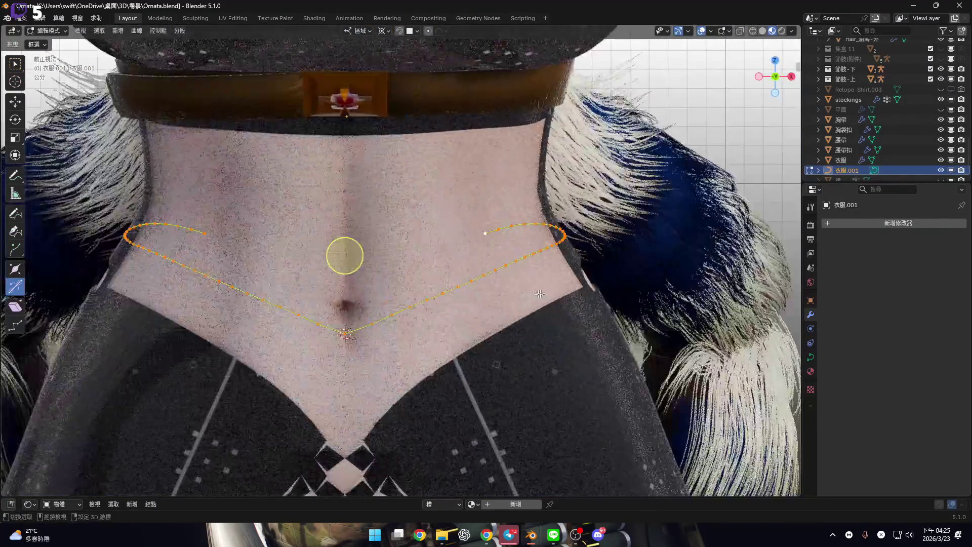
pyautogui.scroll(4, 534, 217)
pyautogui.press('Tab')
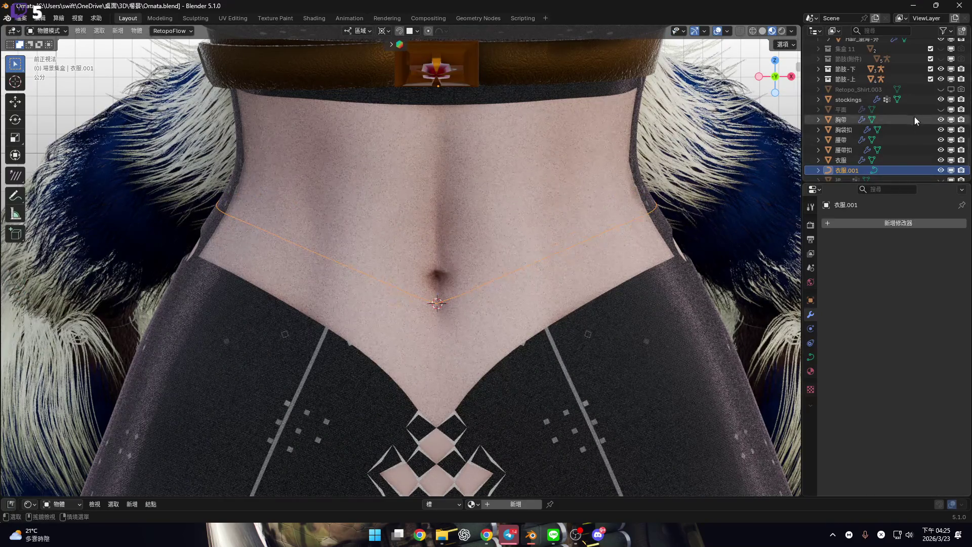
pyautogui.click(941, 109)
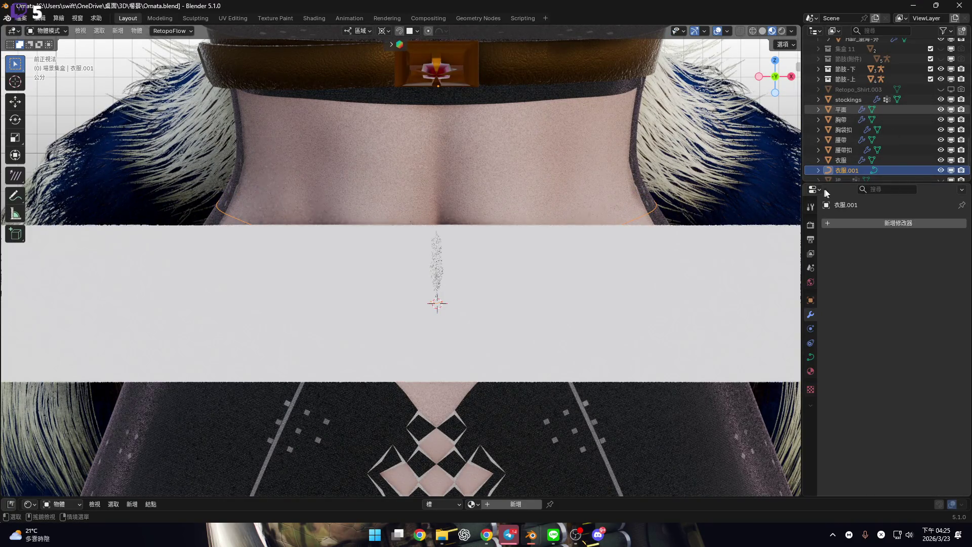
# Add a Curve modifier to 平面 with 衣服.001 as the curve object
pyautogui.keyDown('shift'); pyautogui.moveTo(675, 284); pyautogui.dragTo(625, 280, button='middle'); pyautogui.keyUp('shift')
pyautogui.click(841, 109)
pyautogui.click(894, 222)
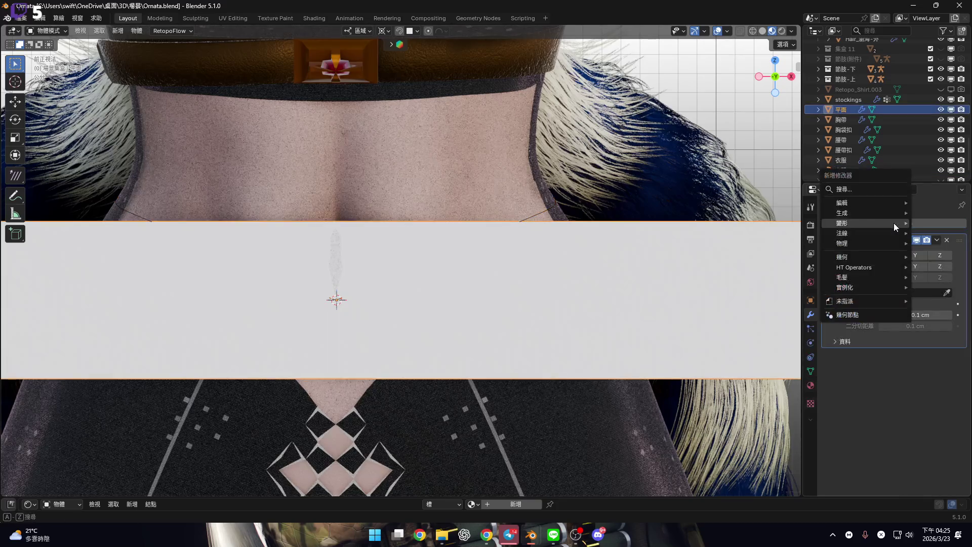
pyautogui.moveTo(894, 223)
pyautogui.click(794, 243)
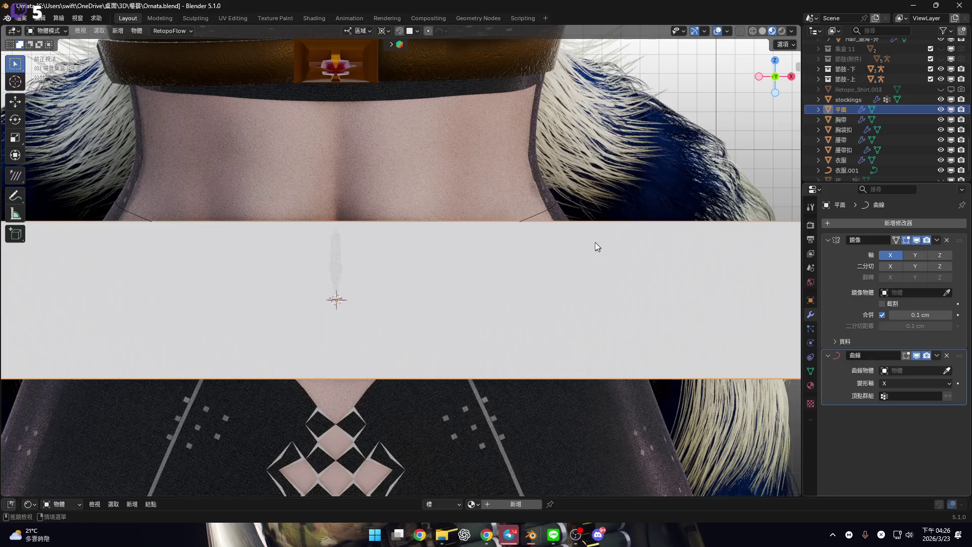
pyautogui.moveTo(352, 239)
pyautogui.mouseDown(button='middle')
pyautogui.moveTo(464, 284)
pyautogui.moveTo(610, 278)
pyautogui.mouseUp(button='middle')
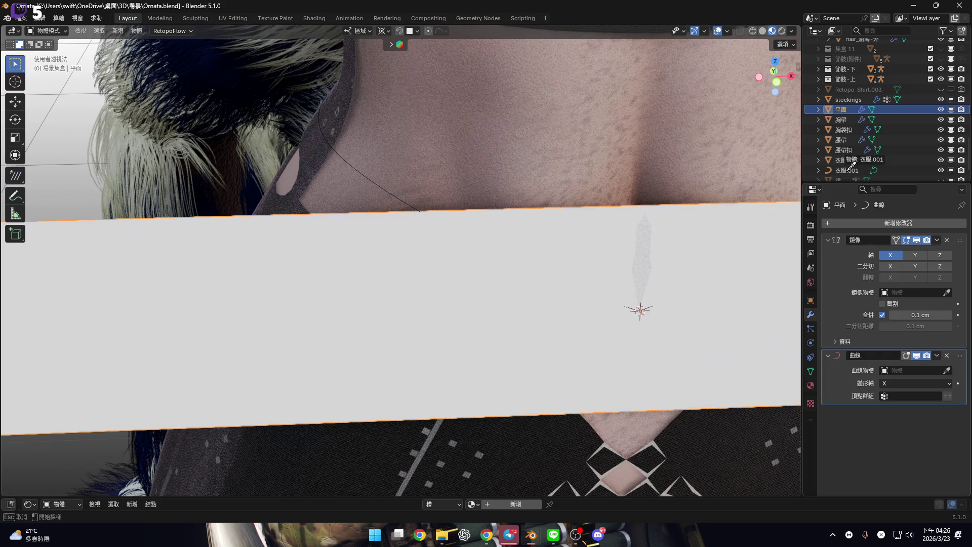
pyautogui.click(567, 324)
pyautogui.moveTo(567, 324)
pyautogui.mouseDown(button='middle')
pyautogui.moveTo(586, 322)
pyautogui.moveTo(379, 319)
pyautogui.moveTo(394, 279)
pyautogui.moveTo(481, 320)
pyautogui.mouseUp(button='middle')
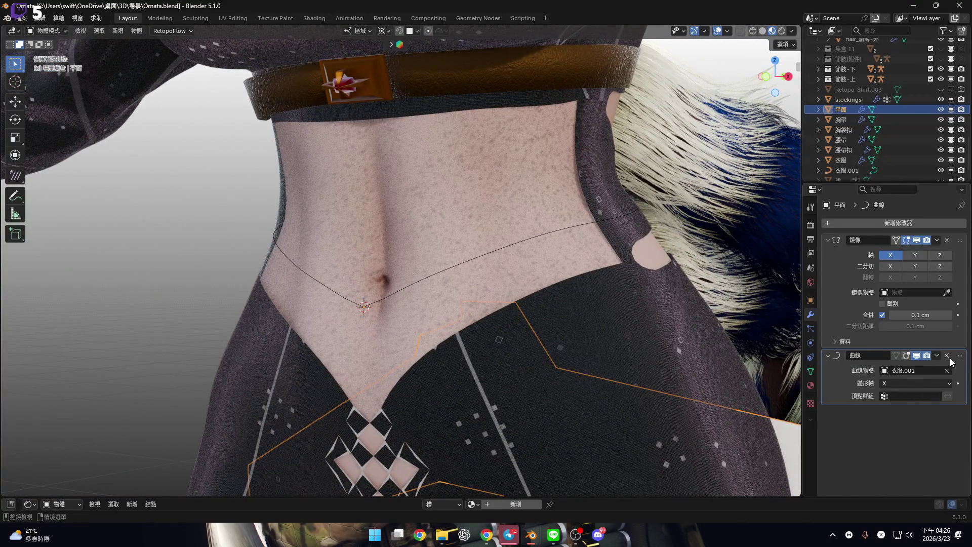
# Try deform axes Y and Z, then undo the Curve modifier
pyautogui.click(919, 384)
pyautogui.click(891, 406)
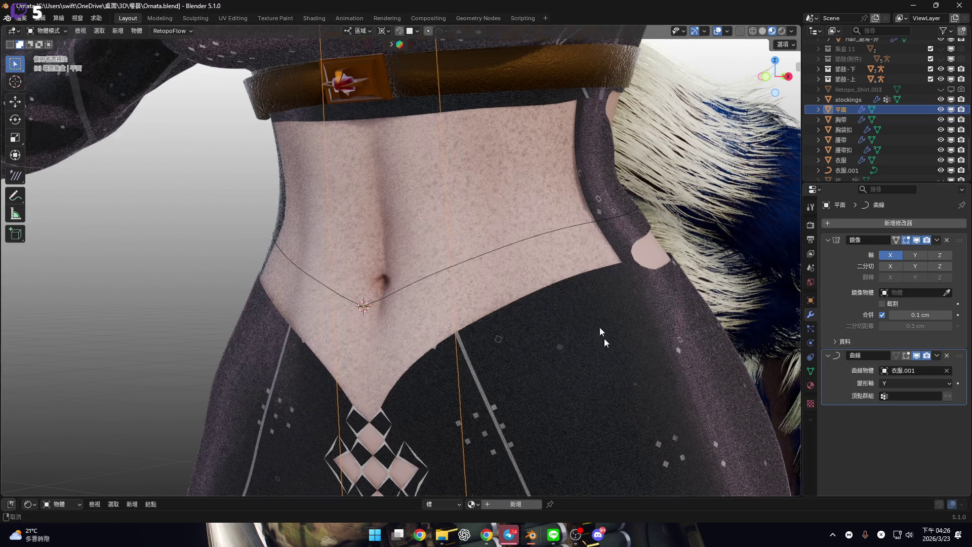
pyautogui.scroll(-5, 595, 324)
pyautogui.click(920, 384)
pyautogui.click(904, 416)
pyautogui.moveTo(594, 332)
pyautogui.mouseDown(button='middle')
pyautogui.moveTo(597, 359)
pyautogui.moveTo(633, 349)
pyautogui.mouseUp(button='middle')
pyautogui.hotkey('ctrl', 'z')
pyautogui.moveTo(608, 300)
pyautogui.mouseDown(button='middle')
pyautogui.moveTo(536, 286)
pyautogui.moveTo(608, 299)
pyautogui.mouseUp(button='middle')
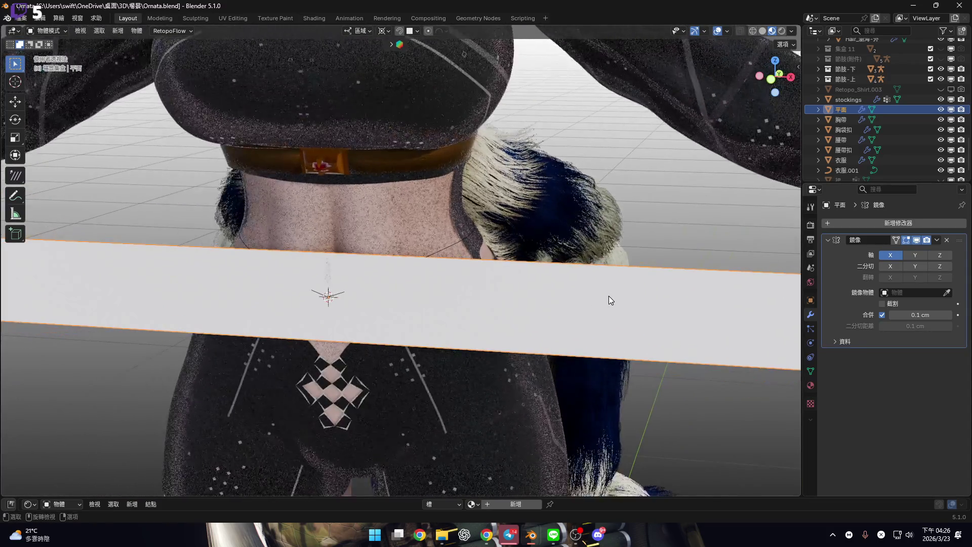
# Remove the plane's Mirror modifier
pyautogui.click(936, 239)
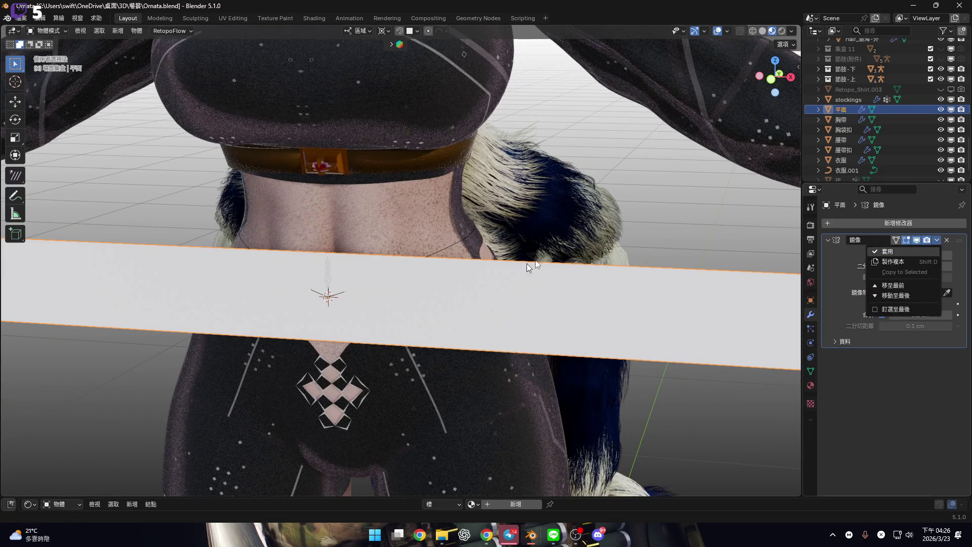
pyautogui.hotkey('ctrl', 'z')
pyautogui.moveTo(484, 265); pyautogui.dragTo(760, 233, button='middle')
# Add a Curve modifier to 平面 that follows 衣服.001
pyautogui.click(909, 224)
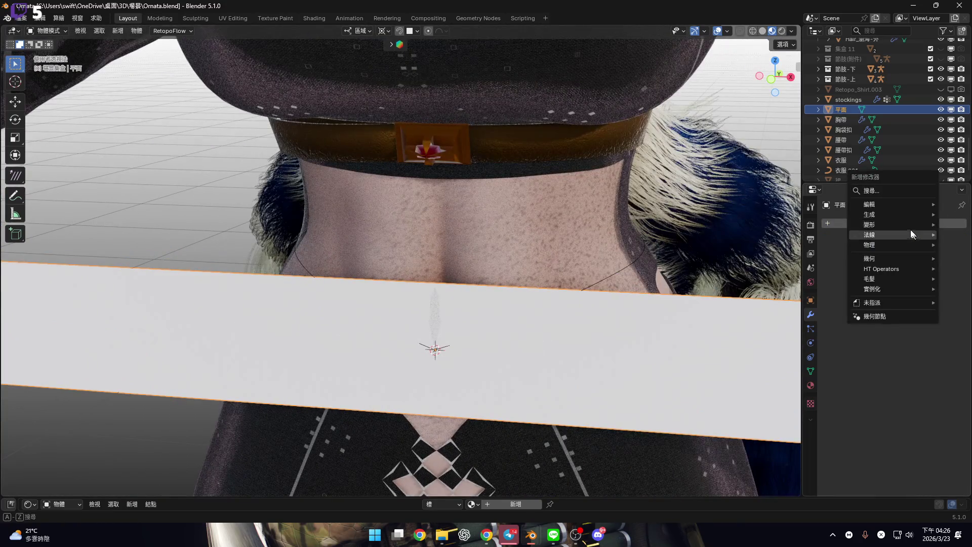
pyautogui.moveTo(904, 224)
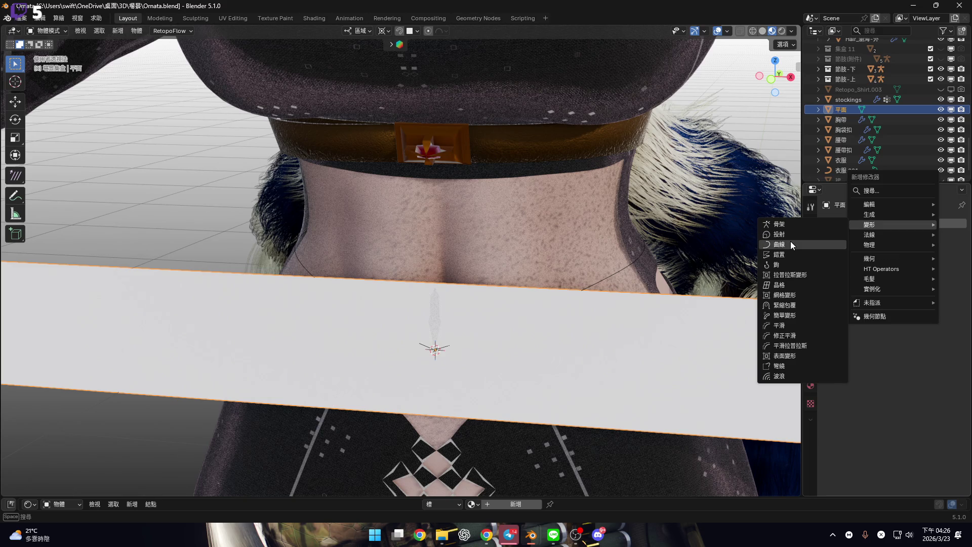
pyautogui.press('Return')
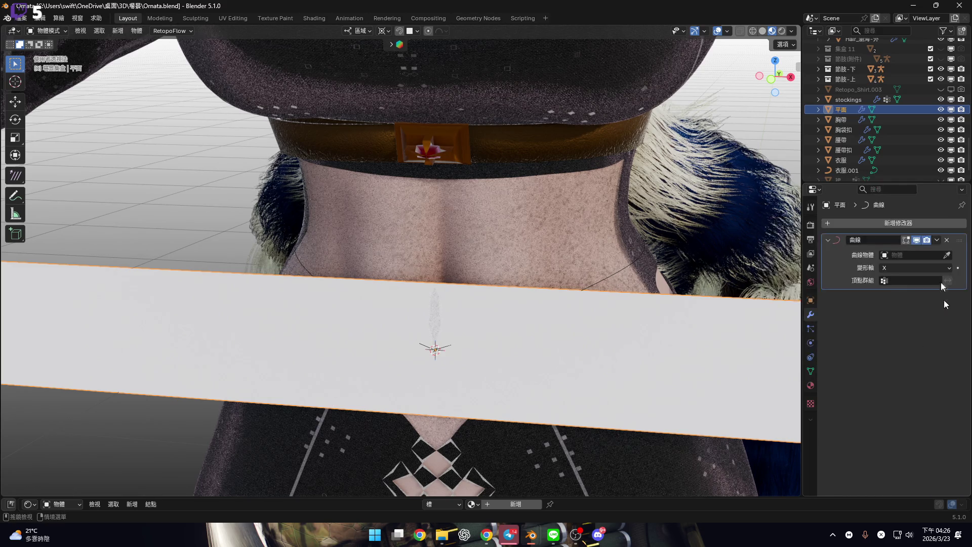
pyautogui.click(947, 255)
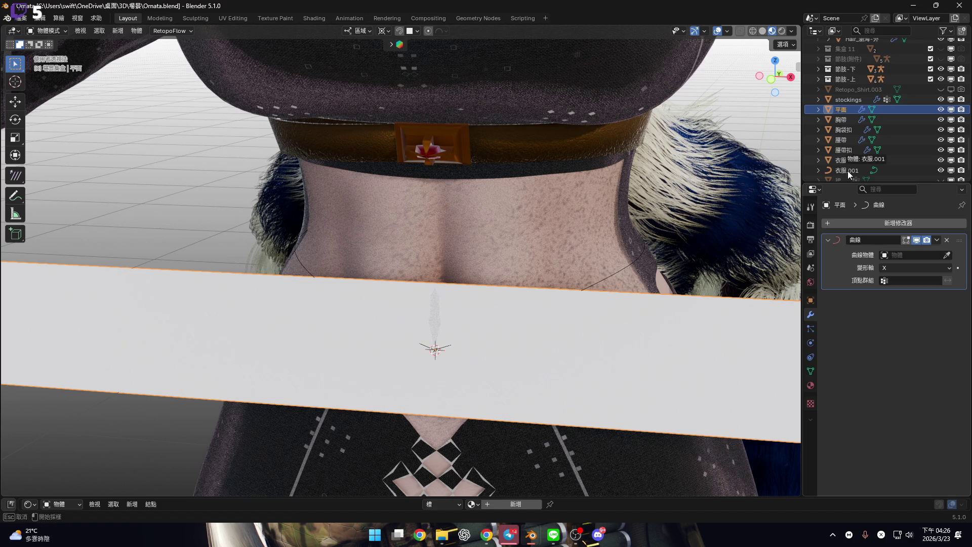
pyautogui.click(581, 352)
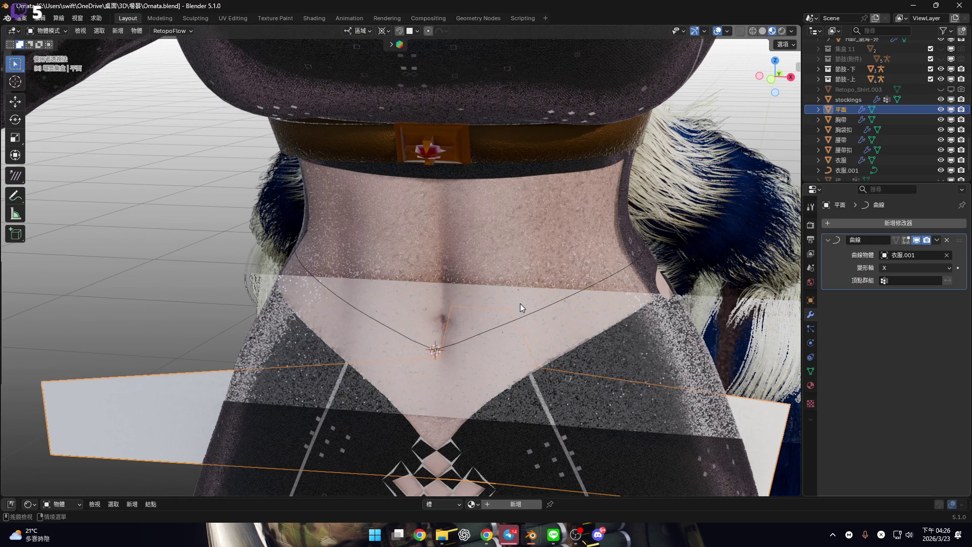
pyautogui.scroll(-4, 522, 304)
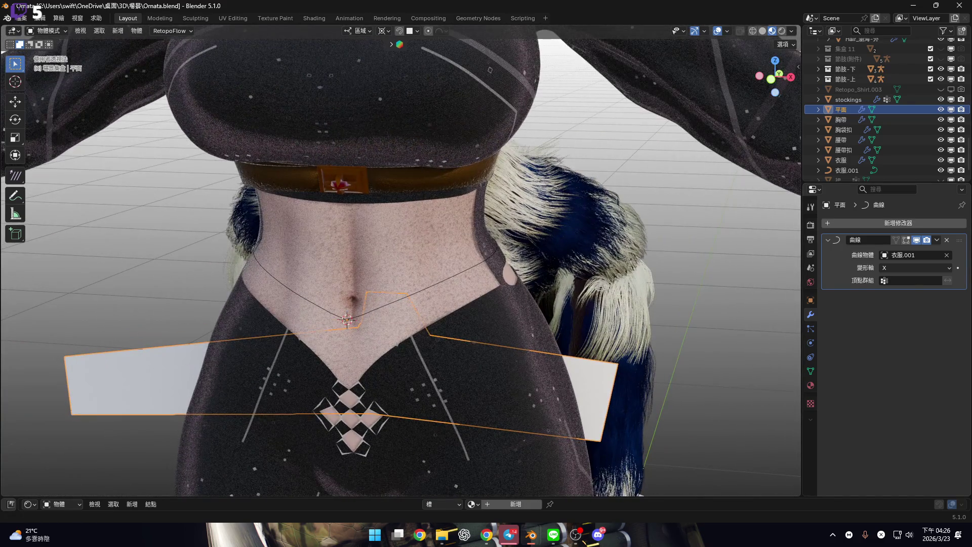
pyautogui.moveTo(491, 318)
pyautogui.mouseDown(button='middle')
pyautogui.moveTo(482, 274)
pyautogui.moveTo(501, 274)
pyautogui.moveTo(454, 281)
pyautogui.moveTo(556, 305)
pyautogui.moveTo(488, 302)
pyautogui.mouseUp(button='middle')
# Keep X as the Curve modifier's deform axis
pyautogui.click(913, 270)
pyautogui.click(915, 272)
pyautogui.scroll(-5, 426, 277)
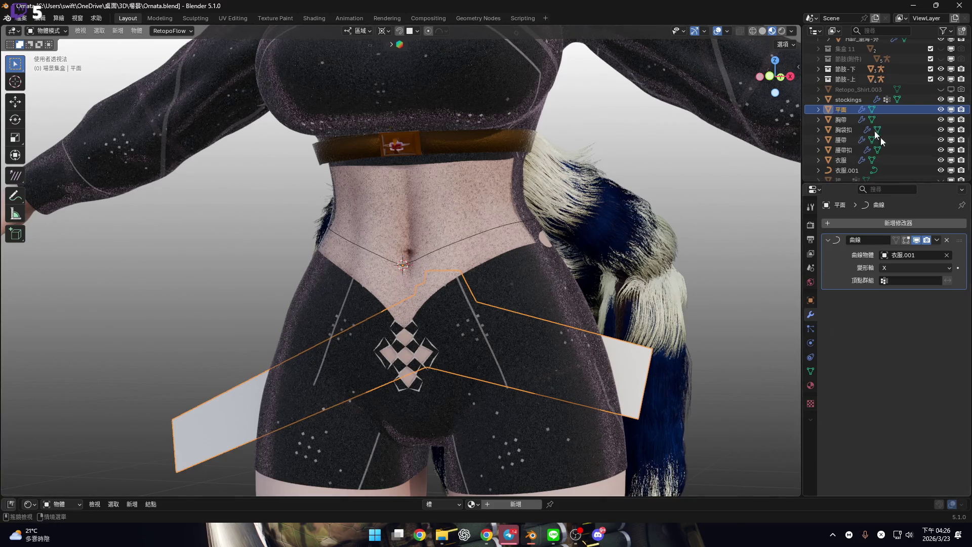
pyautogui.rightClick(845, 110)
# Delete the plane's hierarchy, then edit the 衣服.001 curve in front view
pyautogui.click(822, 145)
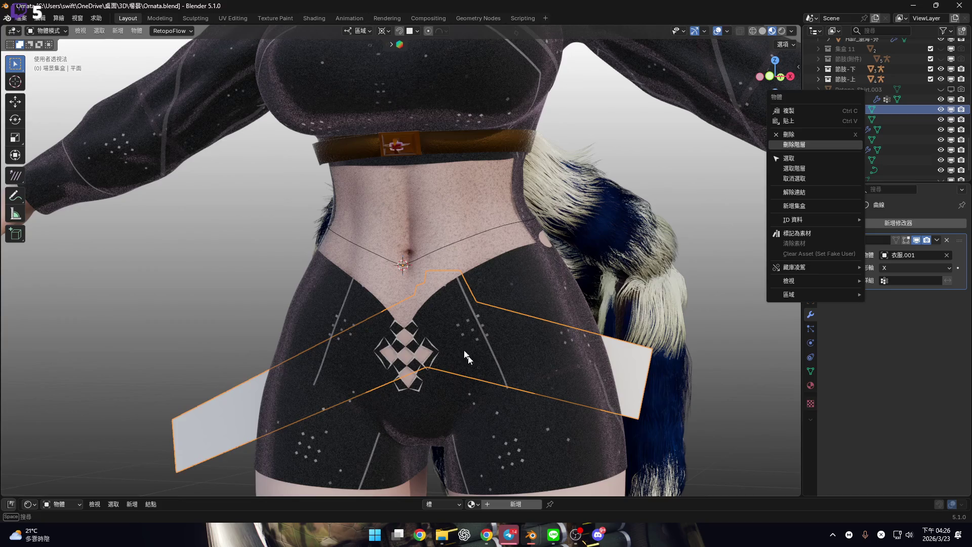
pyautogui.scroll(4, 479, 271)
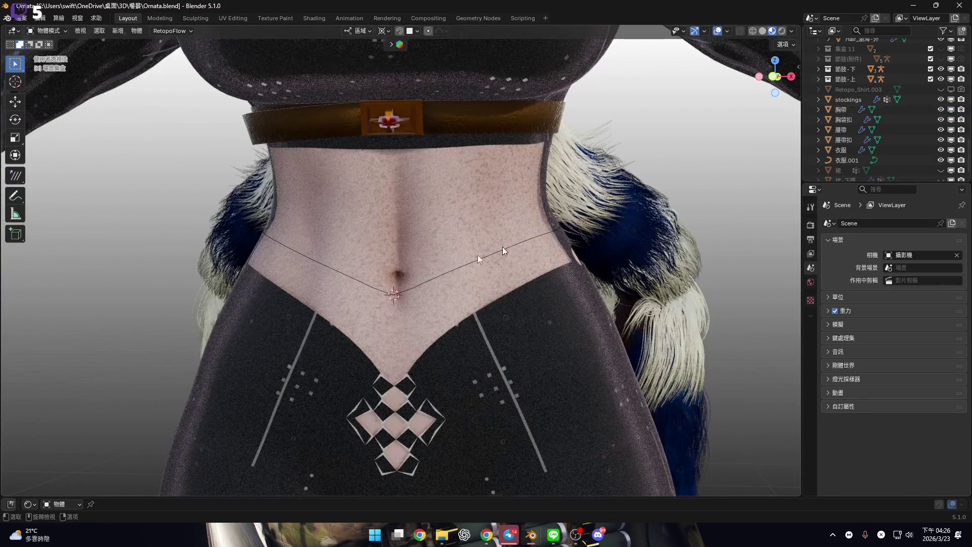
pyautogui.click(849, 160)
pyautogui.click(770, 77)
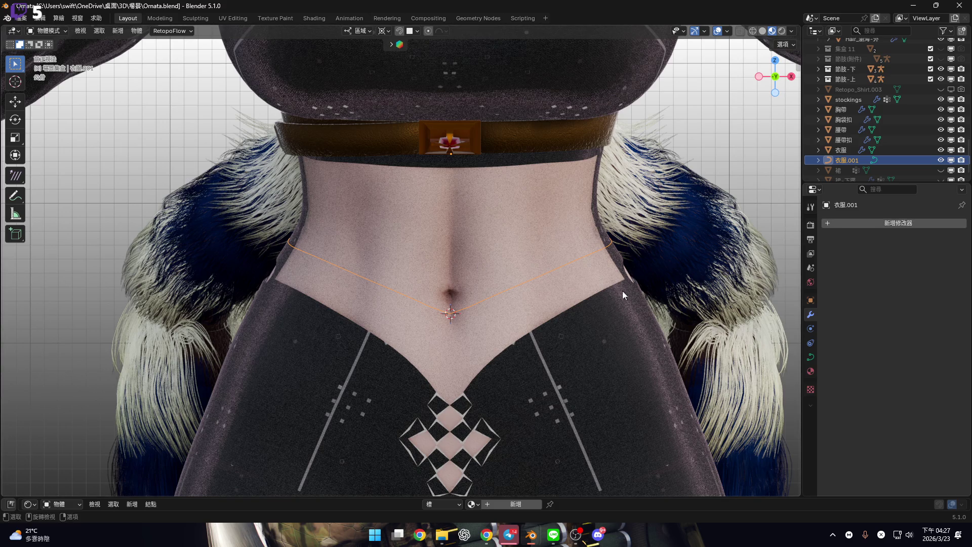
pyautogui.scroll(2, 557, 274)
pyautogui.press('Tab')
# Test a local-Z move on the waist curve
pyautogui.scroll(2, 540, 264)
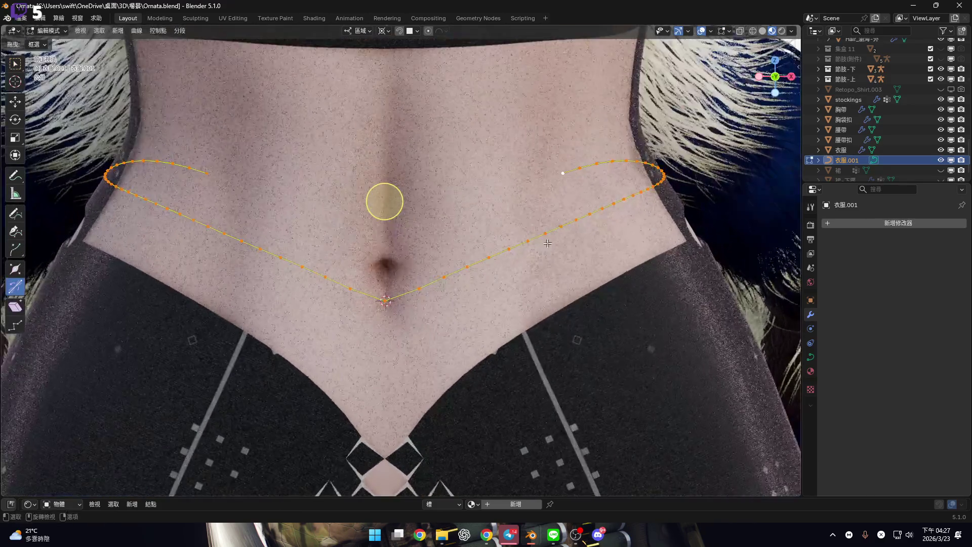
pyautogui.keyDown('shift'); pyautogui.moveTo(602, 251); pyautogui.dragTo(614, 236, button='middle'); pyautogui.keyUp('shift')
pyautogui.press('g')
pyautogui.press('z')
pyautogui.press('z')
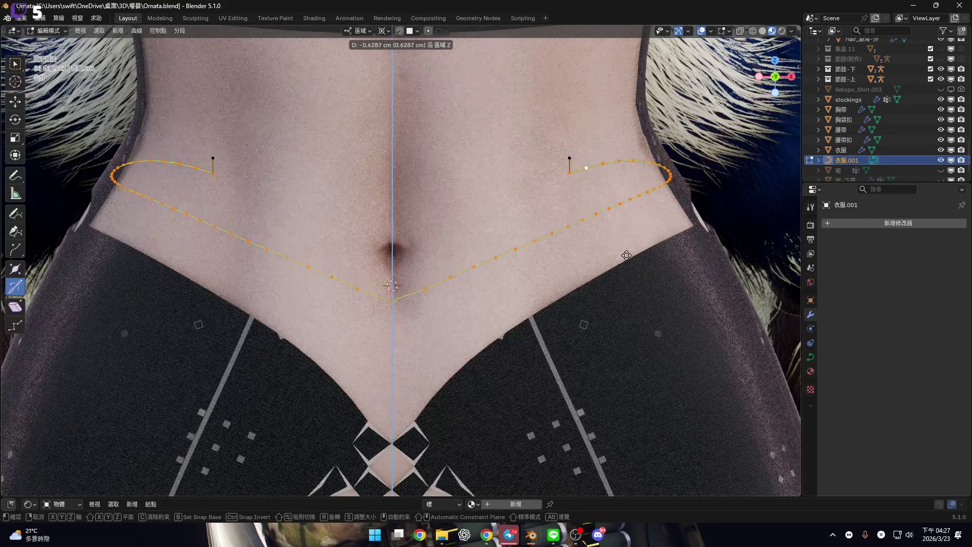
pyautogui.click(625, 255)
pyautogui.moveTo(625, 256)
pyautogui.keyDown('shift'); pyautogui.mouseDown(button='middle')
pyautogui.moveTo(569, 228)
pyautogui.moveTo(578, 235)
pyautogui.mouseUp(button='middle'); pyautogui.keyUp('shift')
# Change the transform pivot point and try a Z extrusion of the curve ends, then cancel it
pyautogui.click(383, 33)
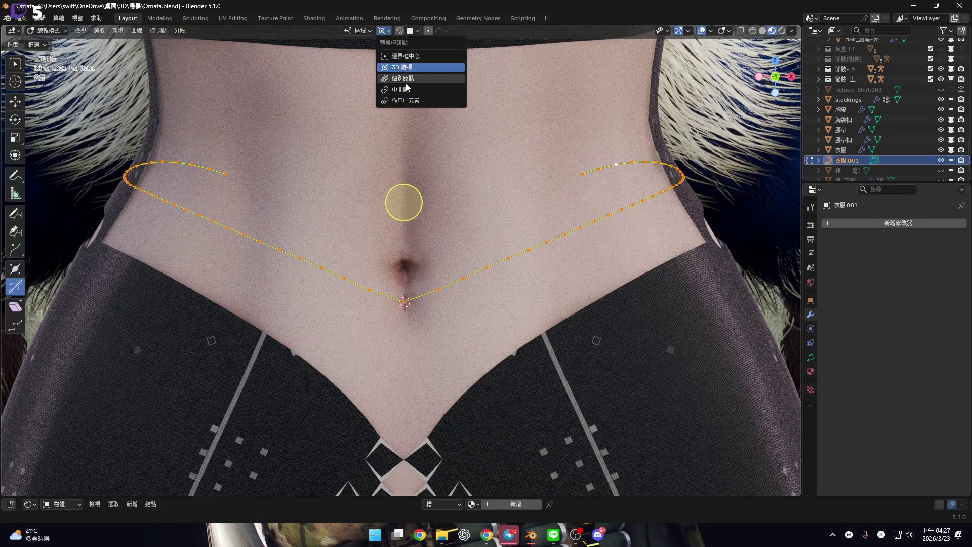
pyautogui.click(410, 92)
pyautogui.keyDown('shift'); pyautogui.moveTo(694, 286); pyautogui.dragTo(665, 263, button='middle'); pyautogui.keyUp('shift')
pyautogui.press('e')
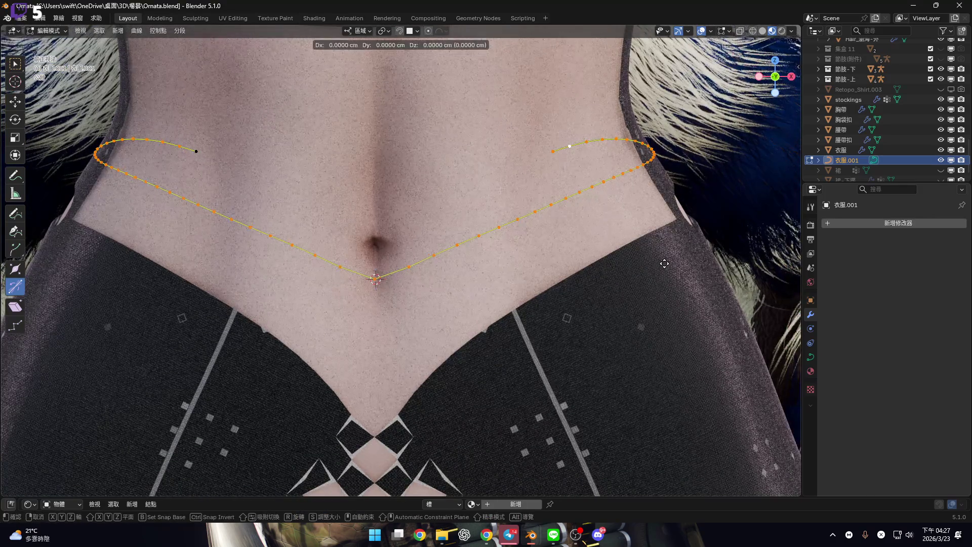
pyautogui.press('z')
pyautogui.rightClick(671, 297)
pyautogui.moveTo(671, 298)
pyautogui.mouseDown(button='middle')
pyautogui.moveTo(324, 159)
pyautogui.moveTo(380, 193)
pyautogui.mouseUp(button='middle')
# Cancel a test transform, leave Edit Mode, and bring up the curve's object options
pyautogui.press('g')
pyautogui.press('Escape')
pyautogui.scroll(-4, 491, 230)
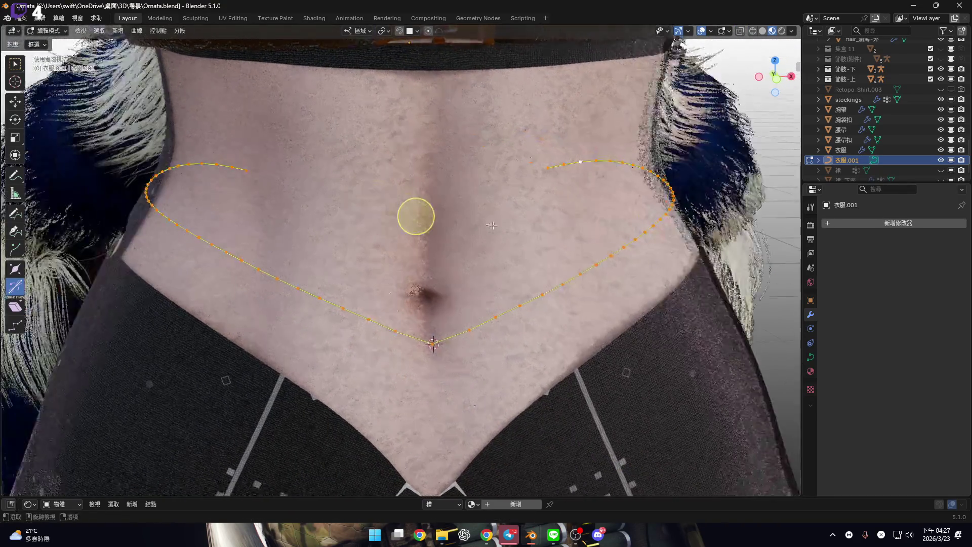
pyautogui.scroll(-1, 634, 245)
pyautogui.press('Tab')
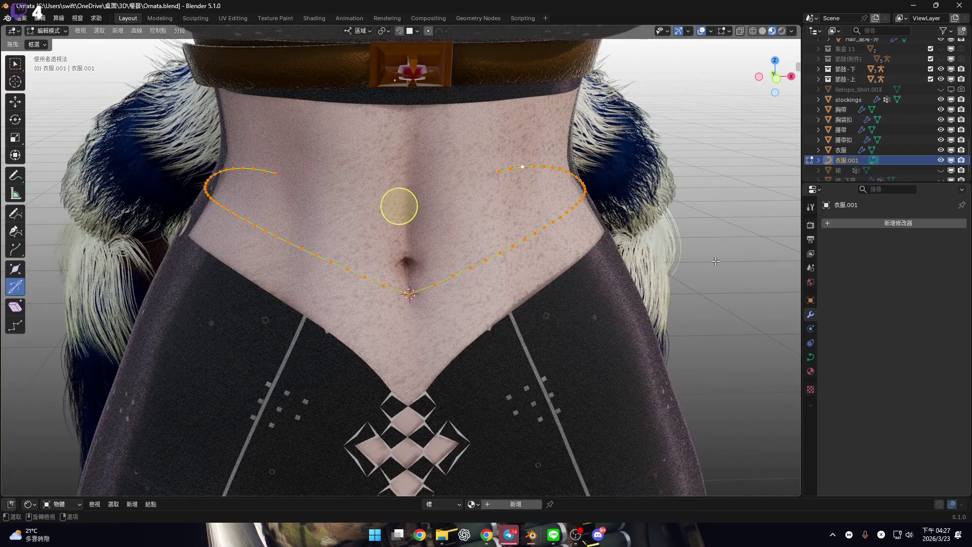
pyautogui.rightClick(598, 221)
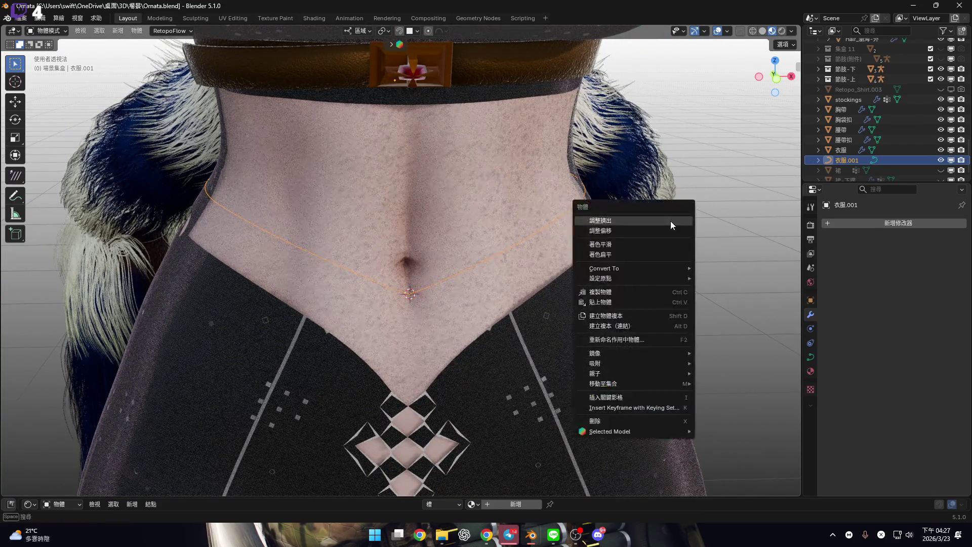
# Convert the waist curve 衣服.001 into a mesh, viewed from the front
pyautogui.moveTo(667, 271)
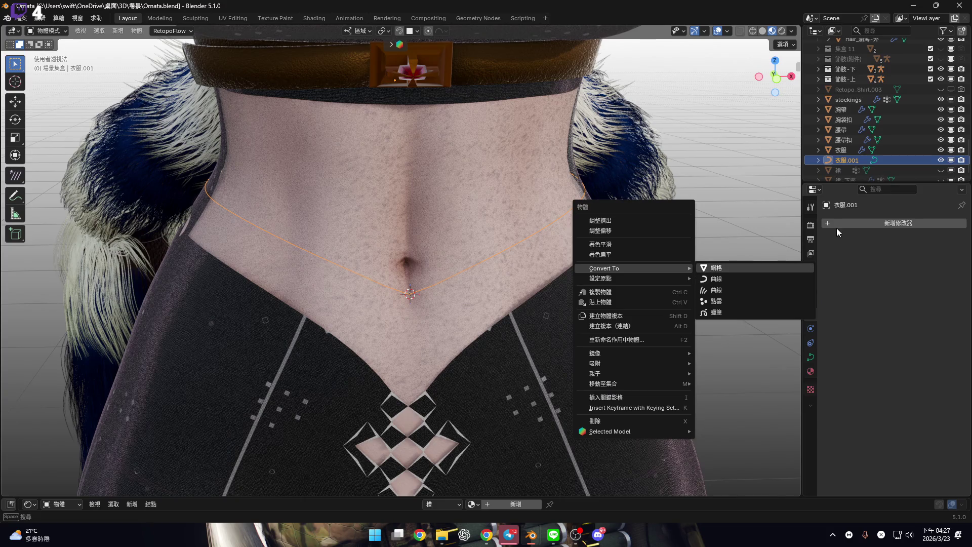
pyautogui.click(716, 267)
pyautogui.press('KP_1')
pyautogui.scroll(2, 612, 256)
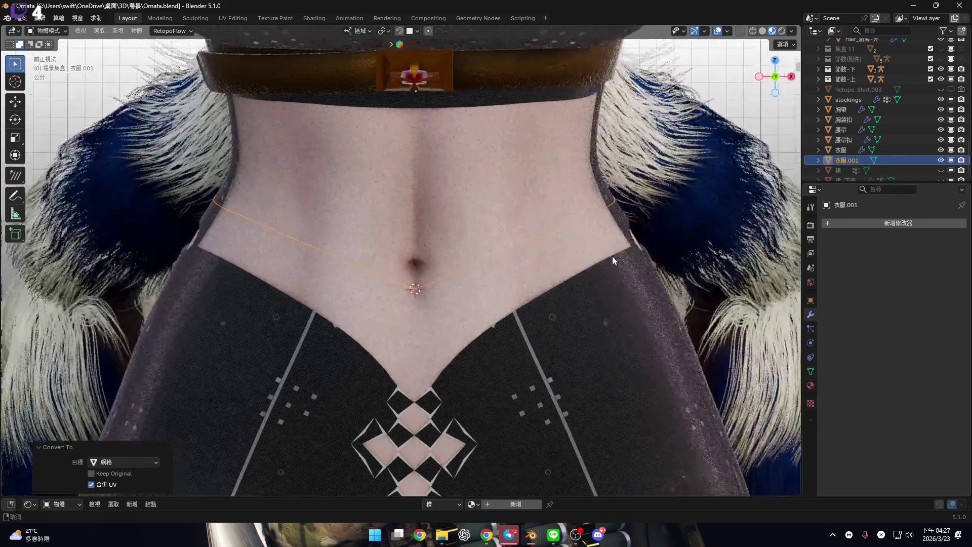
pyautogui.keyDown('shift'); pyautogui.moveTo(626, 243); pyautogui.dragTo(602, 242, button='middle'); pyautogui.keyUp('shift')
# Select the whole waist edge loop in Edit Mode and extrude it along Z
pyautogui.press('Tab')
pyautogui.keyDown('alt'); pyautogui.click(503, 247); pyautogui.keyUp('alt')
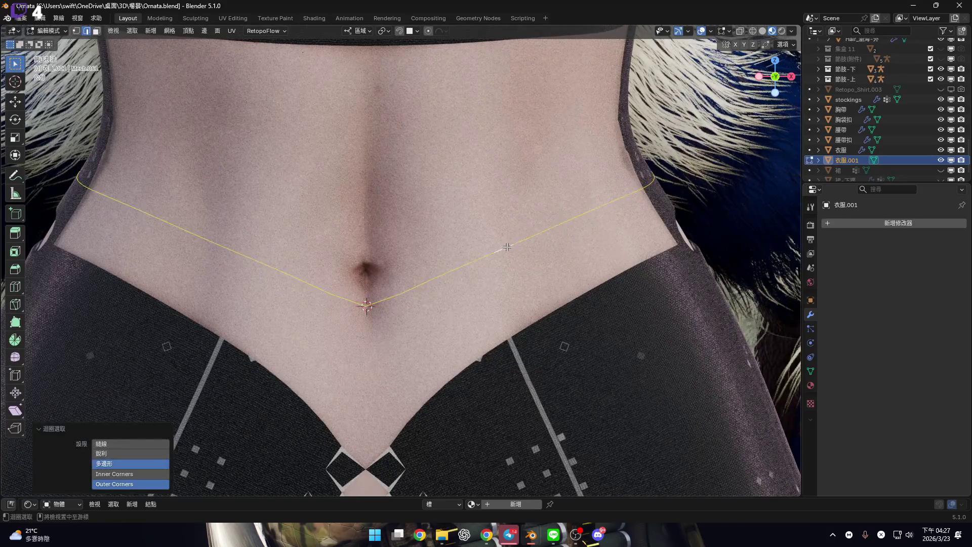
pyautogui.keyDown('shift'); pyautogui.scroll(2, 612, 241); pyautogui.keyUp('shift')
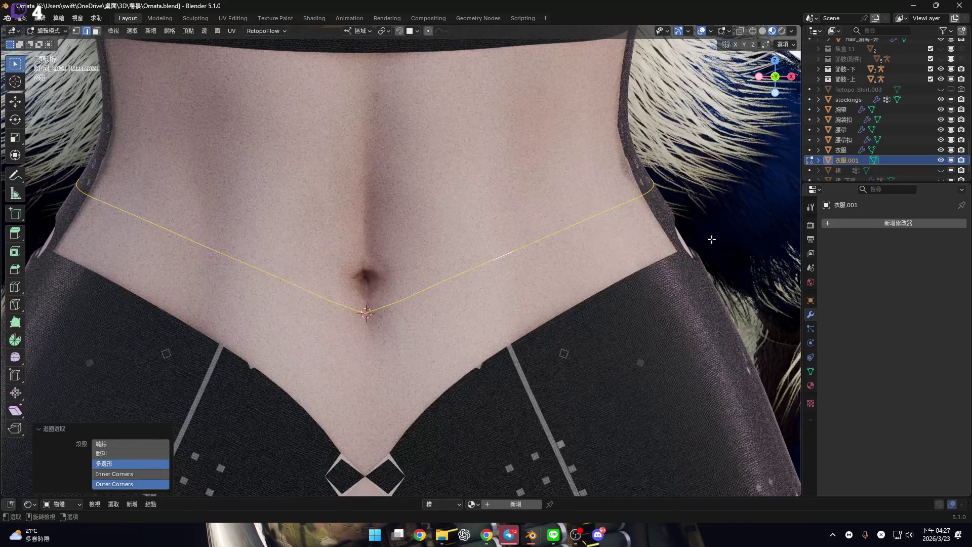
pyautogui.press('e')
pyautogui.press('z')
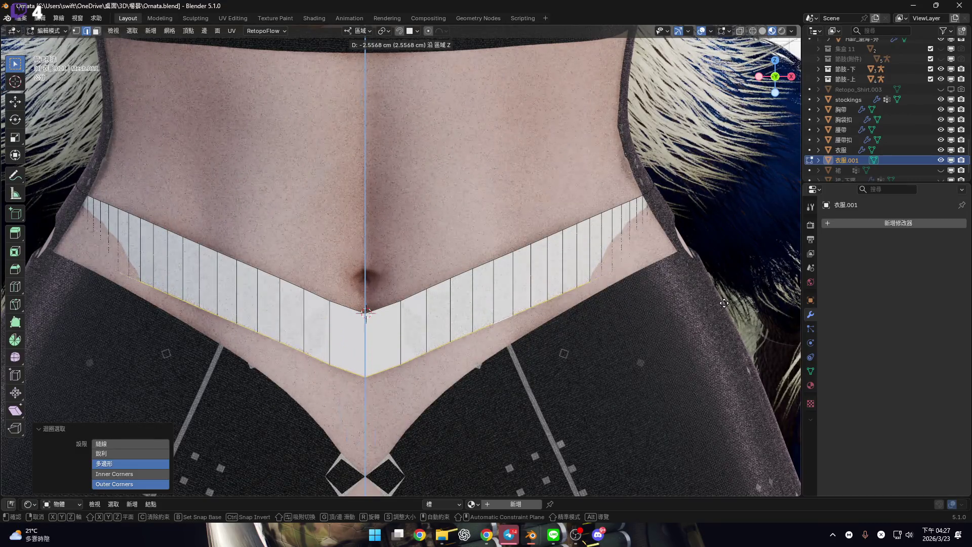
# Extrude the waist loop straight down, setting the Z distance to -2.5 cm
pyautogui.click(725, 303)
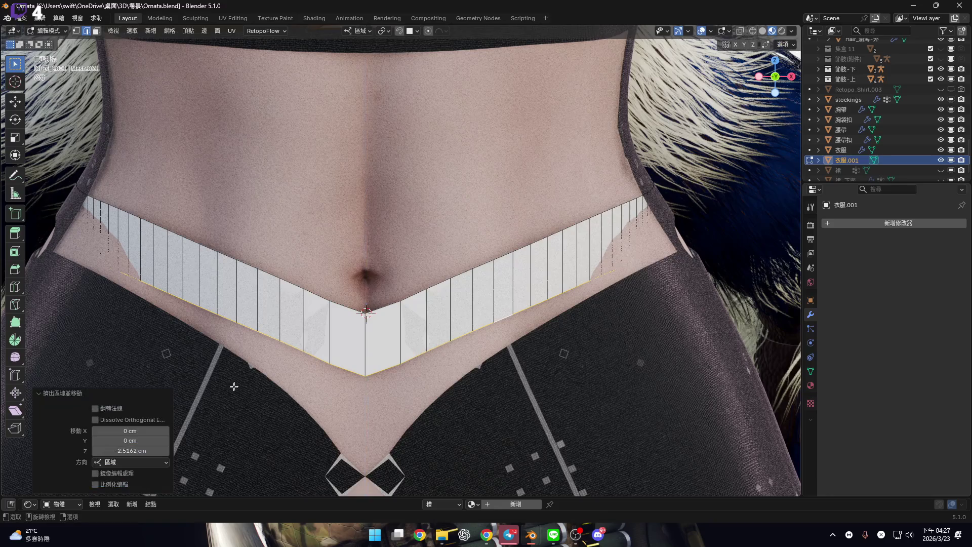
pyautogui.click(132, 451)
pyautogui.write('-25')
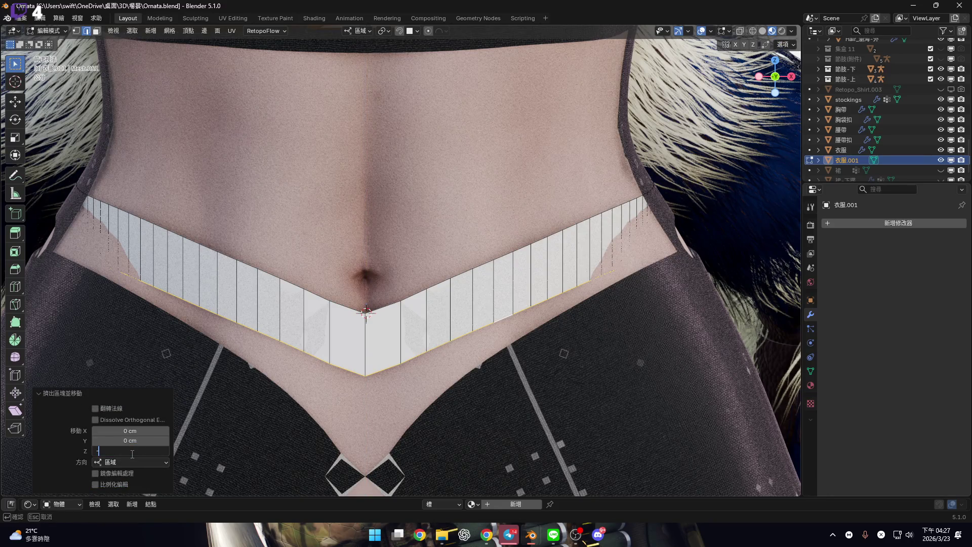
pyautogui.press('BackSpace')
pyautogui.write('.5')
pyautogui.press('Return')
pyautogui.scroll(-4, 375, 263)
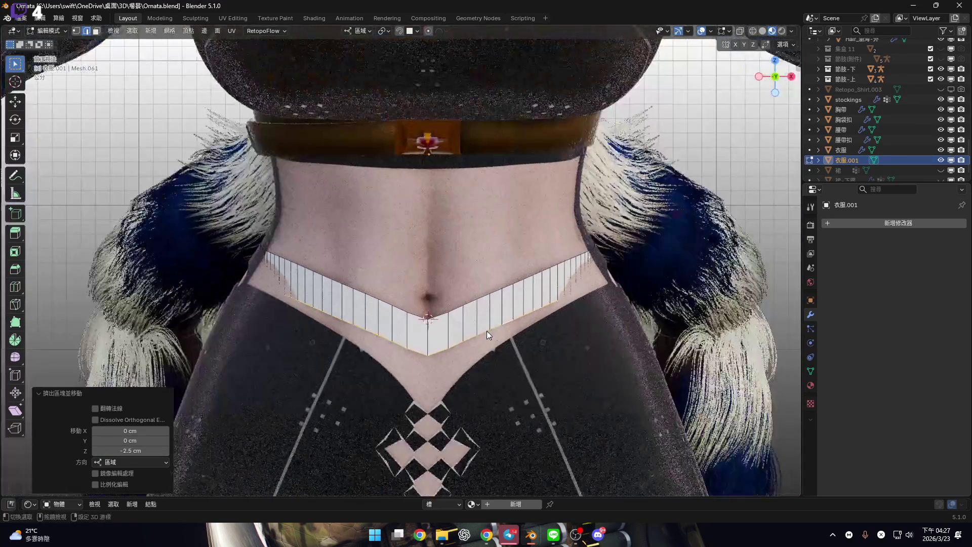
pyautogui.scroll(-2, 487, 330)
pyautogui.moveTo(458, 319)
pyautogui.mouseDown(button='middle')
pyautogui.moveTo(398, 310)
pyautogui.moveTo(536, 311)
pyautogui.moveTo(410, 302)
pyautogui.mouseUp(button='middle')
pyautogui.scroll(4, 410, 301)
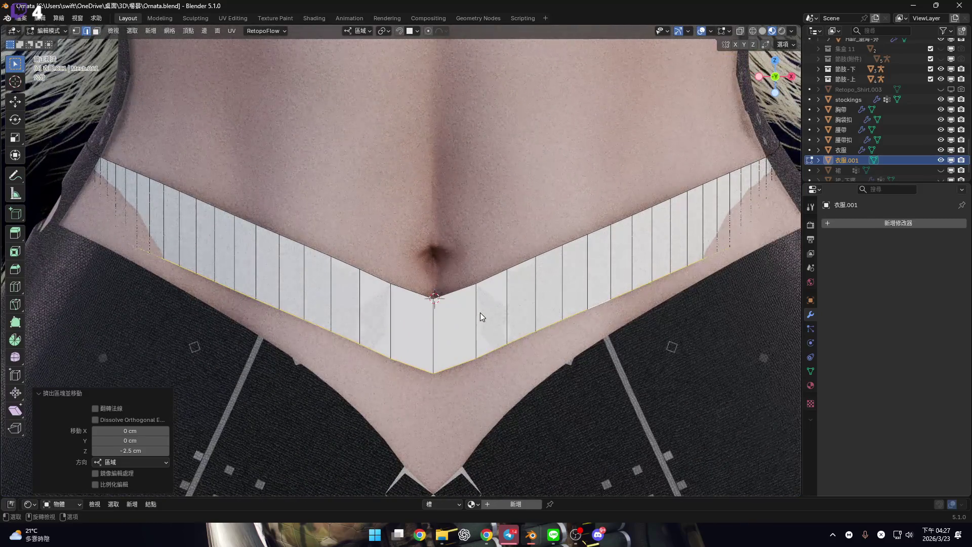
pyautogui.press('1')
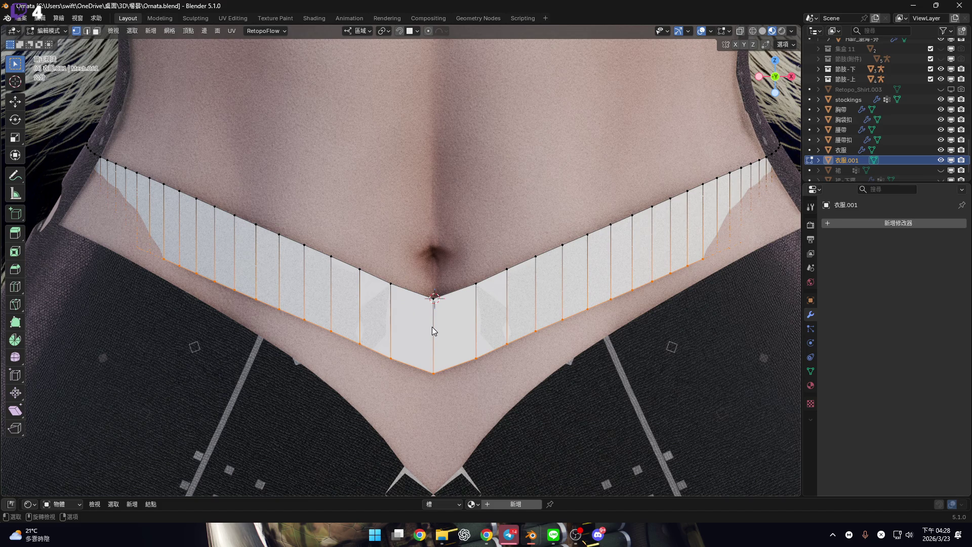
# Try a proportional-editing move of the band's centre edge along Z, then cancel it
pyautogui.click(432, 300)
pyautogui.moveTo(456, 329)
pyautogui.keyDown('shift'); pyautogui.mouseDown(button='middle')
pyautogui.moveTo(465, 341)
pyautogui.moveTo(497, 300)
pyautogui.mouseUp(button='middle'); pyautogui.keyUp('shift')
pyautogui.click(427, 31)
pyautogui.press('g')
pyautogui.scroll(-6, 497, 300)
pyautogui.press('y')
pyautogui.press('Escape')
pyautogui.moveTo(499, 292)
pyautogui.keyDown('shift'); pyautogui.mouseDown(button='middle')
pyautogui.moveTo(507, 307)
pyautogui.moveTo(504, 278)
pyautogui.mouseUp(button='middle'); pyautogui.keyUp('shift')
pyautogui.press('g')
pyautogui.press('z')
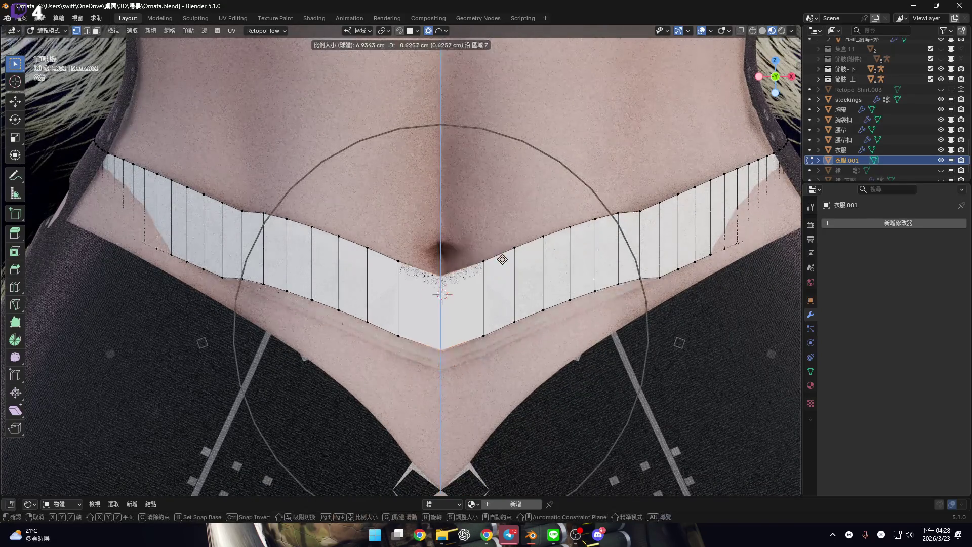
pyautogui.scroll(7, 504, 243)
pyautogui.scroll(7, 501, 245)
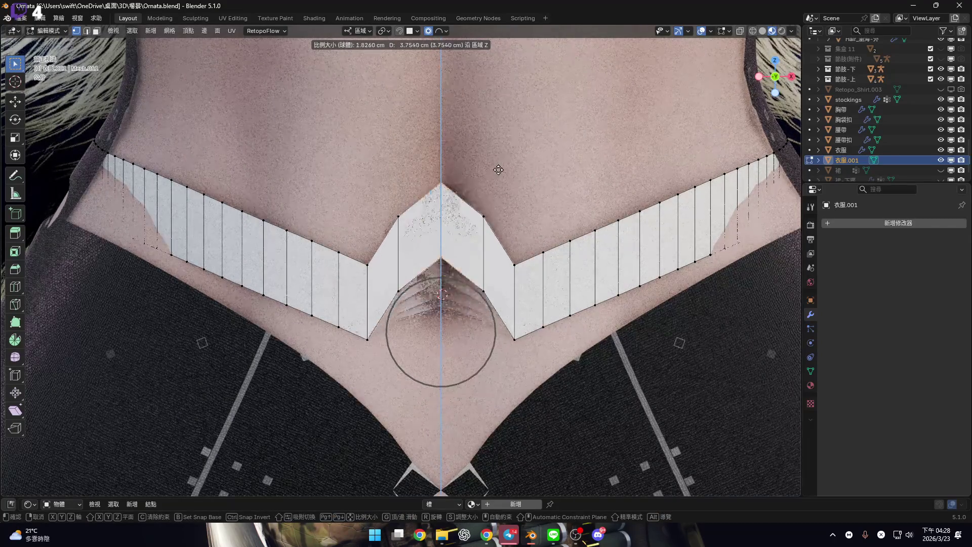
pyautogui.scroll(3, 496, 133)
pyautogui.rightClick(497, 138)
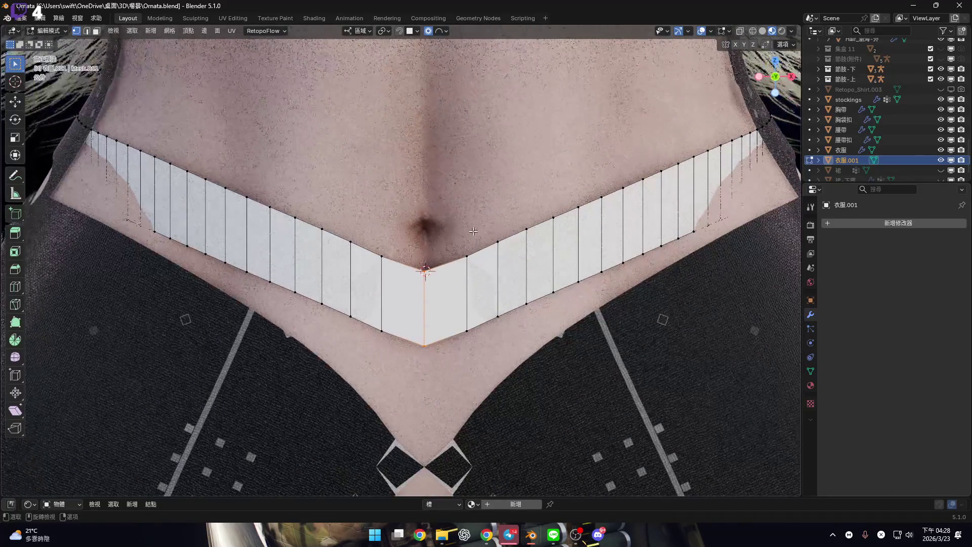
# Delete the band's bottom loop vertices, leaving only the original waist loop
pyautogui.scroll(-2, 482, 256)
pyautogui.keyDown('alt'); pyautogui.click(462, 330); pyautogui.keyUp('alt')
pyautogui.press('2')
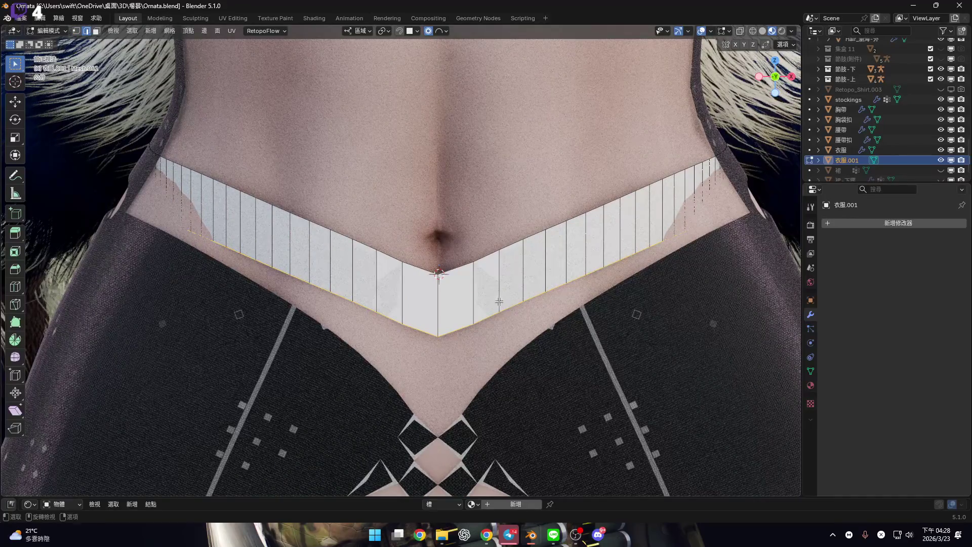
pyautogui.scroll(2, 494, 306)
pyautogui.press('1')
pyautogui.press('x')
pyautogui.click(558, 285)
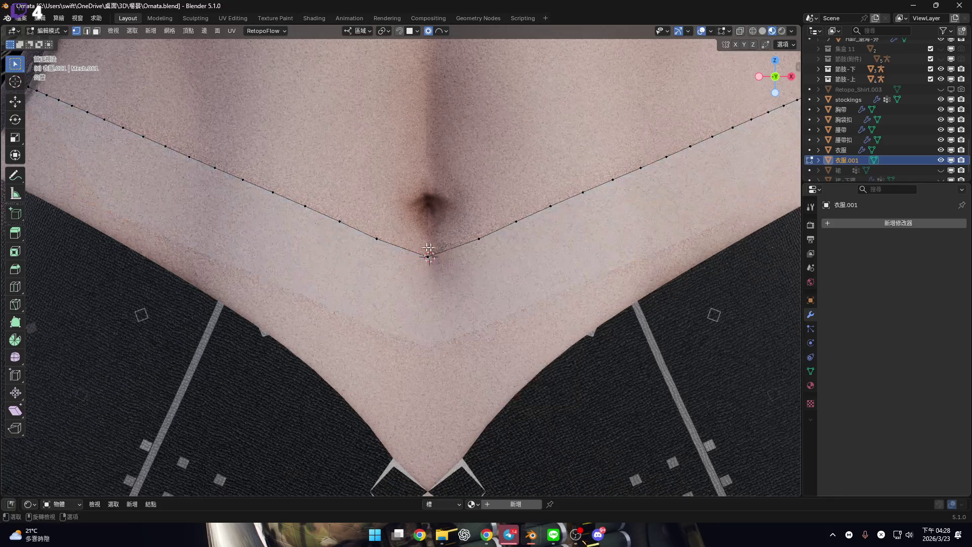
# Circle-select the vertices at the navel point of the waist loop
pyautogui.keyDown('shift'); pyautogui.moveTo(429, 248); pyautogui.dragTo(422, 307, button='middle'); pyautogui.keyUp('shift')
pyautogui.scroll(-3, 417, 296)
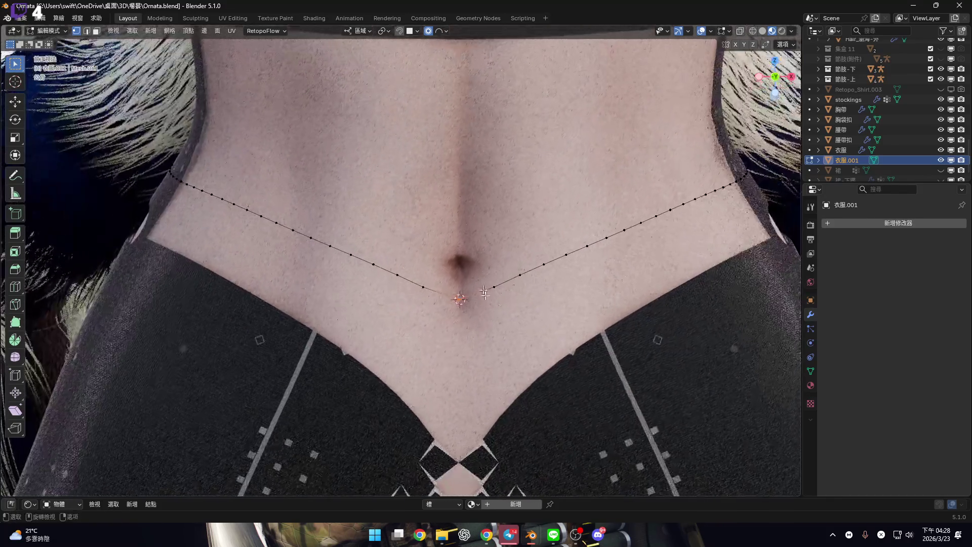
pyautogui.press('c')
pyautogui.scroll(-1, 486, 303)
pyautogui.click(485, 306)
pyautogui.rightClick(484, 314)
# Test a vertical move of the navel vertices, cancel it, and return to Object Mode
pyautogui.press('g')
pyautogui.press('z')
pyautogui.scroll(-2, 484, 314)
pyautogui.scroll(6, 483, 313)
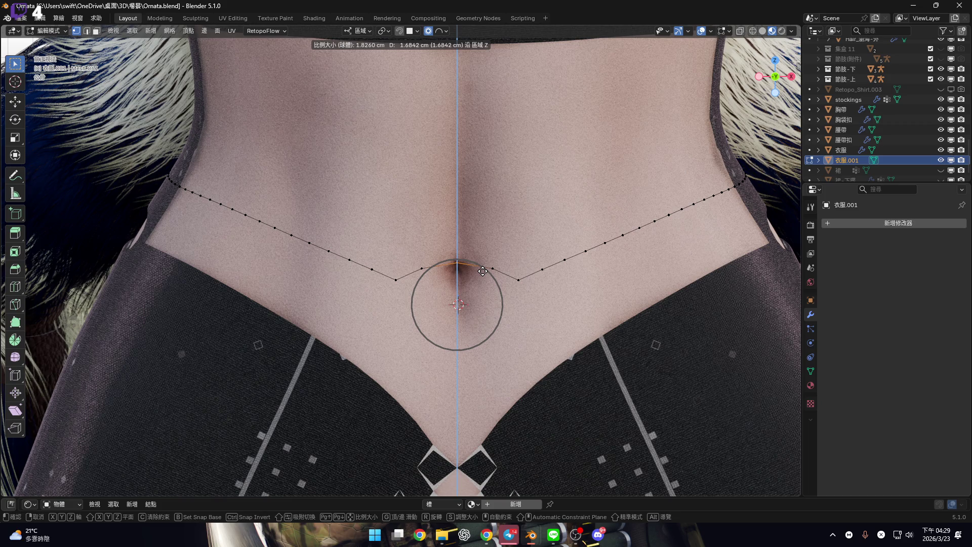
pyautogui.press('Escape')
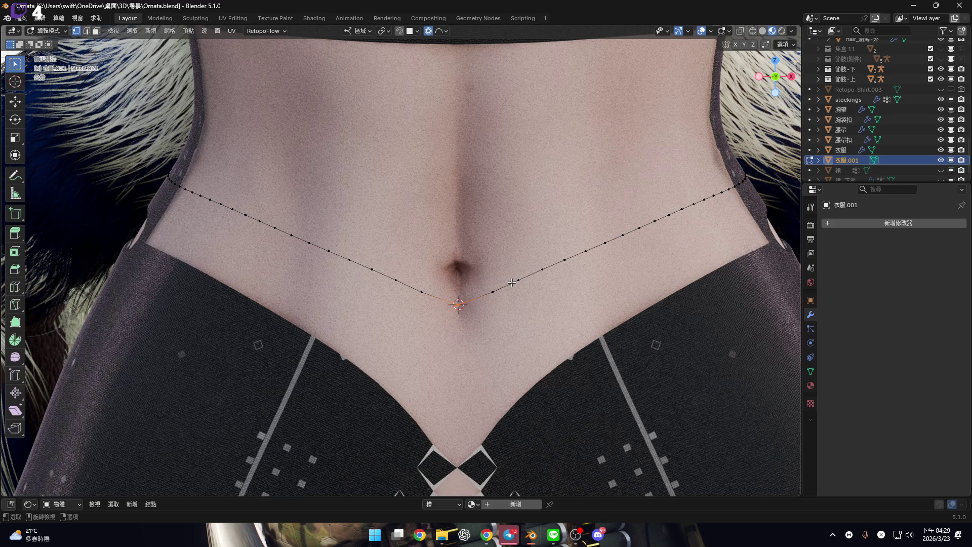
pyautogui.press('Tab')
pyautogui.keyDown('shift'); pyautogui.moveTo(523, 274); pyautogui.dragTo(494, 257, button='middle'); pyautogui.keyUp('shift')
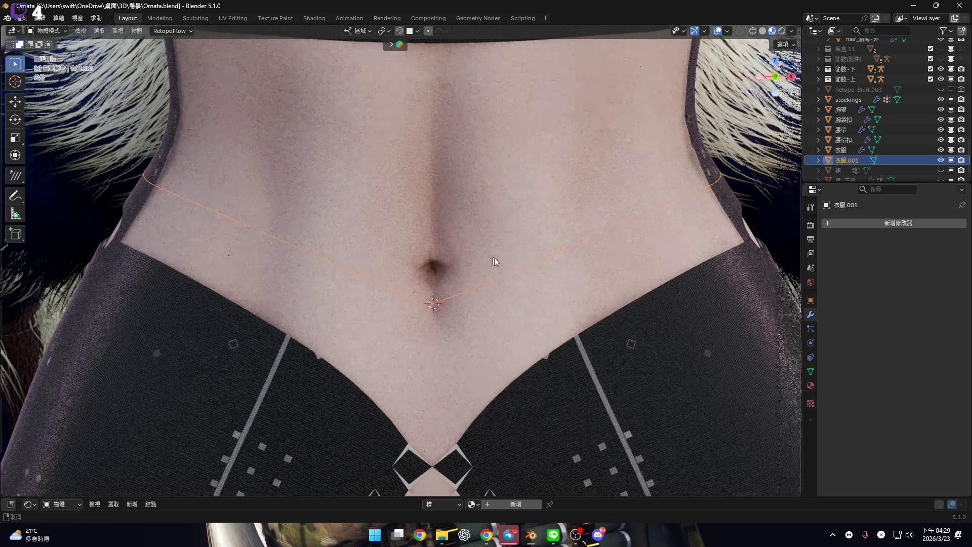
# Convert the 衣服.001 waist loop object to a curve
pyautogui.rightClick(532, 259)
pyautogui.moveTo(567, 260)
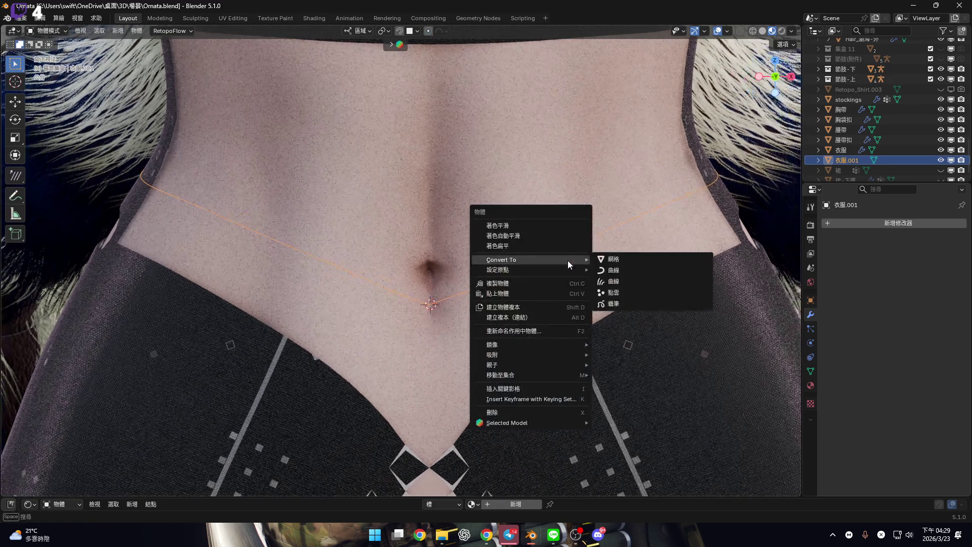
pyautogui.click(635, 273)
# In curve Edit Mode, select the point below the navel and begin moving it
pyautogui.keyDown('shift'); pyautogui.moveTo(420, 273); pyautogui.dragTo(524, 299, button='middle'); pyautogui.keyUp('shift')
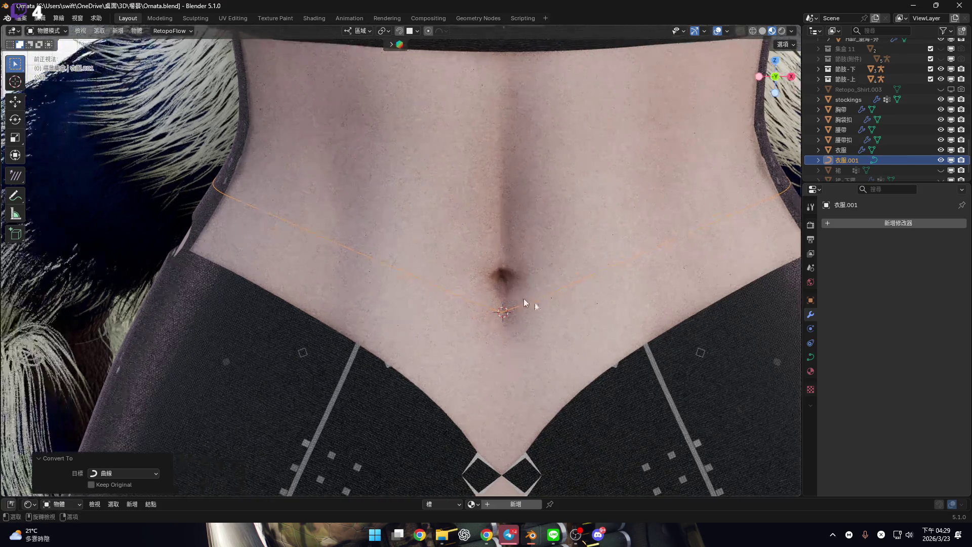
pyautogui.press('Tab')
pyautogui.scroll(2, 499, 208)
pyautogui.click(485, 338)
pyautogui.press('g')
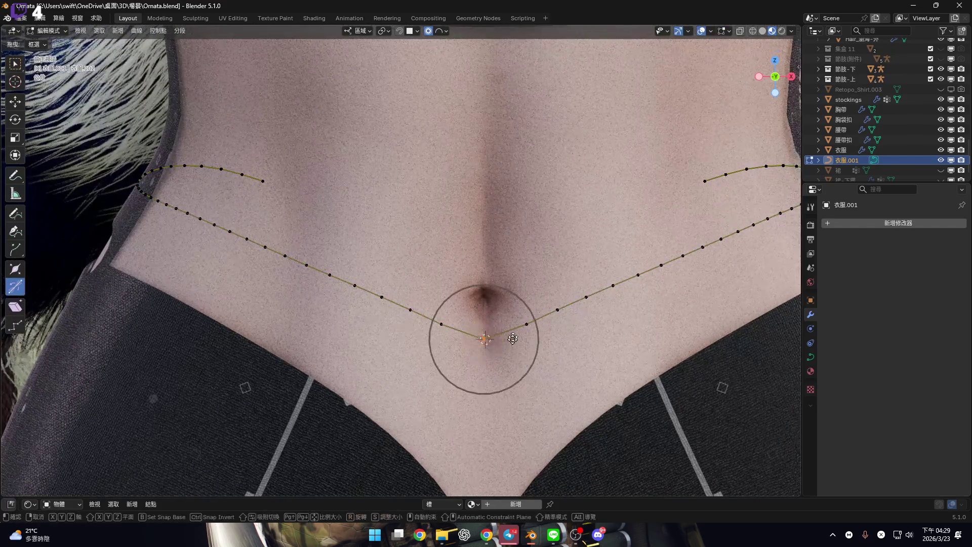
pyautogui.scroll(-9, 513, 321)
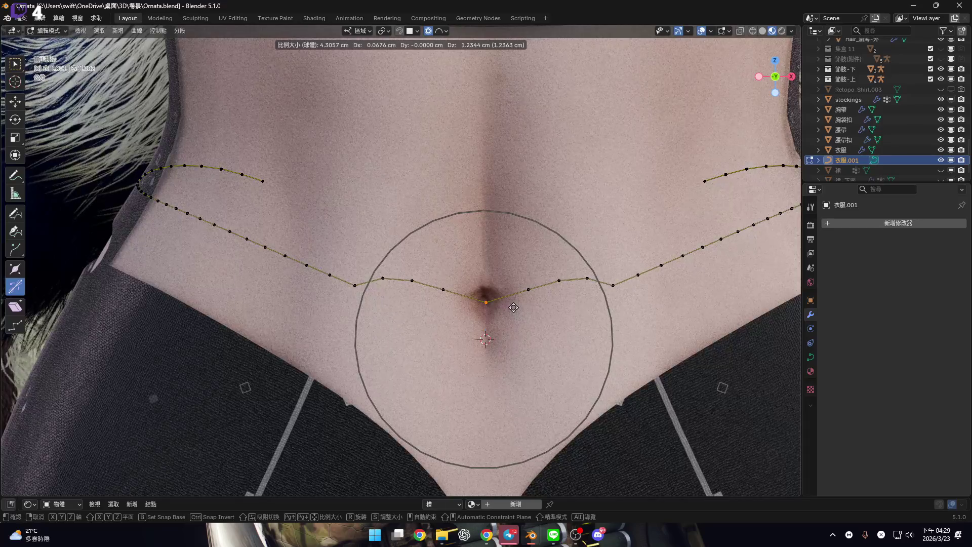
pyautogui.press('z')
pyautogui.scroll(-11, 514, 293)
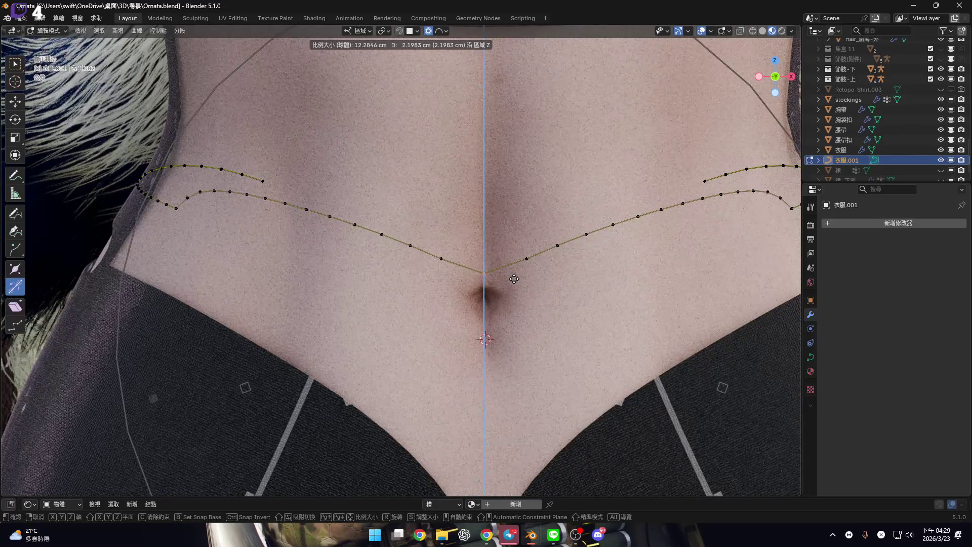
pyautogui.scroll(7, 514, 278)
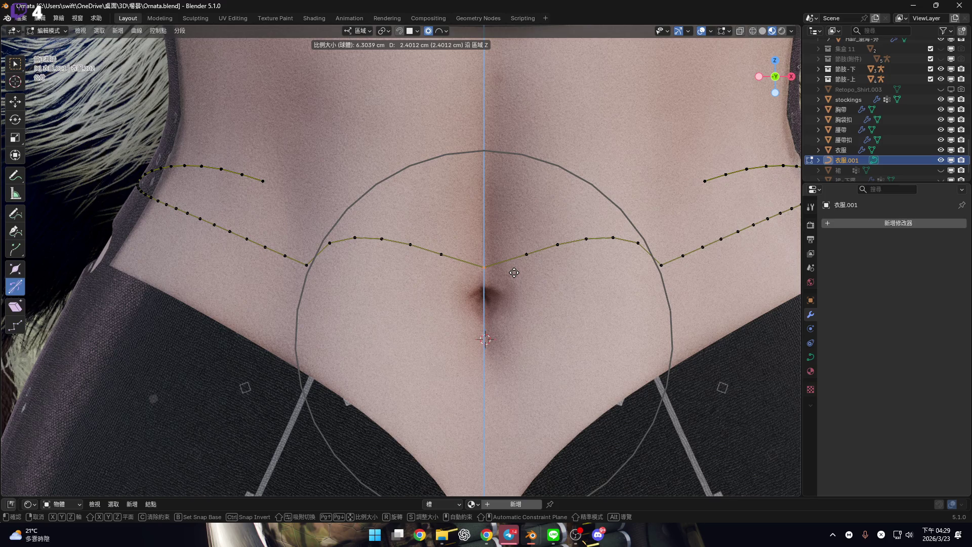
pyautogui.scroll(14, 514, 273)
pyautogui.scroll(-6, 514, 273)
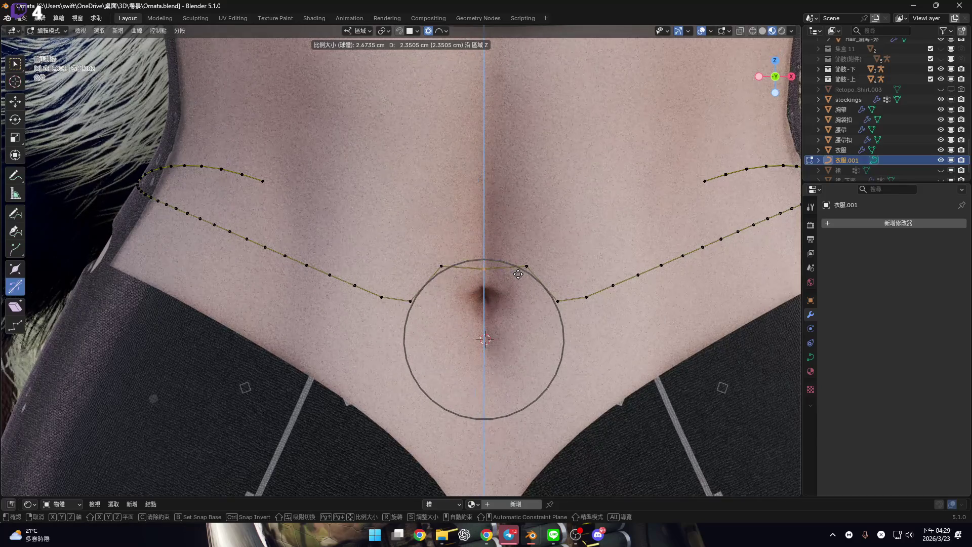
pyautogui.click(482, 338)
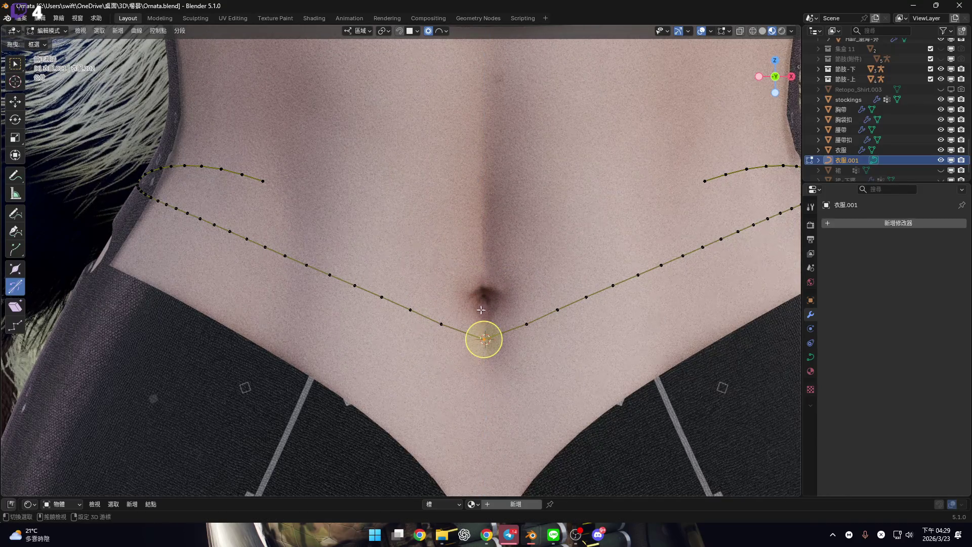
pyautogui.keyDown('shift'); pyautogui.moveTo(482, 338); pyautogui.dragTo(471, 328, button='middle'); pyautogui.keyUp('shift')
pyautogui.press('g')
pyautogui.scroll(3, 465, 217)
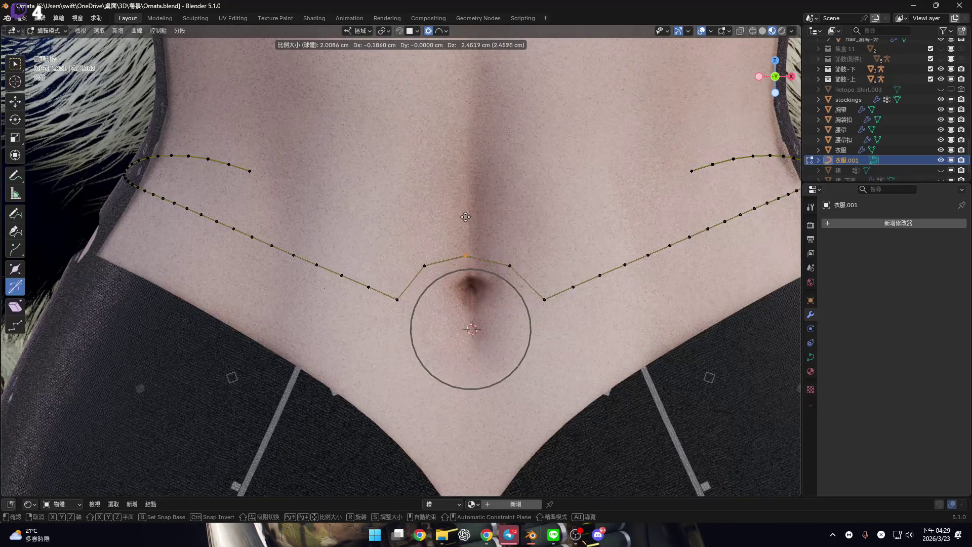
pyautogui.press('z')
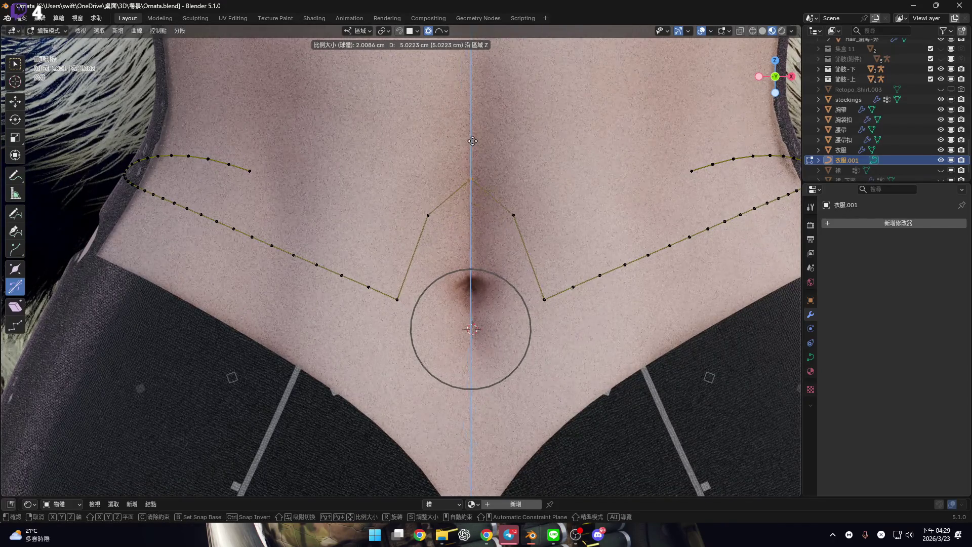
pyautogui.scroll(-3, 474, 142)
pyautogui.scroll(-10, 474, 142)
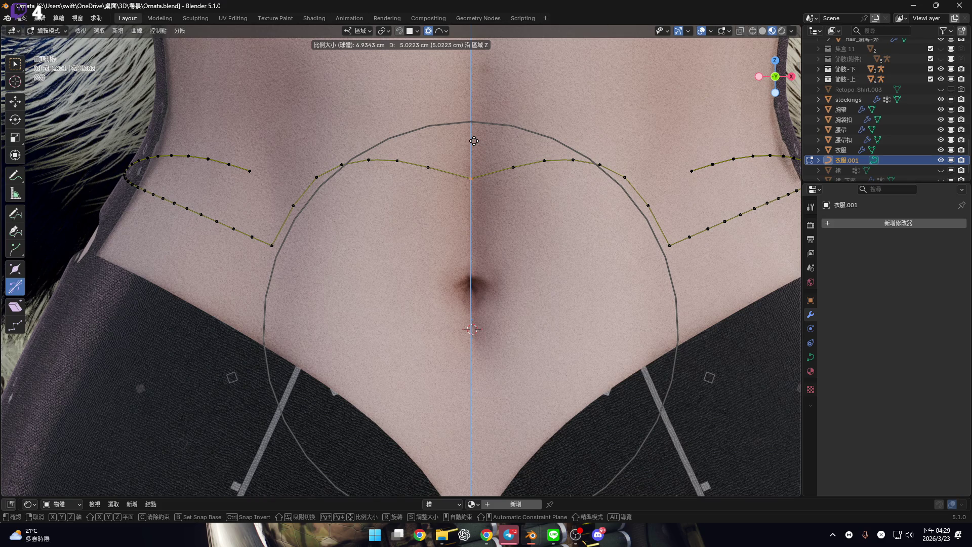
pyautogui.rightClick(474, 141)
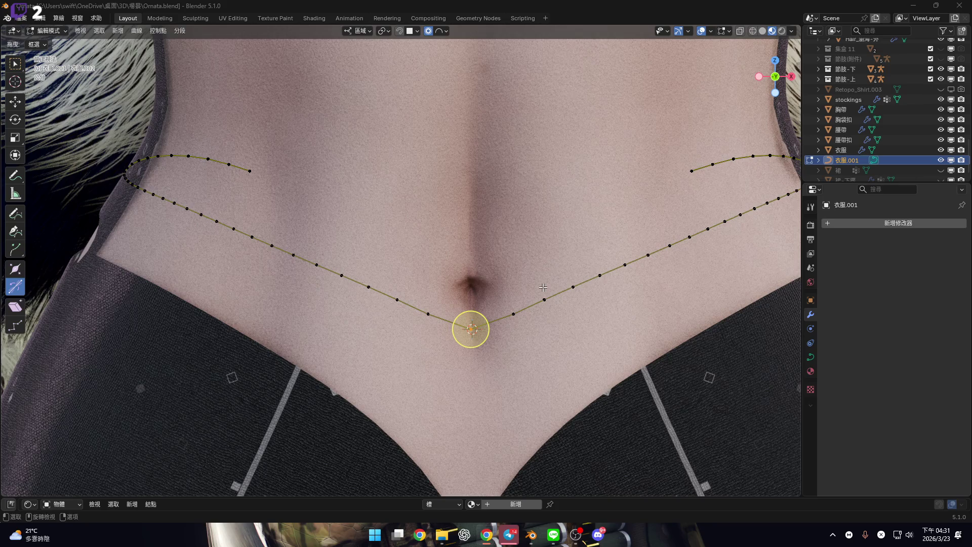
# Check the curve from side and front views, then trial a vertical falloff move and cancel
pyautogui.scroll(-4, 539, 285)
pyautogui.scroll(5, 539, 284)
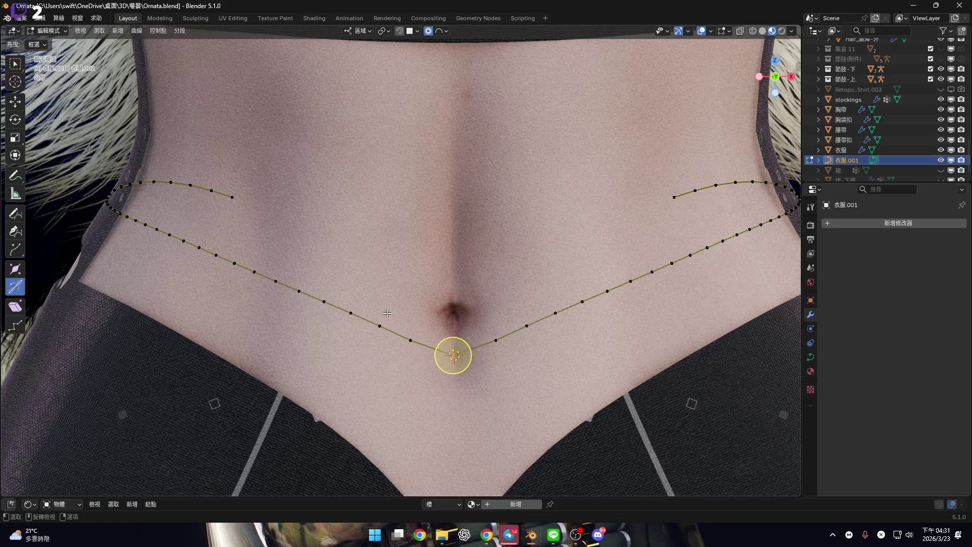
pyautogui.moveTo(342, 232); pyautogui.dragTo(333, 222, button='middle')
pyautogui.scroll(-5, 333, 221)
pyautogui.press('KP_3')
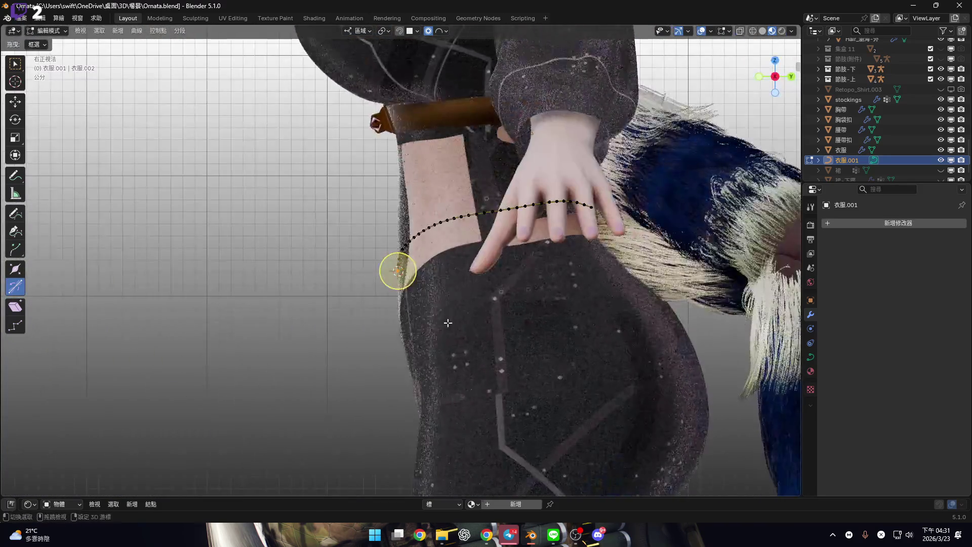
pyautogui.moveTo(478, 304)
pyautogui.mouseDown(button='middle')
pyautogui.moveTo(506, 243)
pyautogui.moveTo(463, 233)
pyautogui.mouseUp(button='middle')
pyautogui.press('KP_1')
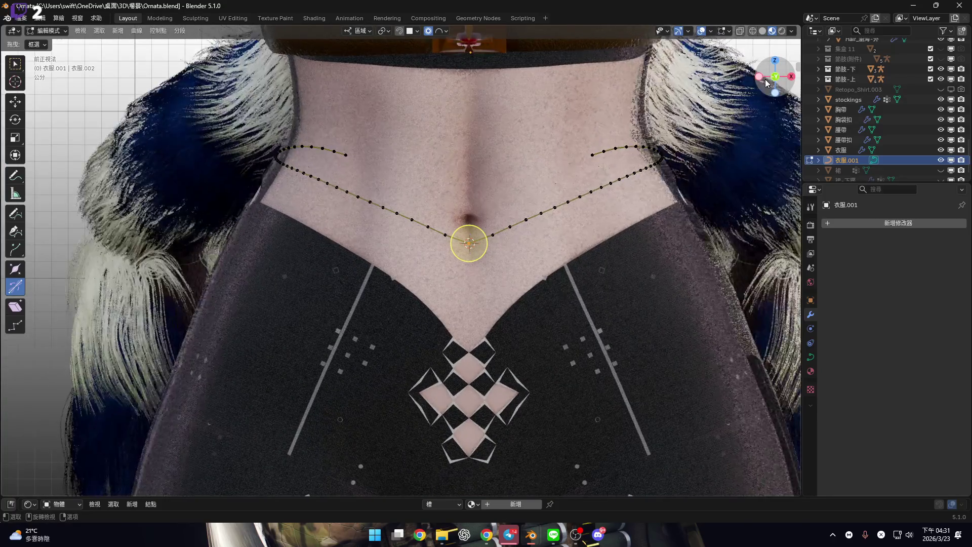
pyautogui.scroll(2, 463, 232)
pyautogui.press('g')
pyautogui.press('z')
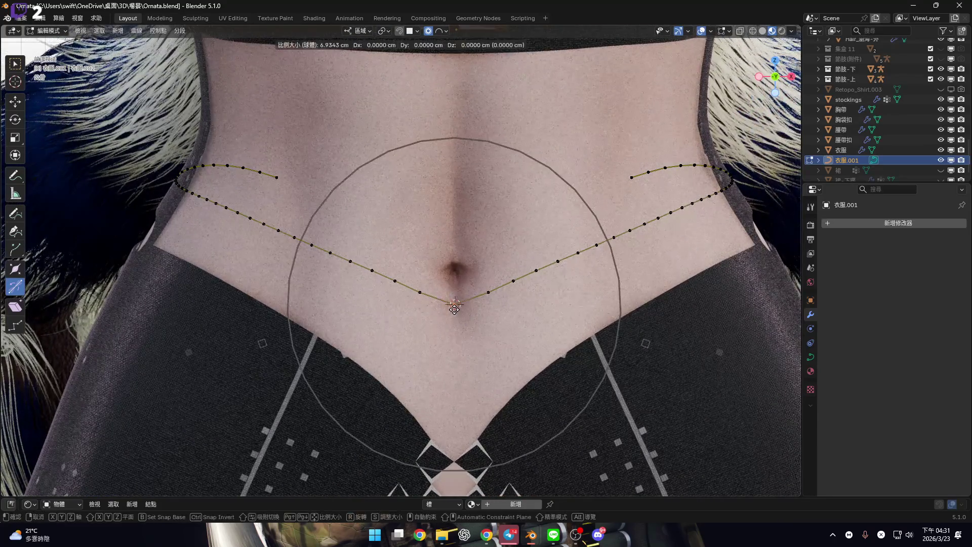
pyautogui.scroll(6, 455, 280)
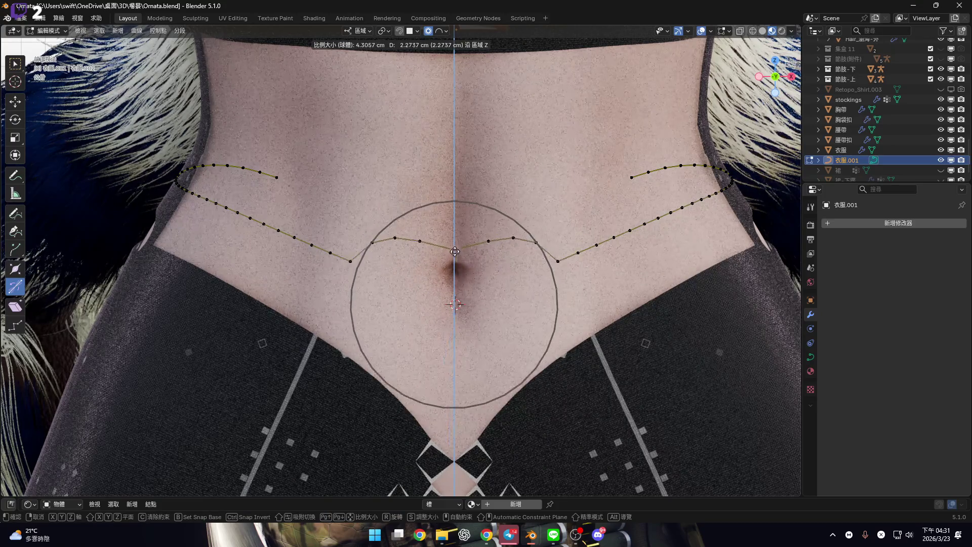
pyautogui.scroll(2, 454, 237)
pyautogui.scroll(-6, 454, 236)
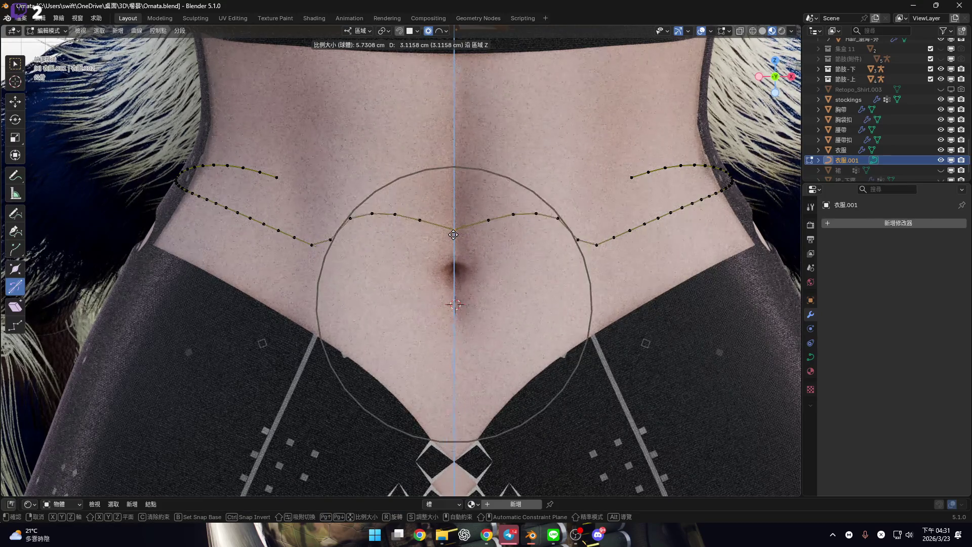
pyautogui.scroll(-3, 453, 234)
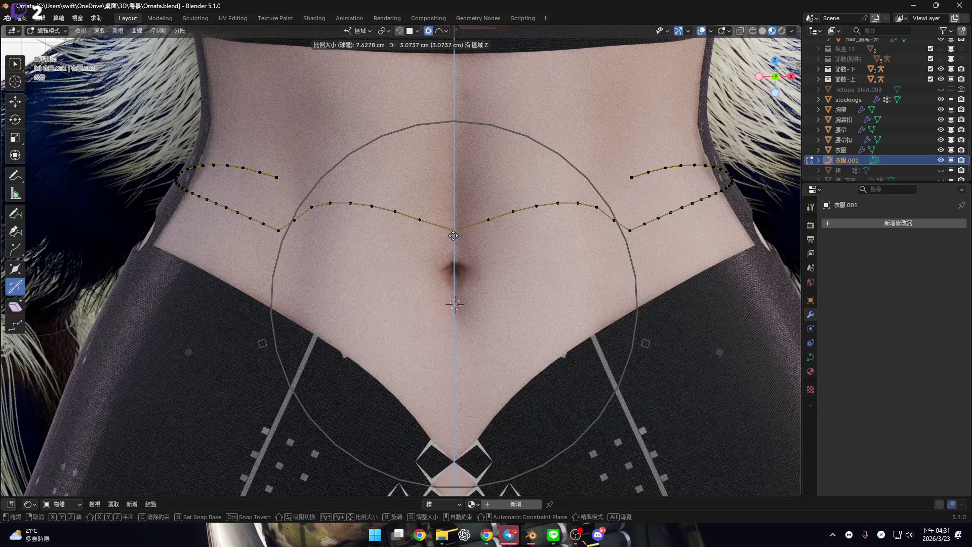
pyautogui.scroll(-1, 453, 235)
pyautogui.scroll(-1, 453, 234)
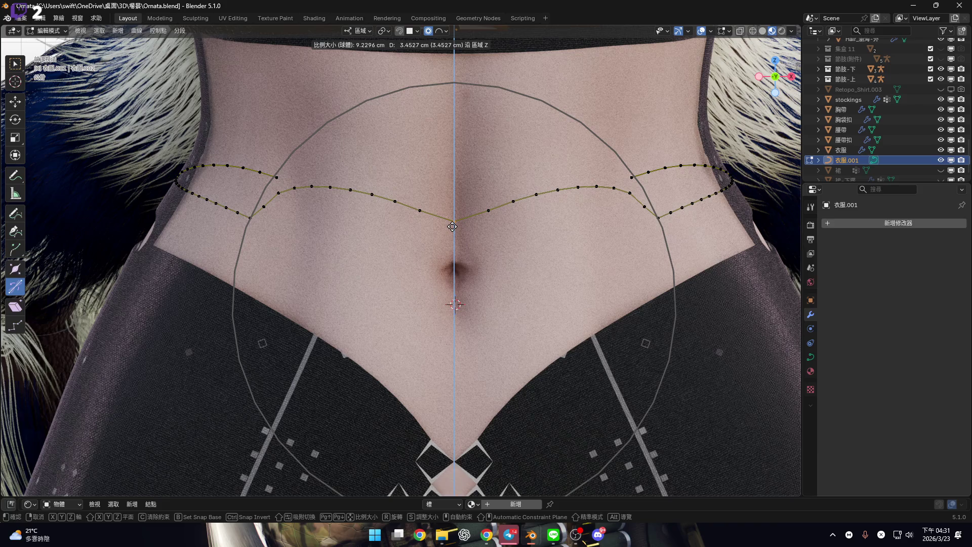
pyautogui.rightClick(452, 226)
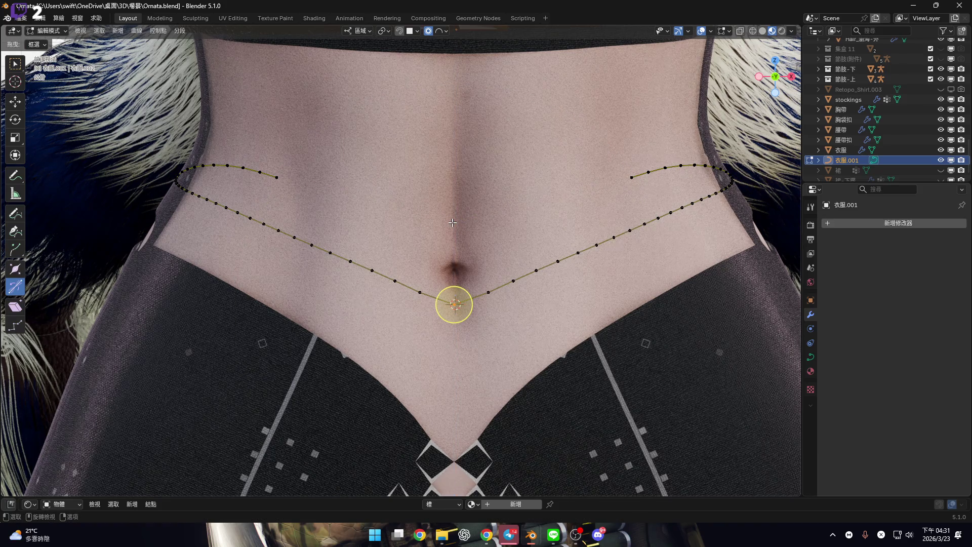
# Adjust the bottom curve point vertically to sit just below the navel, then select all points
pyautogui.scroll(2, 465, 261)
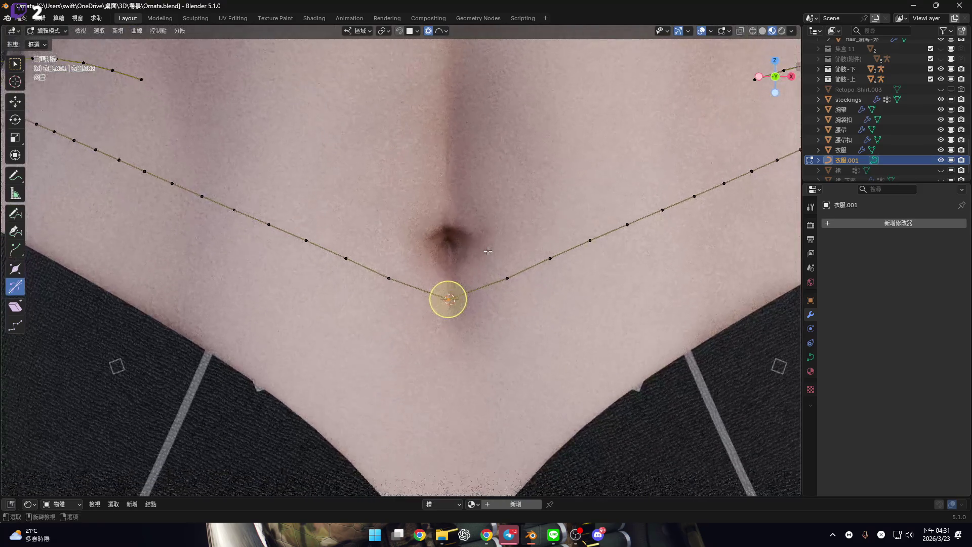
pyautogui.press('g')
pyautogui.press('z')
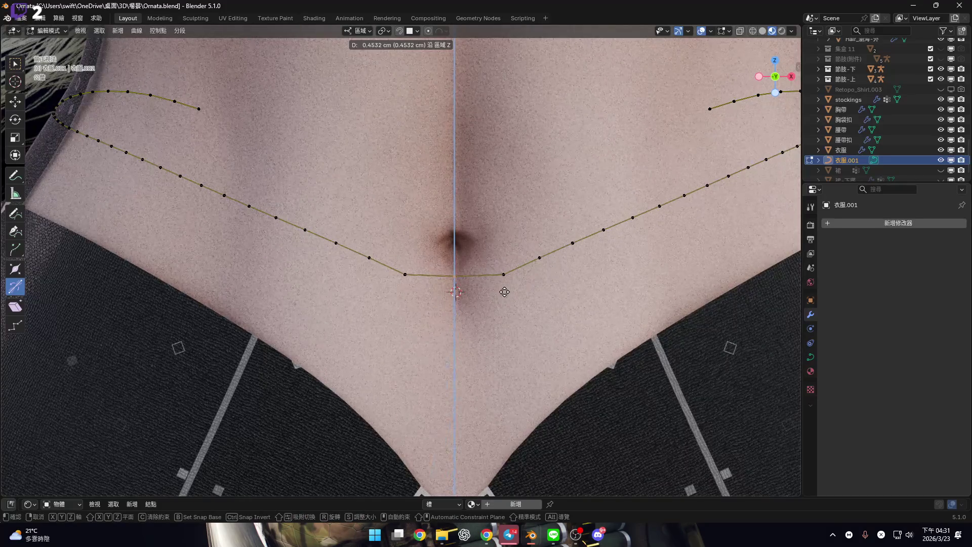
pyautogui.click(504, 292)
pyautogui.keyDown('shift'); pyautogui.moveTo(454, 276); pyautogui.dragTo(453, 308, button='middle'); pyautogui.keyUp('shift')
pyautogui.press('g')
pyautogui.press('z')
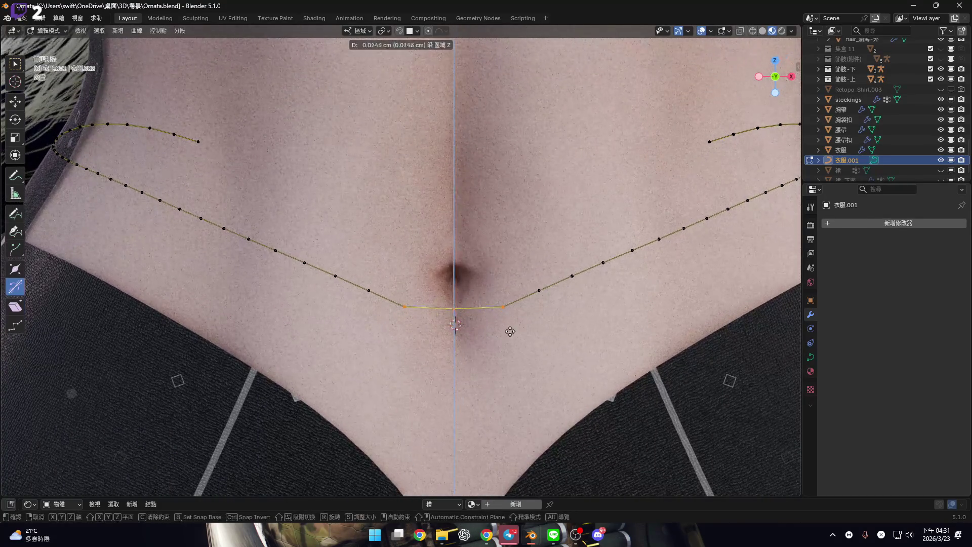
pyautogui.click(513, 321)
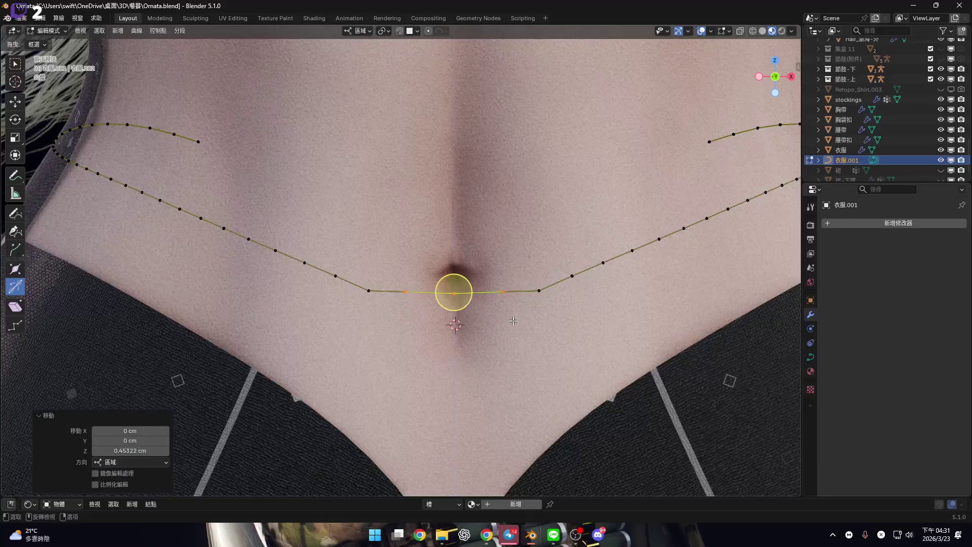
pyautogui.press('g')
pyautogui.press('z')
pyautogui.click(551, 313)
pyautogui.moveTo(454, 285); pyautogui.dragTo(454, 325)
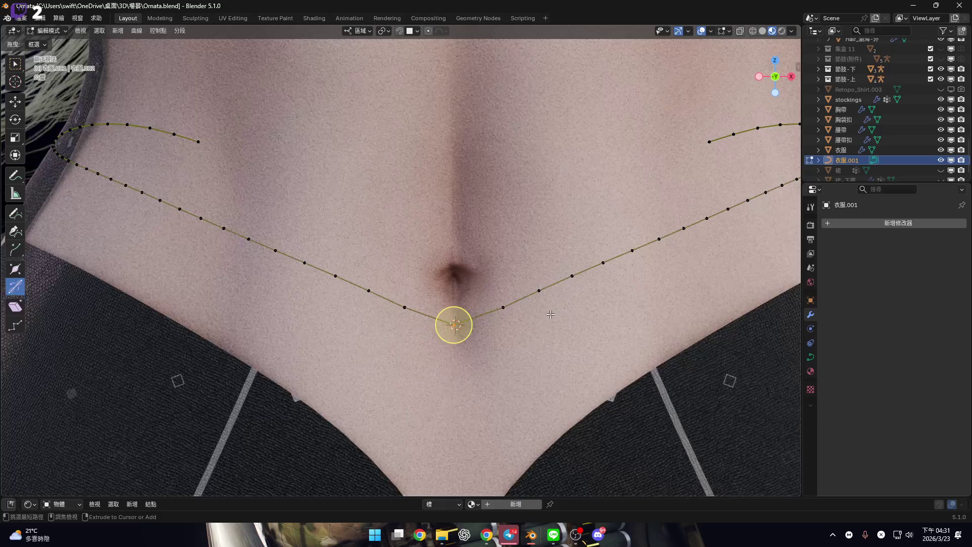
pyautogui.scroll(-7, 551, 314)
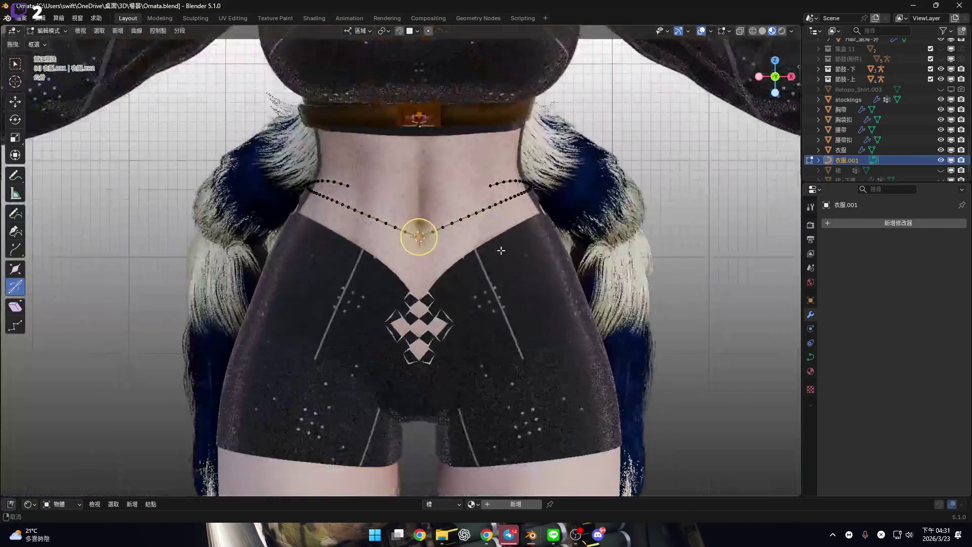
pyautogui.moveTo(500, 251); pyautogui.dragTo(485, 261, button='middle')
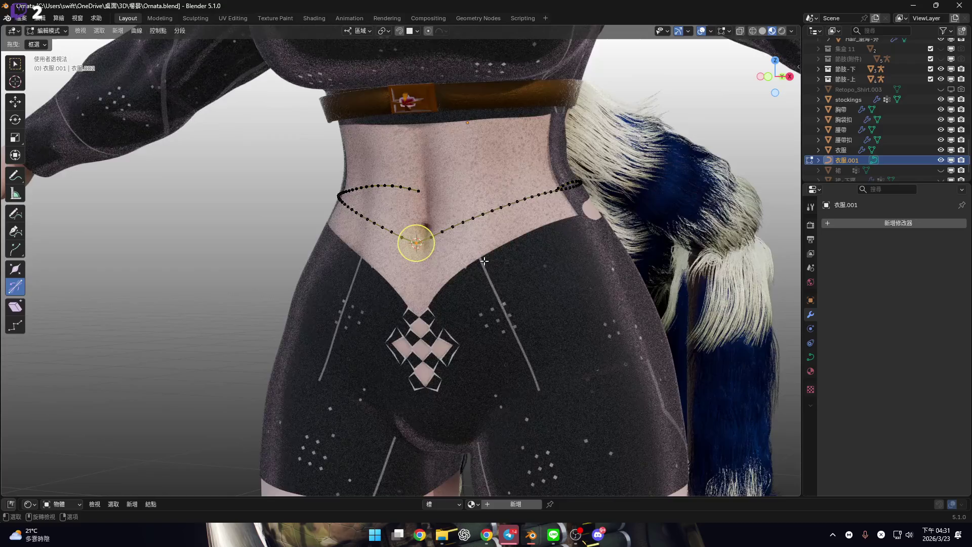
pyautogui.press('a')
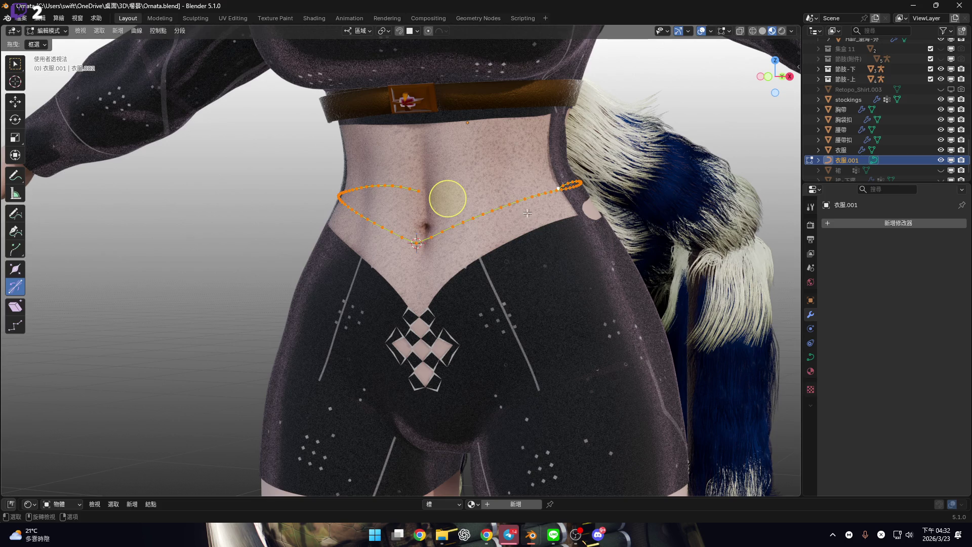
# Hide the 節肢-下 fur part so the V-shaped waist curve is unobstructed
pyautogui.scroll(-4, 522, 216)
pyautogui.moveTo(487, 232); pyautogui.dragTo(790, 238, button='middle')
pyautogui.scroll(-1, 909, 131)
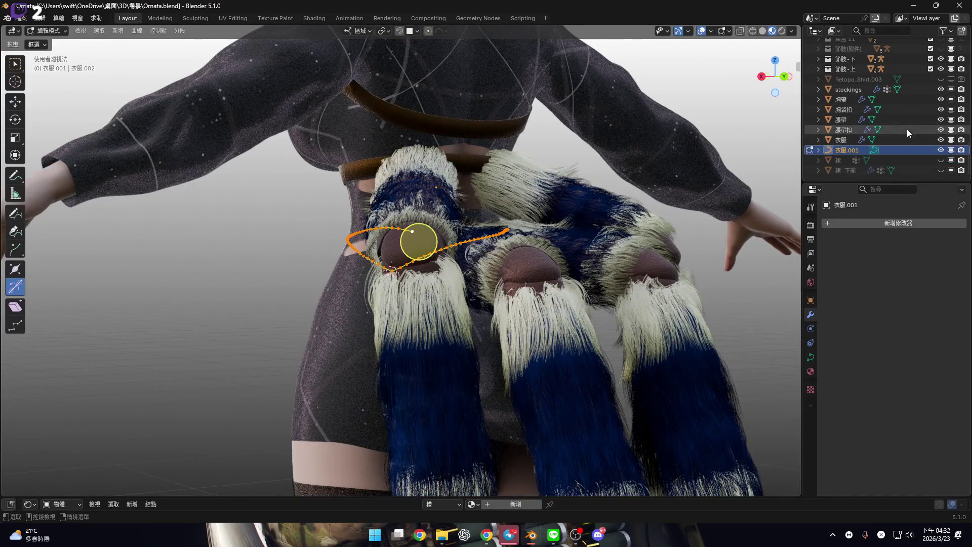
pyautogui.click(941, 59)
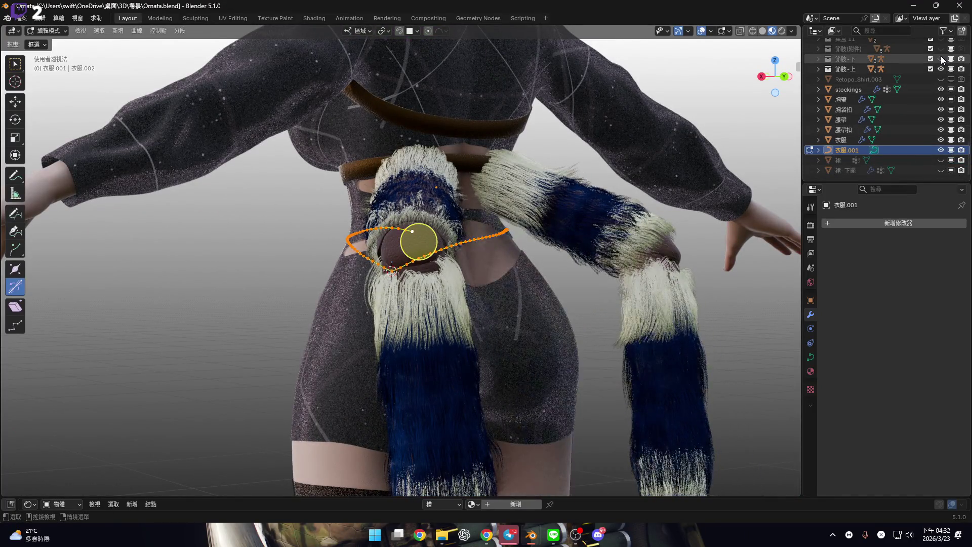
# In front orthographic view, keep Local transform orientation and return the curve to Object Mode
pyautogui.moveTo(365, 284)
pyautogui.mouseDown(button='middle')
pyautogui.moveTo(348, 256)
pyautogui.moveTo(407, 257)
pyautogui.mouseUp(button='middle')
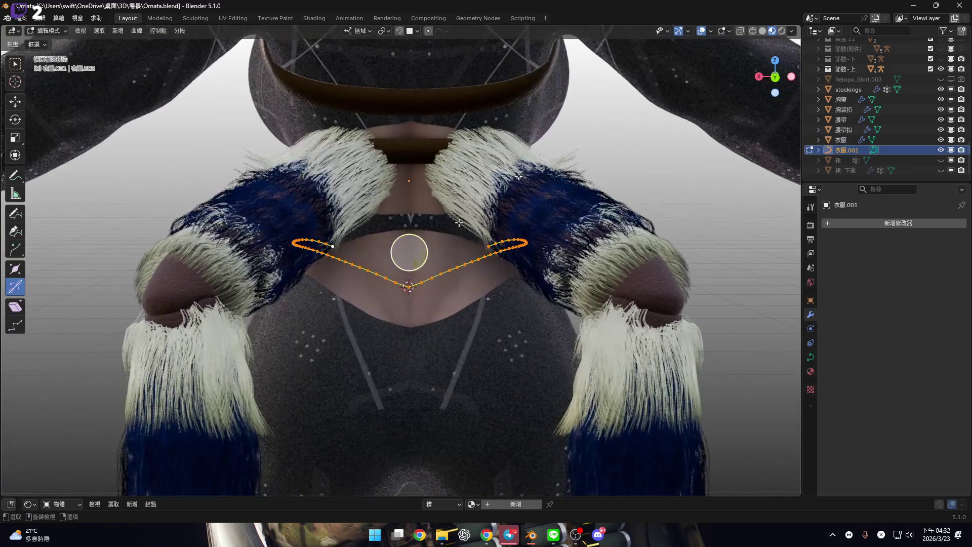
pyautogui.press('KP_1')
pyautogui.scroll(6, 414, 248)
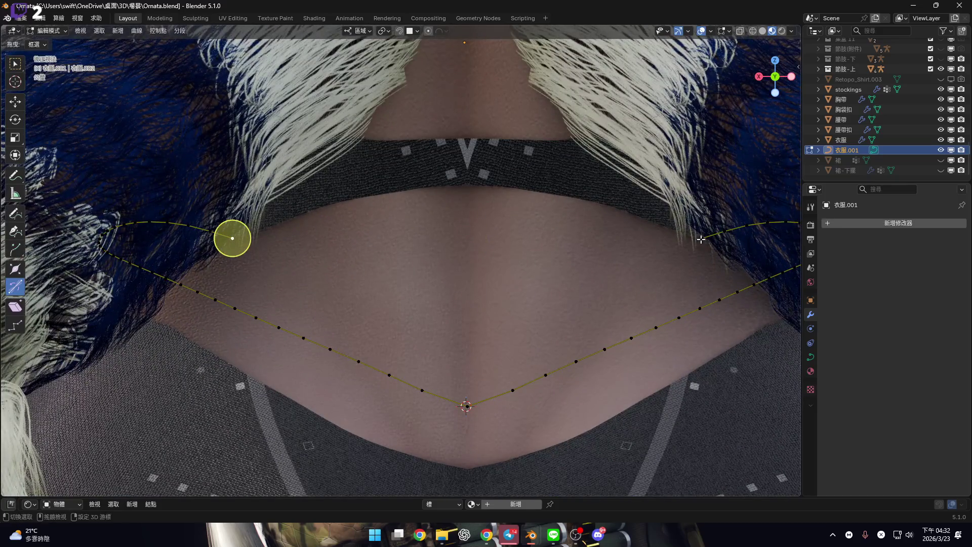
pyautogui.moveTo(568, 272)
pyautogui.keyDown('shift'); pyautogui.mouseDown(button='middle')
pyautogui.moveTo(486, 271)
pyautogui.moveTo(491, 295)
pyautogui.moveTo(490, 265)
pyautogui.moveTo(473, 272)
pyautogui.moveTo(481, 265)
pyautogui.mouseUp(button='middle'); pyautogui.keyUp('shift')
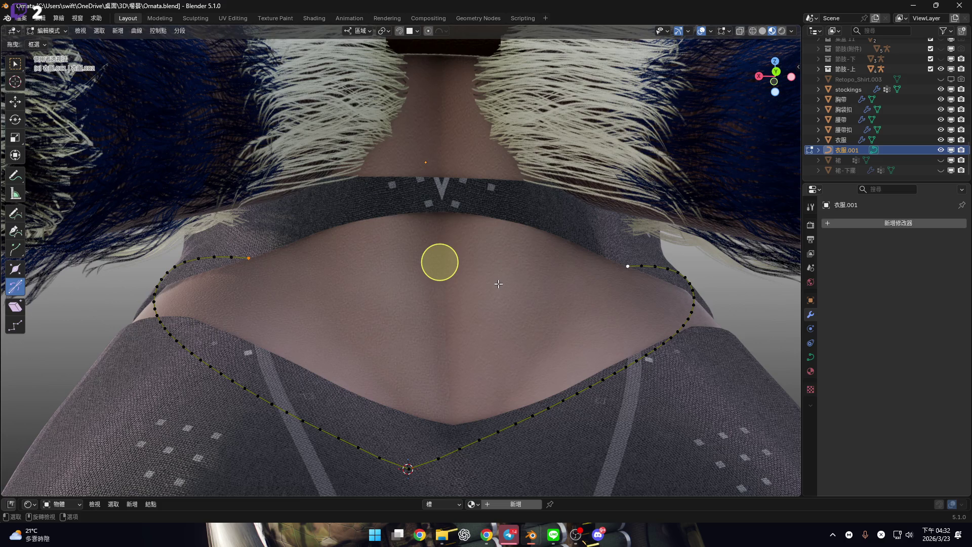
pyautogui.press(',')
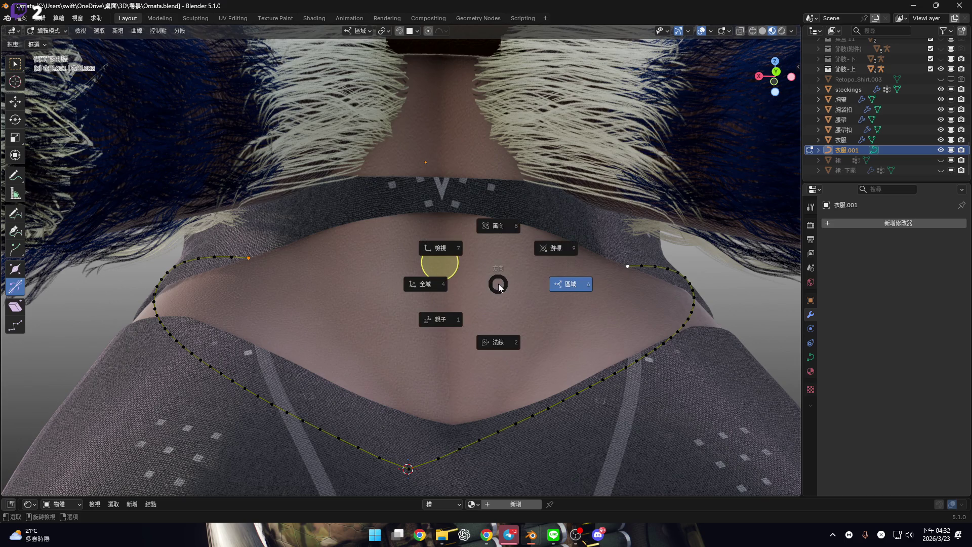
pyautogui.click(499, 287)
pyautogui.keyDown('shift'); pyautogui.moveTo(521, 296); pyautogui.dragTo(531, 303, button='middle'); pyautogui.keyUp('shift')
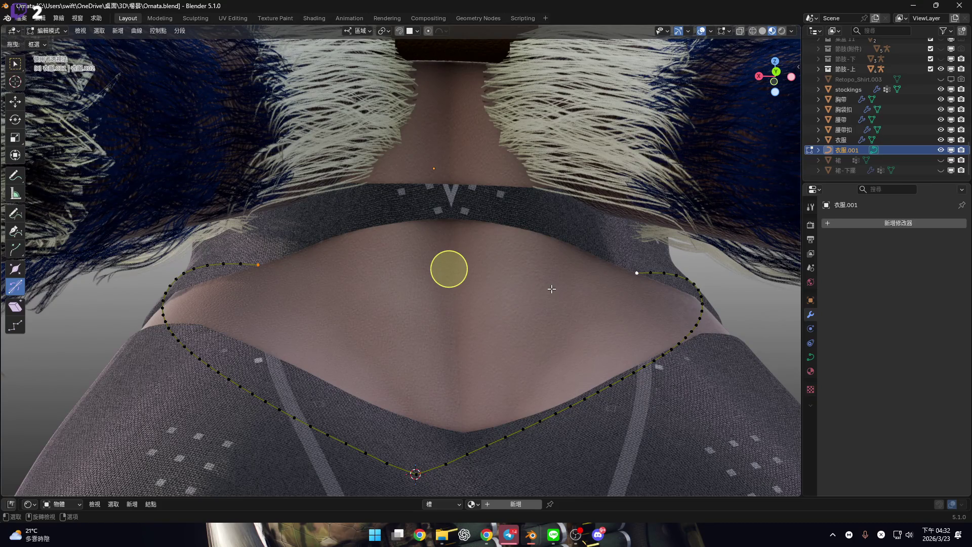
pyautogui.press('Tab')
# Convert the curve 衣服.001 into a mesh
pyautogui.rightClick(551, 290)
pyautogui.moveTo(548, 287)
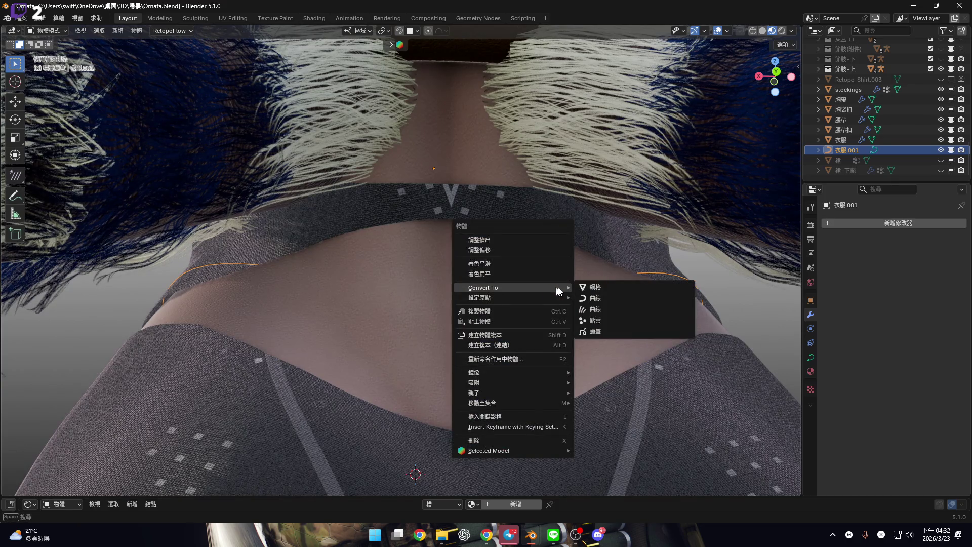
pyautogui.click(583, 287)
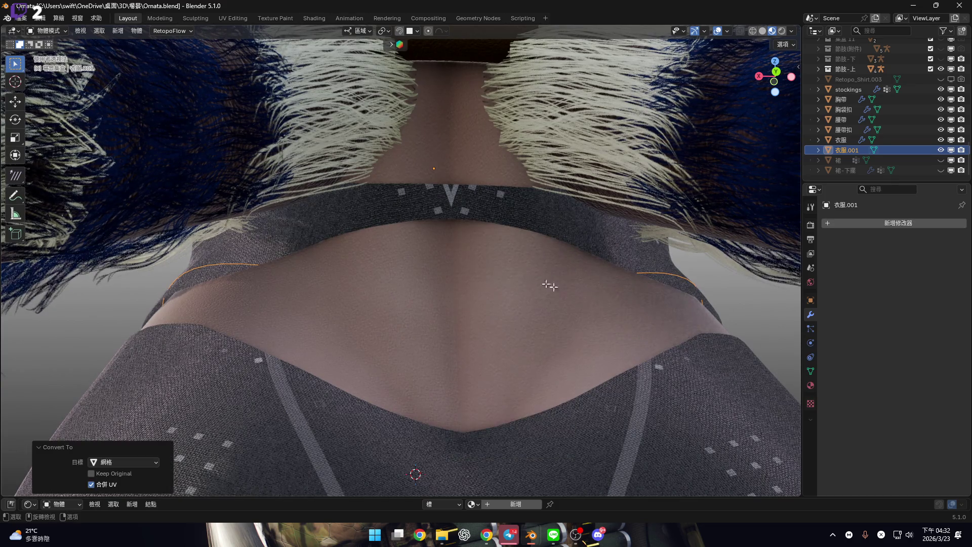
# In Edit Mode, merge the two loose end vertices At Center
pyautogui.press('Tab')
pyautogui.keyDown('shift'); pyautogui.click(633, 276); pyautogui.keyUp('shift')
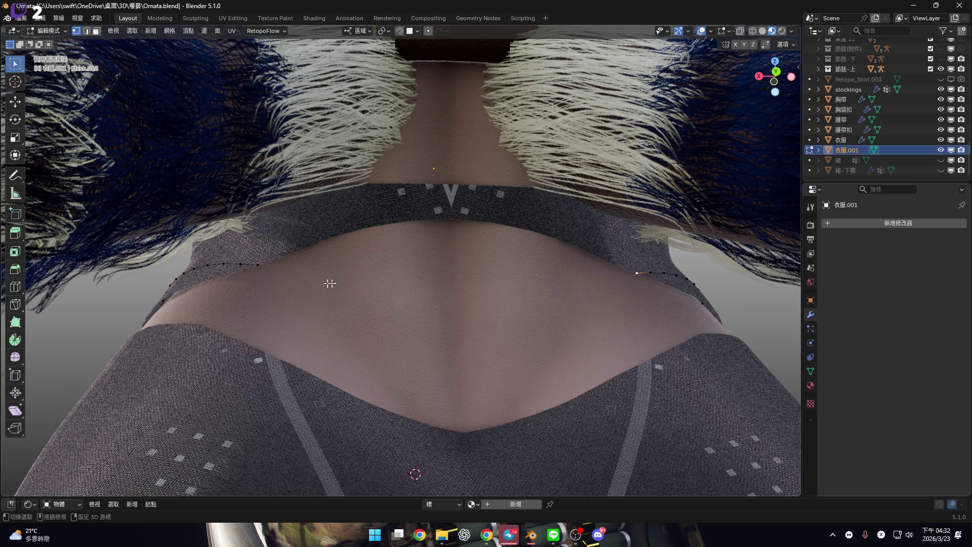
pyautogui.moveTo(355, 282); pyautogui.dragTo(428, 299, button='middle')
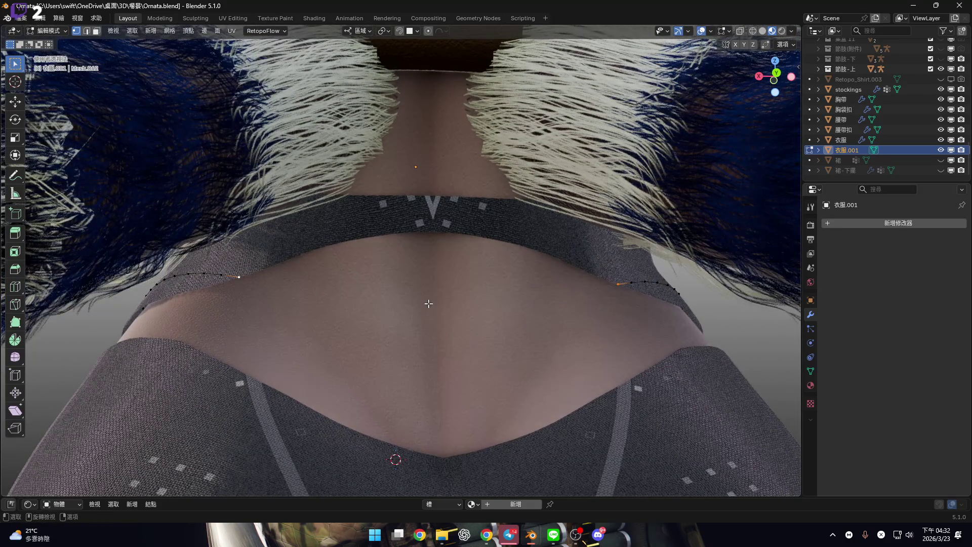
pyautogui.press('m')
pyautogui.moveTo(523, 276); pyautogui.dragTo(611, 339, button='middle')
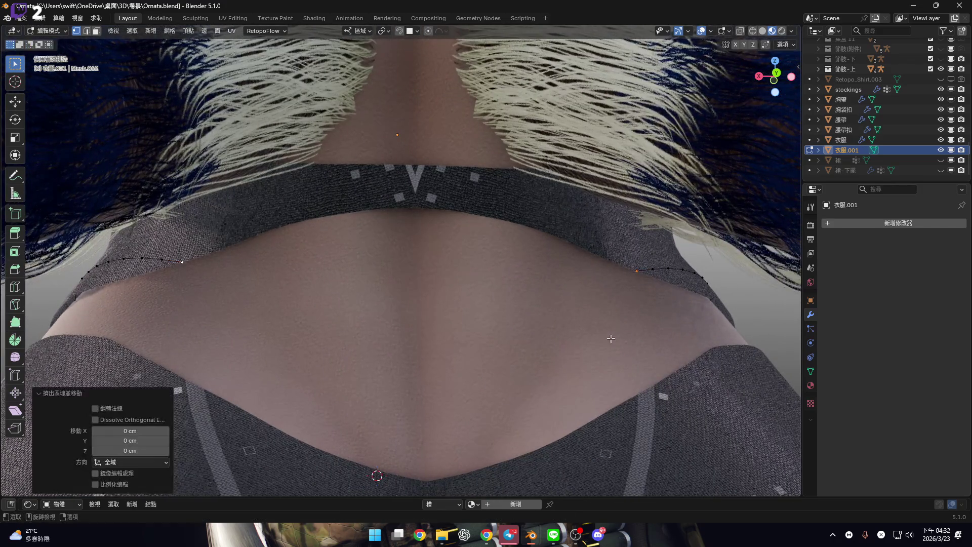
pyautogui.press('m')
pyautogui.click(599, 284)
# With X-ray on, slide the merged vertex along local Y, ending at -0.85462 cm
pyautogui.moveTo(445, 304)
pyautogui.mouseDown(button='middle')
pyautogui.moveTo(466, 188)
pyautogui.moveTo(404, 251)
pyautogui.moveTo(417, 269)
pyautogui.mouseUp(button='middle')
pyautogui.scroll(3, 466, 187)
pyautogui.hotkey('alt', 'z')
pyautogui.press('g')
pyautogui.press('z')
pyautogui.press('z')
pyautogui.press('z')
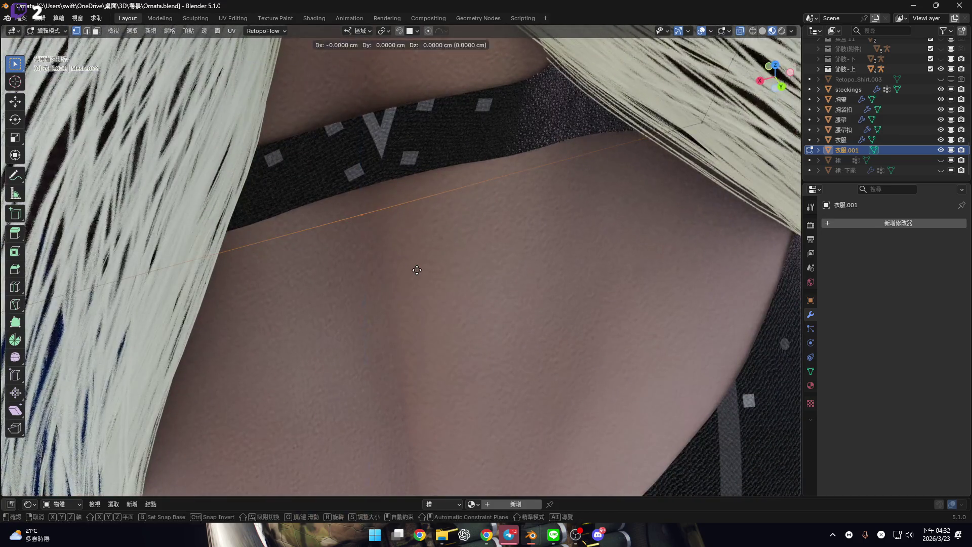
pyautogui.press('y')
pyautogui.press('y')
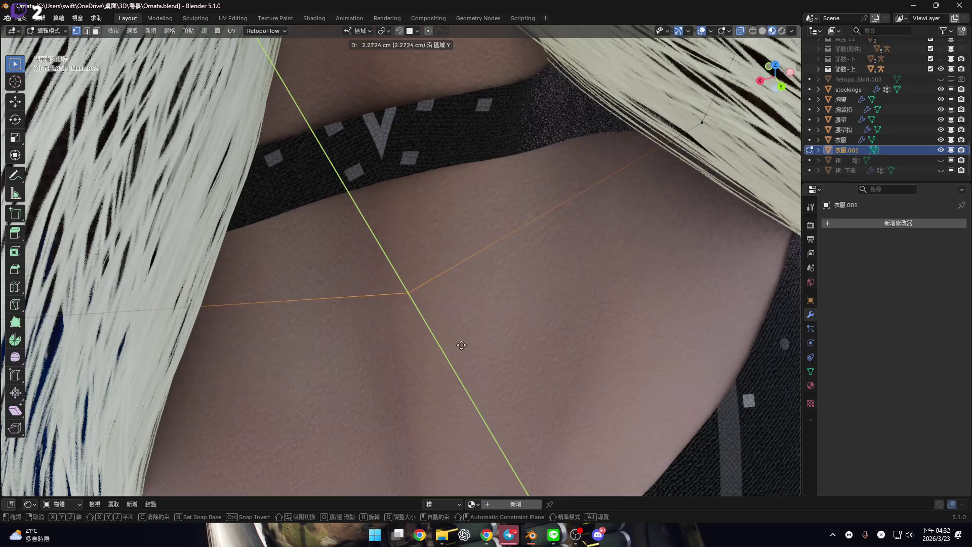
pyautogui.click(451, 321)
pyautogui.scroll(5, 449, 237)
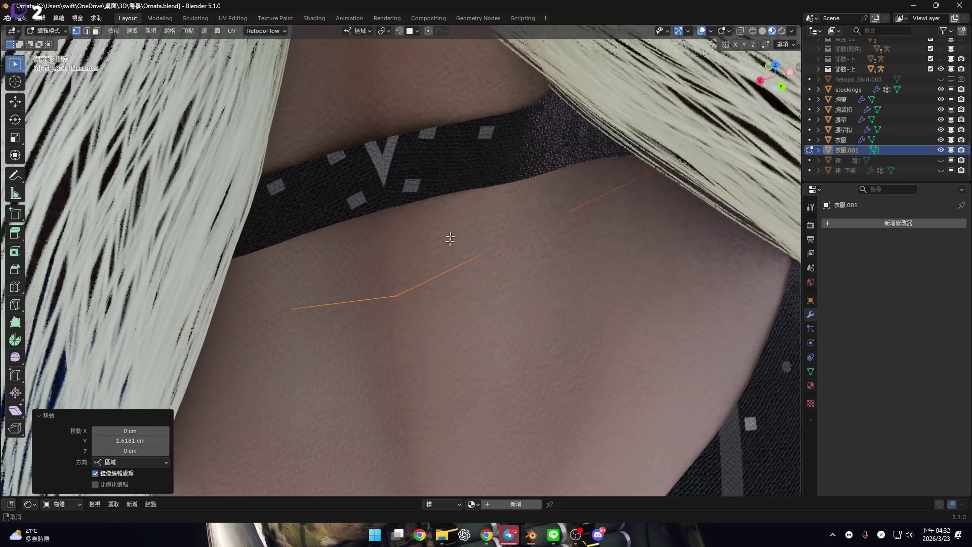
pyautogui.press('g')
pyautogui.press('y')
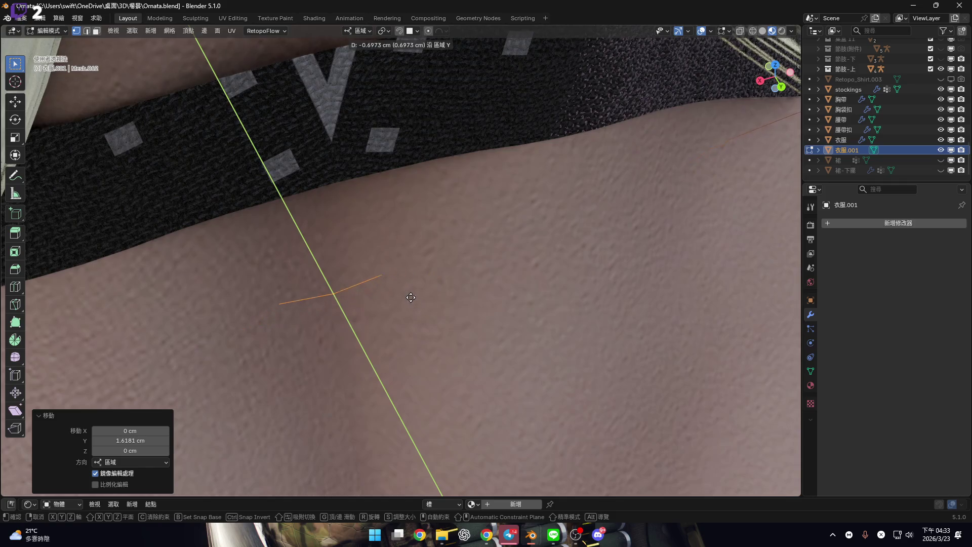
pyautogui.click(411, 292)
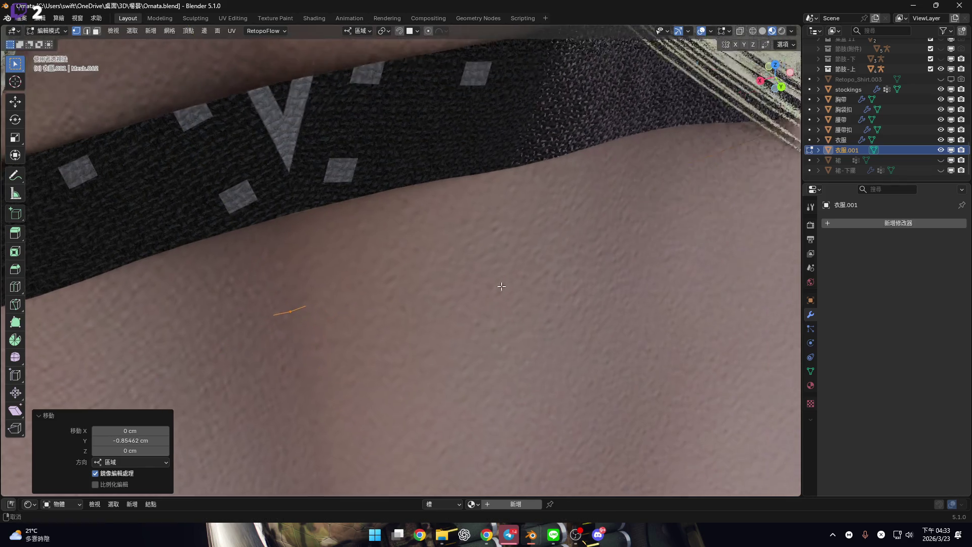
# Switch to the back orthographic view in see-through mode to show the whole loop
pyautogui.scroll(-5, 499, 278)
pyautogui.moveTo(500, 275); pyautogui.dragTo(512, 252, button='middle')
pyautogui.scroll(-4, 418, 256)
pyautogui.moveTo(449, 254)
pyautogui.mouseDown(button='middle')
pyautogui.moveTo(454, 276)
pyautogui.moveTo(436, 244)
pyautogui.mouseUp(button='middle')
pyautogui.scroll(5, 437, 244)
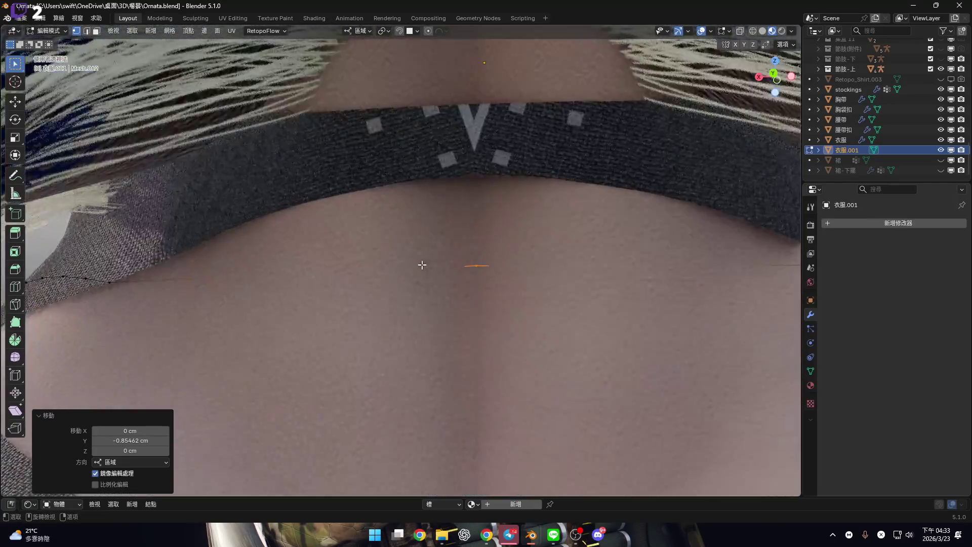
pyautogui.click(775, 74)
pyautogui.click(739, 31)
pyautogui.moveTo(177, 236)
pyautogui.keyDown('shift'); pyautogui.mouseDown(button='middle')
pyautogui.moveTo(212, 255)
pyautogui.moveTo(200, 218)
pyautogui.moveTo(557, 263)
pyautogui.moveTo(676, 256)
pyautogui.mouseUp(button='middle'); pyautogui.keyUp('shift')
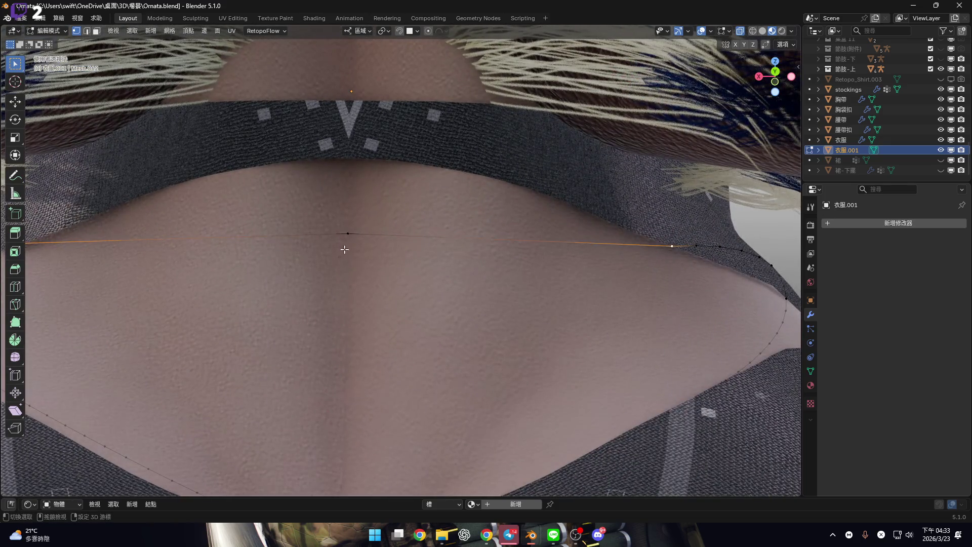
pyautogui.scroll(-5, 374, 258)
# Subdivide the selected edge, trying 5 and then 10 cuts
pyautogui.rightClick(421, 258)
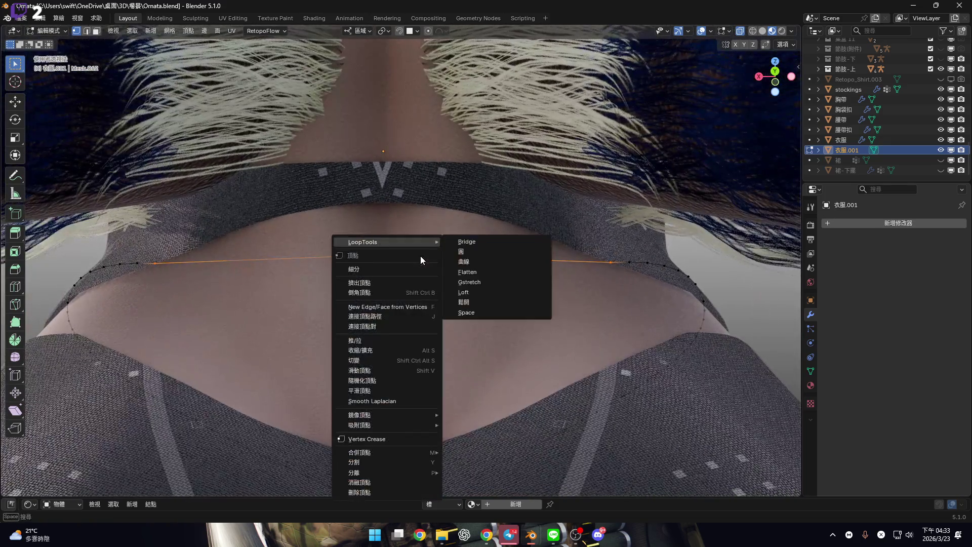
pyautogui.click(398, 271)
pyautogui.moveTo(120, 419); pyautogui.dragTo(152, 419)
pyautogui.moveTo(324, 253)
pyautogui.mouseDown(button='middle')
pyautogui.moveTo(336, 280)
pyautogui.moveTo(254, 250)
pyautogui.moveTo(220, 259)
pyautogui.moveTo(390, 297)
pyautogui.moveTo(410, 278)
pyautogui.moveTo(374, 284)
pyautogui.moveTo(365, 274)
pyautogui.moveTo(383, 266)
pyautogui.moveTo(360, 281)
pyautogui.moveTo(392, 279)
pyautogui.moveTo(366, 264)
pyautogui.mouseUp(button='middle')
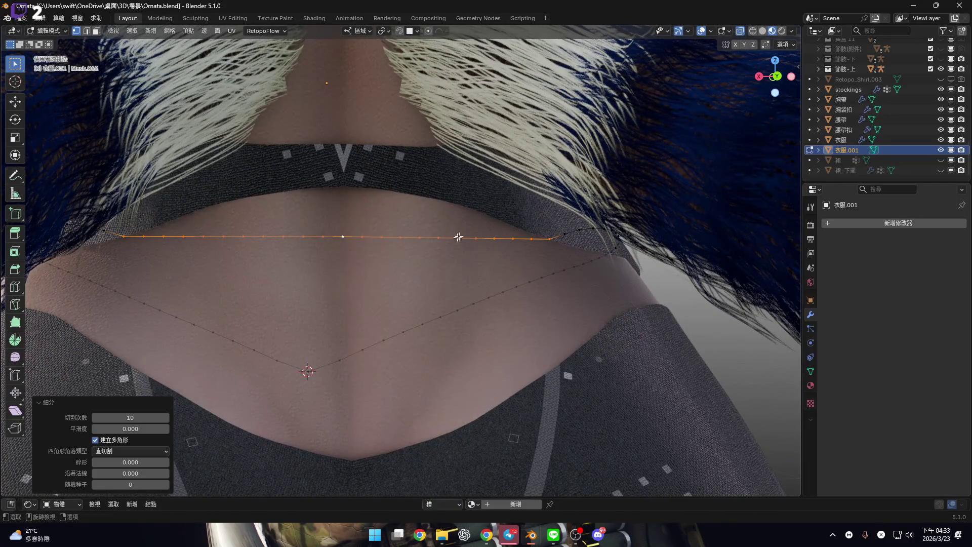
# In back orthographic view, box-select the right half, then undo back to the straight top edge
pyautogui.click(777, 78)
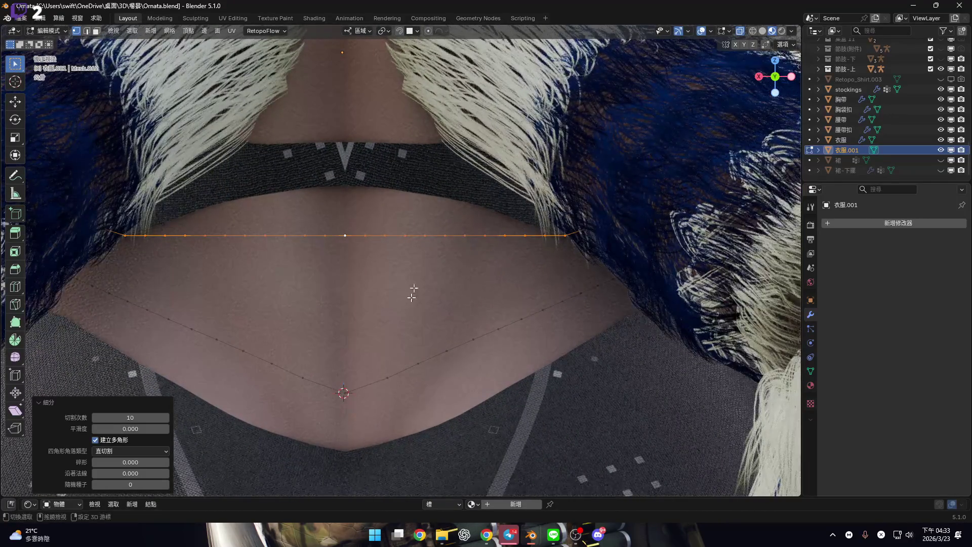
pyautogui.scroll(-3, 581, 378)
pyautogui.moveTo(601, 394)
pyautogui.mouseDown()
pyautogui.moveTo(431, 223)
pyautogui.moveTo(358, 193)
pyautogui.mouseUp()
pyautogui.scroll(3, 378, 314)
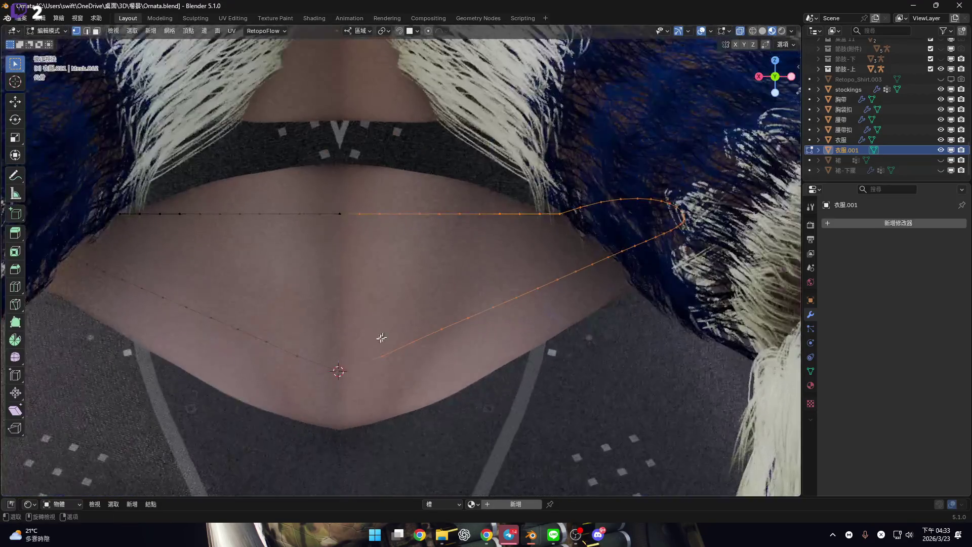
pyautogui.keyDown('shift'); pyautogui.scroll(2, 431, 312); pyautogui.keyUp('shift')
pyautogui.hotkey('ctrl', 'z')
# Subdivide the straight top edge again, settling on 6 cuts
pyautogui.rightClick(412, 278)
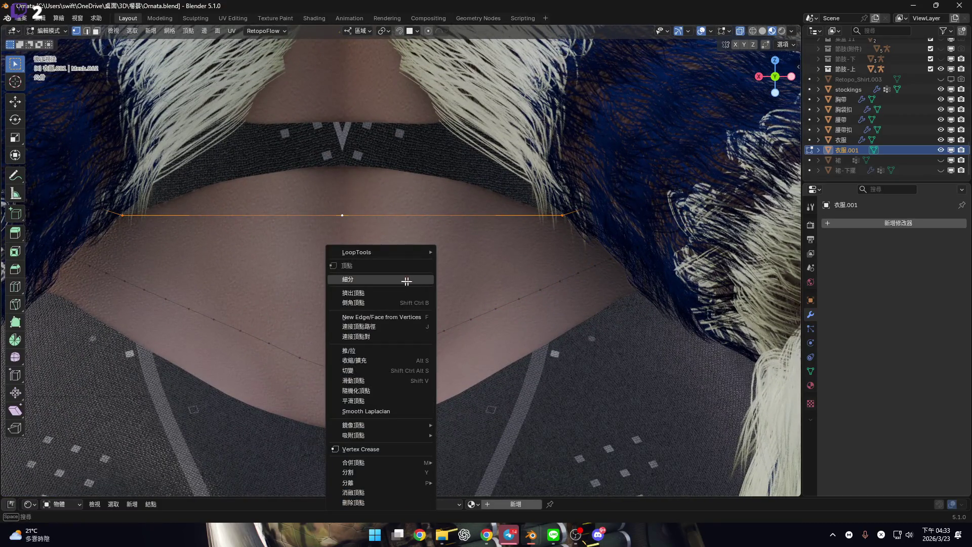
pyautogui.click(407, 280)
pyautogui.click(148, 421)
pyautogui.write('8')
pyautogui.press('Return')
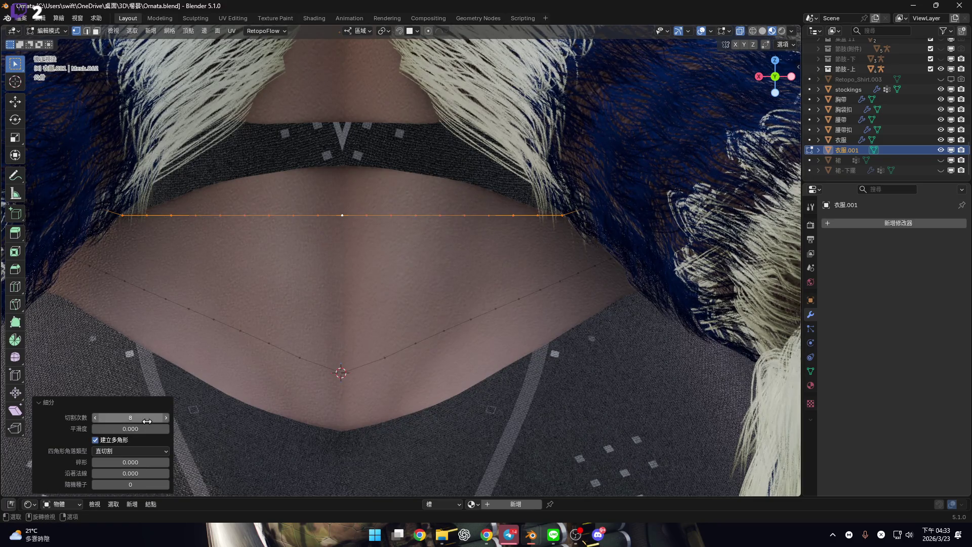
pyautogui.click(98, 419)
pyautogui.click(98, 419)
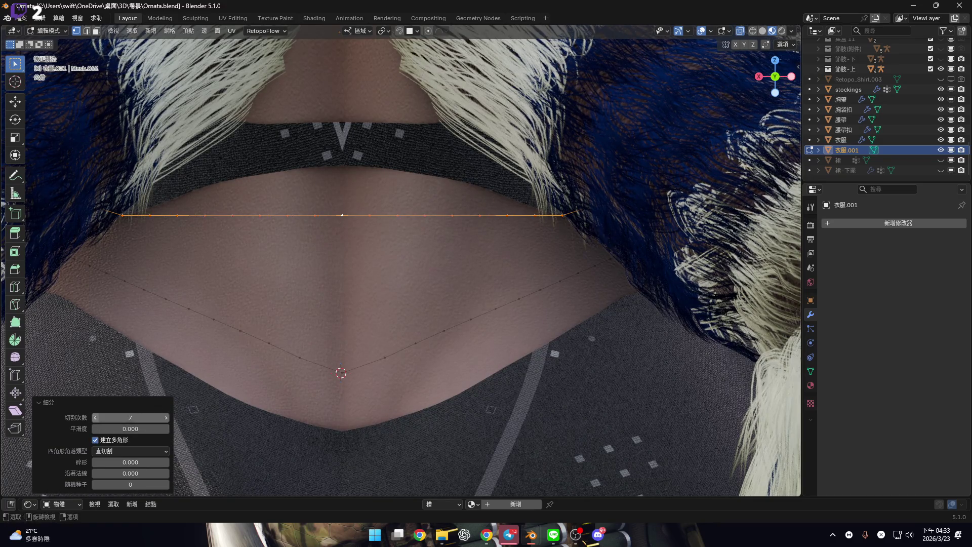
# Box-select the right half of the band and bring up the Delete choices
pyautogui.keyDown('shift'); pyautogui.moveTo(729, 264); pyautogui.dragTo(704, 252, button='middle'); pyautogui.keyUp('shift')
pyautogui.moveTo(719, 435); pyautogui.dragTo(345, 147)
pyautogui.keyDown('shift'); pyautogui.moveTo(435, 322); pyautogui.dragTo(454, 338, button='middle'); pyautogui.keyUp('shift')
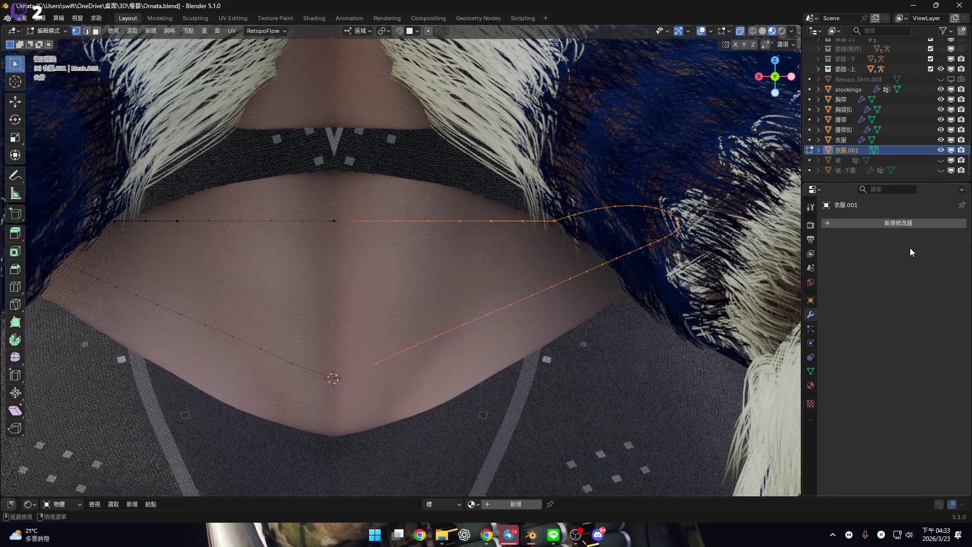
pyautogui.click(903, 223)
pyautogui.press('x')
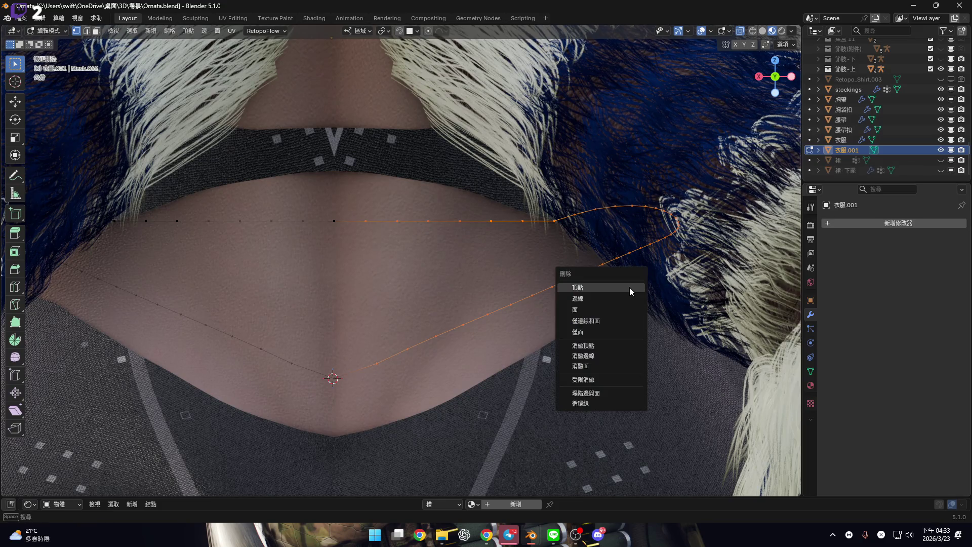
pyautogui.click(630, 287)
pyautogui.keyDown('shift'); pyautogui.moveTo(585, 276); pyautogui.dragTo(588, 229, button='middle'); pyautogui.keyUp('shift')
pyautogui.click(892, 224)
pyautogui.moveTo(891, 226)
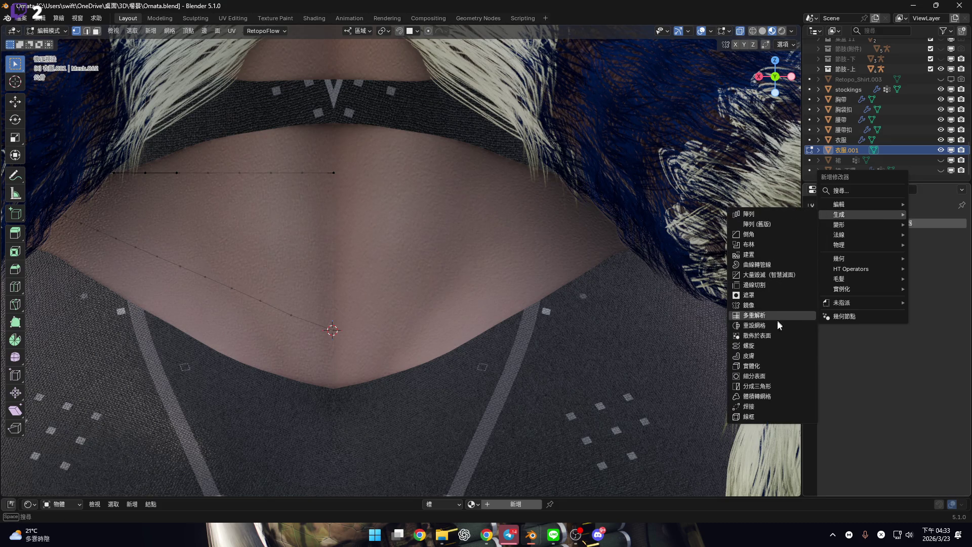
pyautogui.click(779, 305)
pyautogui.moveTo(448, 265)
pyautogui.mouseDown(button='middle')
pyautogui.moveTo(455, 283)
pyautogui.moveTo(500, 289)
pyautogui.moveTo(434, 283)
pyautogui.mouseUp(button='middle')
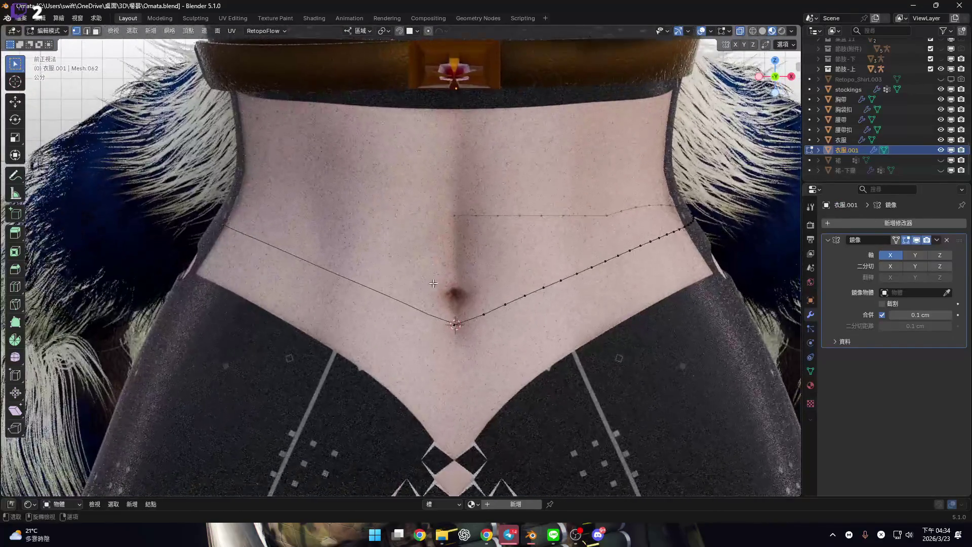
pyautogui.scroll(-2, 434, 283)
pyautogui.press('ctrl+KP_1')
pyautogui.moveTo(515, 253)
pyautogui.mouseDown(button='middle')
pyautogui.moveTo(259, 254)
pyautogui.moveTo(473, 302)
pyautogui.moveTo(478, 319)
pyautogui.moveTo(365, 304)
pyautogui.moveTo(400, 311)
pyautogui.mouseUp(button='middle')
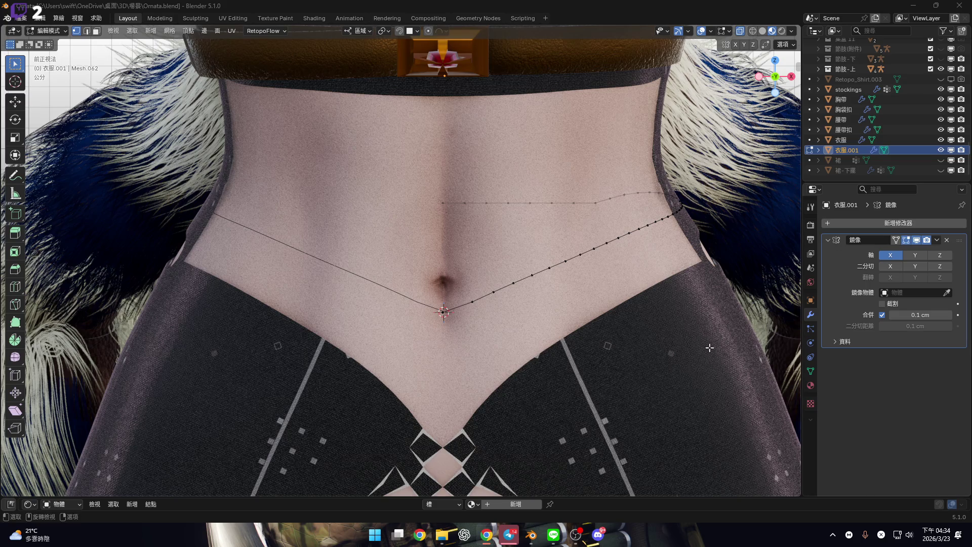
# Nudge the chosen upper-loop points up along Z in two small moves (about 0.04 cm)
pyautogui.scroll(1, 318, 353)
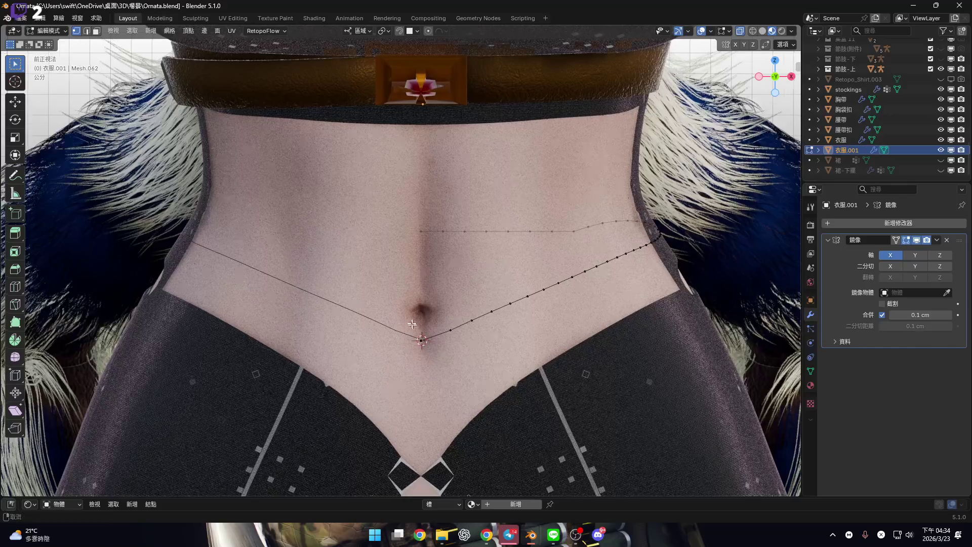
pyautogui.scroll(3, 383, 323)
pyautogui.scroll(-3, 390, 319)
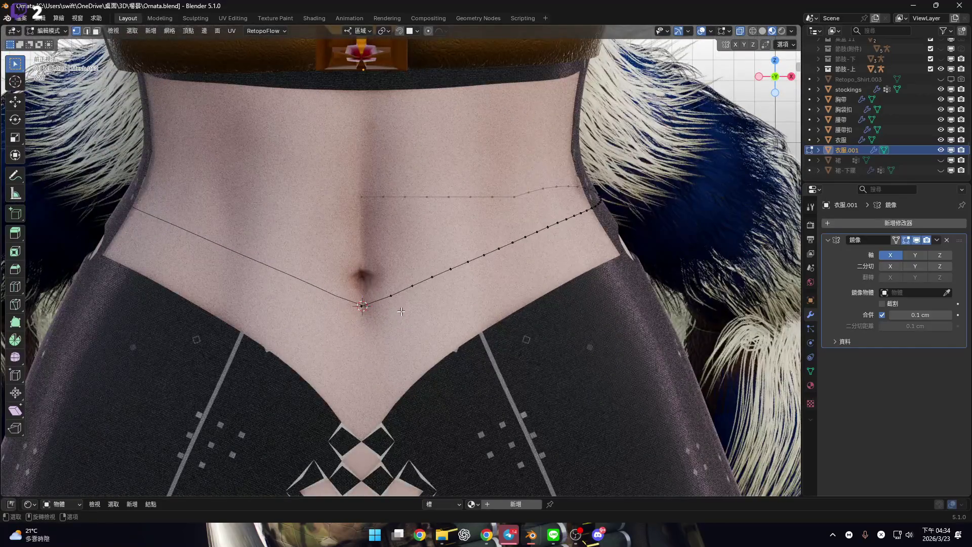
pyautogui.scroll(4, 479, 239)
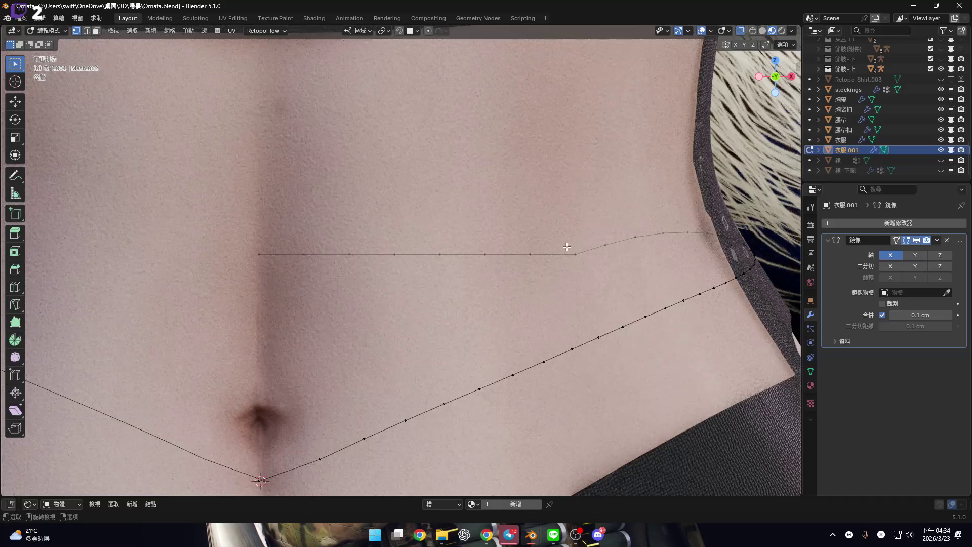
pyautogui.keyDown('shift'); pyautogui.moveTo(567, 247); pyautogui.dragTo(551, 243, button='middle'); pyautogui.keyUp('shift')
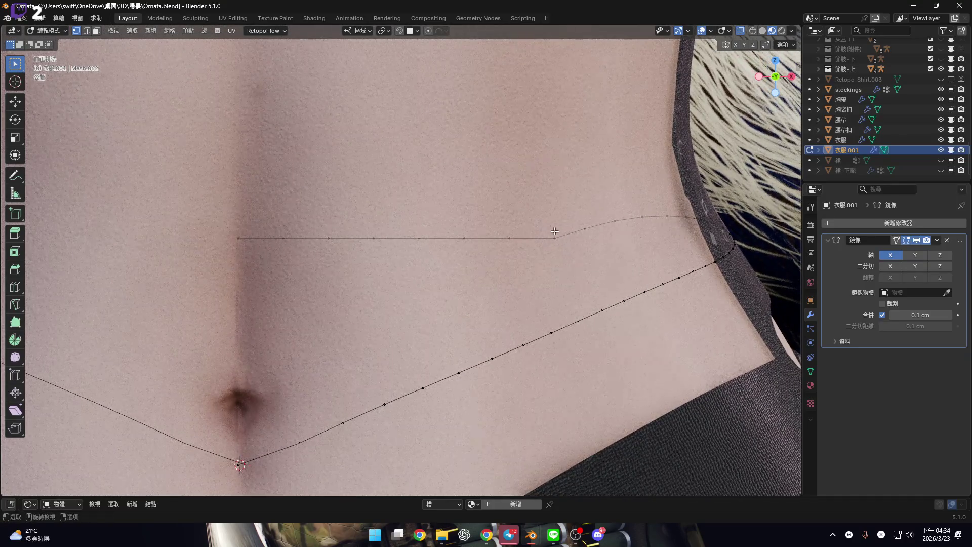
pyautogui.scroll(3, 552, 243)
pyautogui.press('g')
pyautogui.press('z')
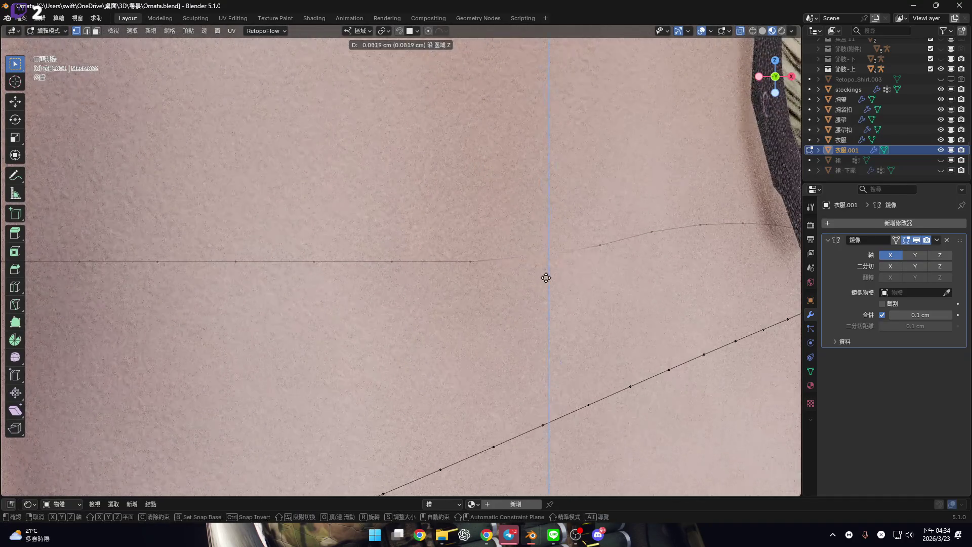
pyautogui.click(547, 273)
pyautogui.moveTo(546, 273)
pyautogui.keyDown('shift'); pyautogui.mouseDown(button='middle')
pyautogui.moveTo(527, 281)
pyautogui.moveTo(593, 271)
pyautogui.mouseUp(button='middle'); pyautogui.keyUp('shift')
pyautogui.press('g')
pyautogui.press('z')
pyautogui.click(536, 286)
# Select a run of upper-loop points, turn on smooth proportional editing, and switch to back view
pyautogui.moveTo(484, 254); pyautogui.dragTo(506, 287)
pyautogui.press('z')
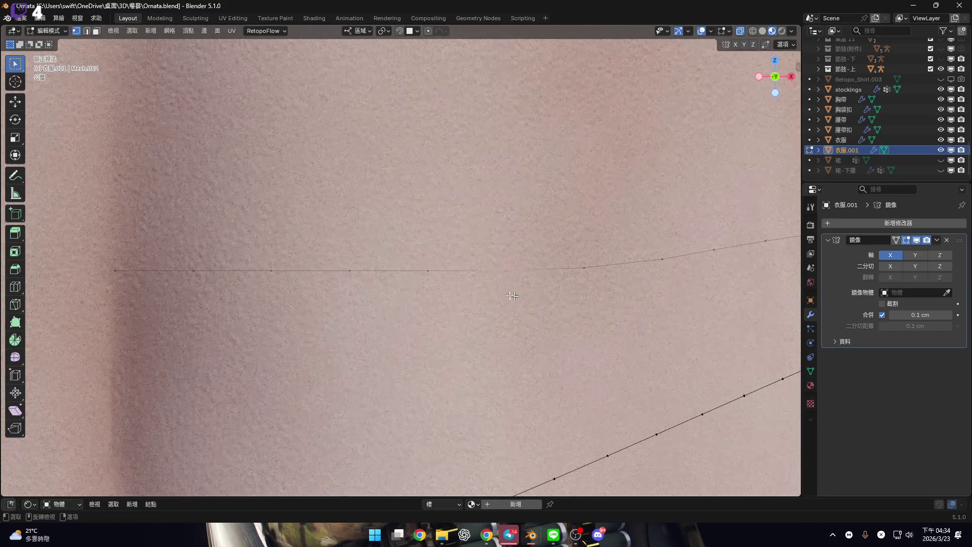
pyautogui.scroll(-4, 513, 295)
pyautogui.keyDown('shift'); pyautogui.moveTo(437, 288); pyautogui.dragTo(301, 226, button='middle'); pyautogui.keyUp('shift')
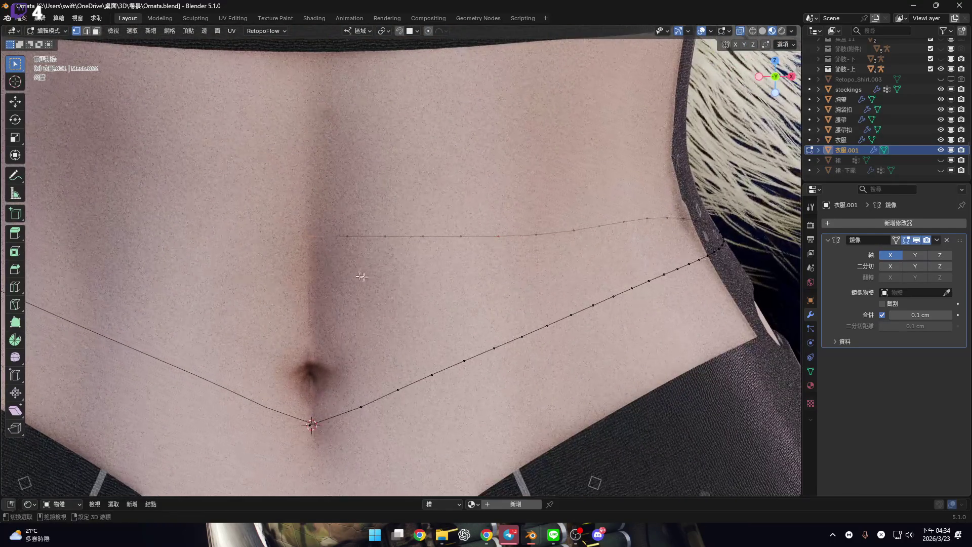
pyautogui.keyDown('shift'); pyautogui.moveTo(362, 276); pyautogui.dragTo(425, 277, button='middle'); pyautogui.keyUp('shift')
pyautogui.scroll(3, 451, 272)
pyautogui.press('o')
pyautogui.press('g')
pyautogui.press('z')
pyautogui.rightClick(454, 271)
pyautogui.keyDown('shift'); pyautogui.moveTo(452, 270); pyautogui.dragTo(414, 273, button='middle'); pyautogui.keyUp('shift')
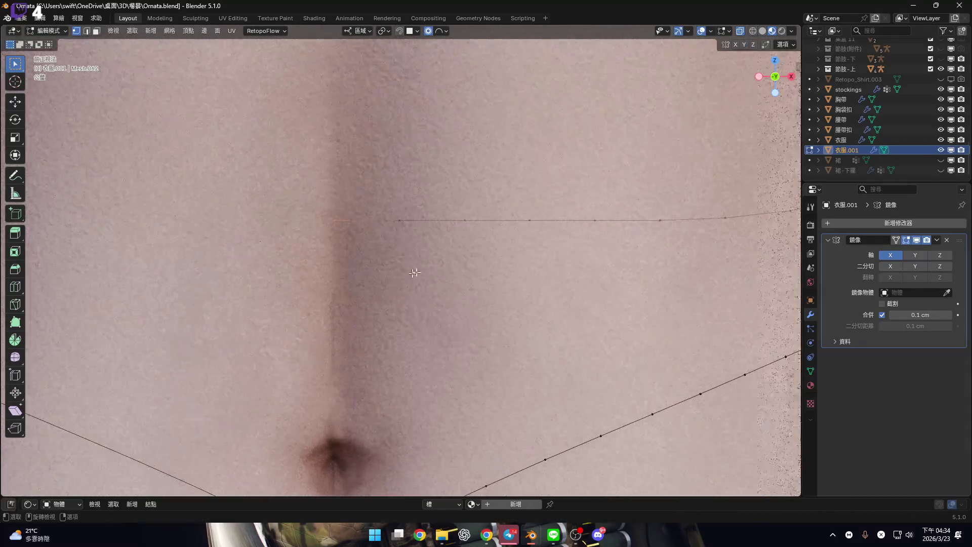
pyautogui.press('ctrl+KP_1')
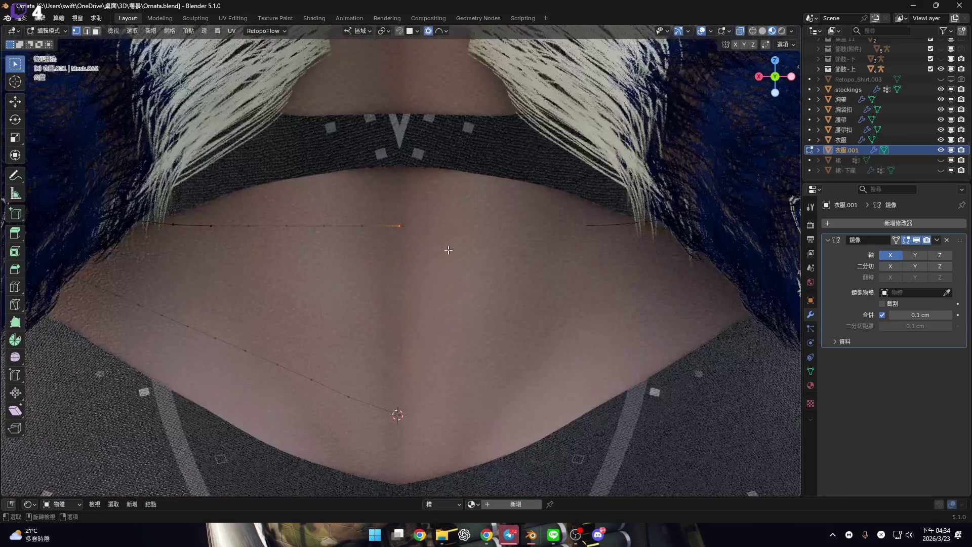
# Lower the back centre point of the waist loop along Z with smooth falloff
pyautogui.press('g')
pyautogui.press('z')
pyautogui.press('z')
pyautogui.scroll(2, 456, 255)
pyautogui.keyDown('shift'); pyautogui.moveTo(460, 260); pyautogui.dragTo(463, 261, button='middle'); pyautogui.keyUp('shift')
pyautogui.scroll(12, 458, 284)
pyautogui.scroll(-3, 465, 260)
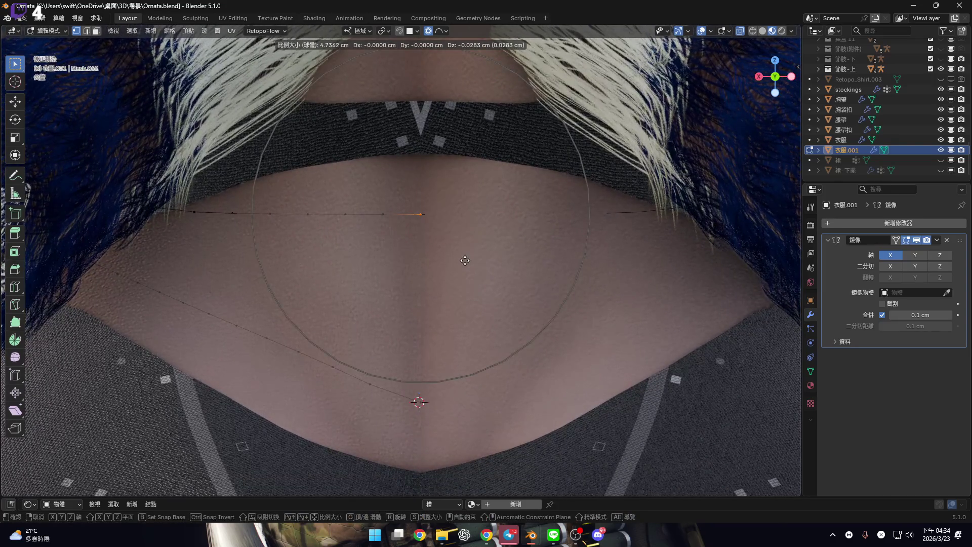
pyautogui.press('z')
pyautogui.scroll(1, 465, 274)
pyautogui.scroll(-2, 466, 272)
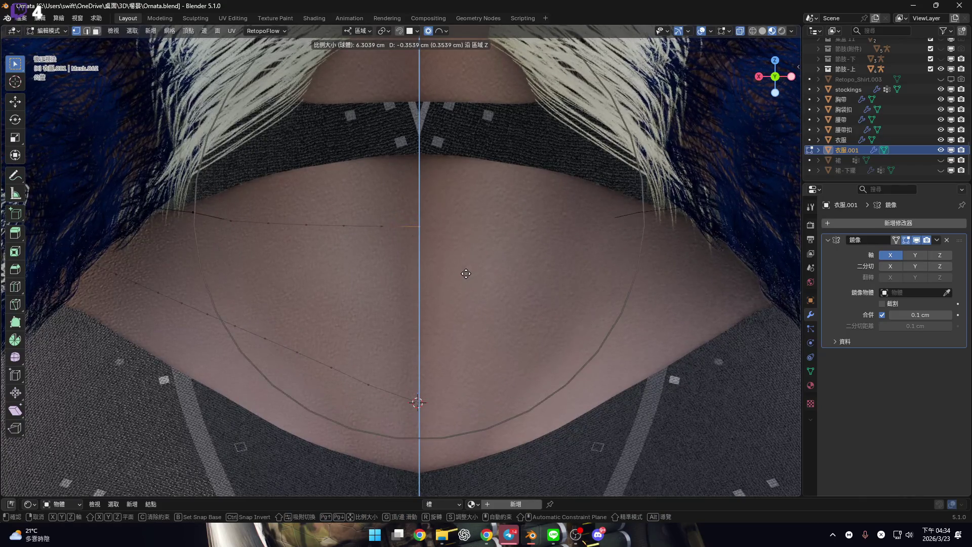
pyautogui.click(467, 269)
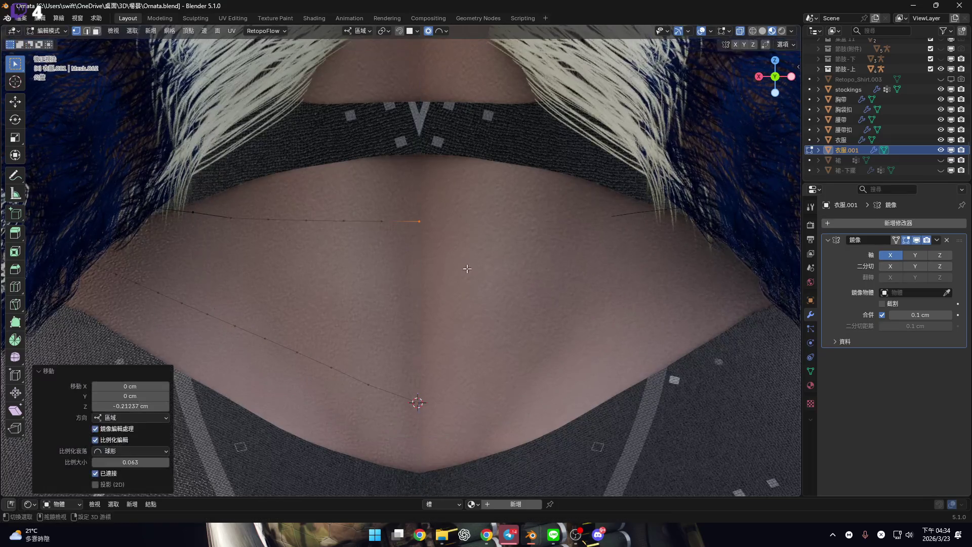
# Rotate the selection 5.33° and lower the back of the loop 0.45 cm along Z
pyautogui.press('r')
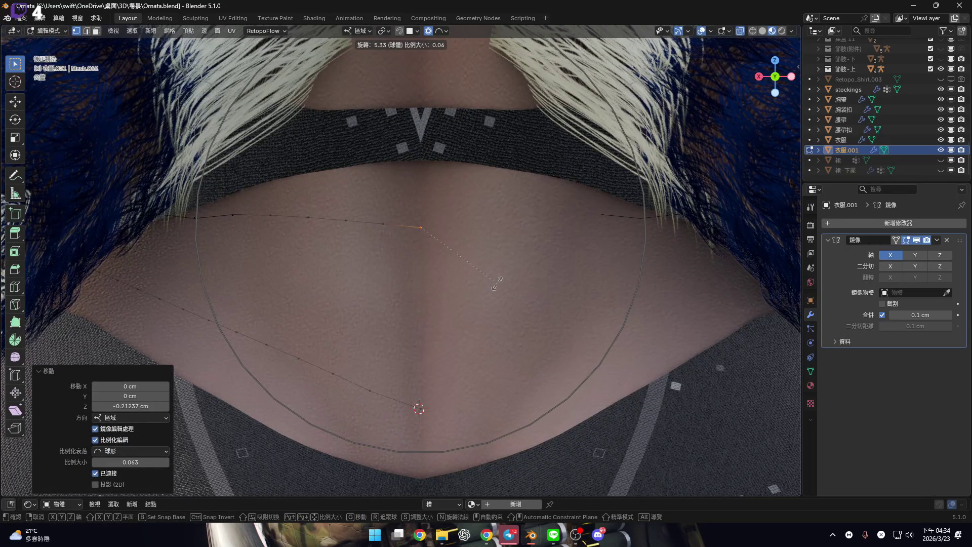
pyautogui.click(496, 282)
pyautogui.press('g')
pyautogui.press('z')
pyautogui.press('z')
pyautogui.press('z')
pyautogui.press('z')
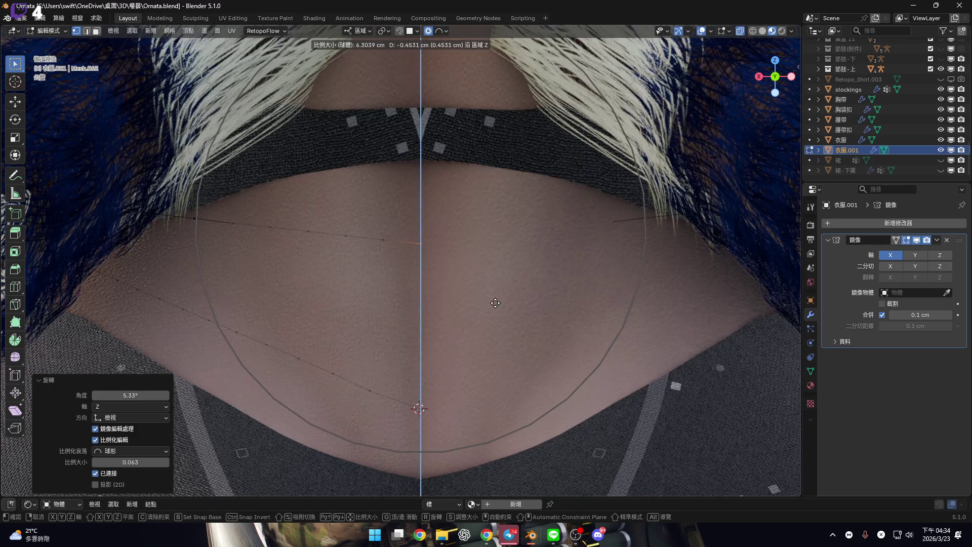
pyautogui.click(495, 303)
# In front view, make a tiny vertical adjustment to a point on the waist's right side
pyautogui.keyDown('shift'); pyautogui.moveTo(493, 302); pyautogui.dragTo(496, 294, button='middle'); pyautogui.keyUp('shift')
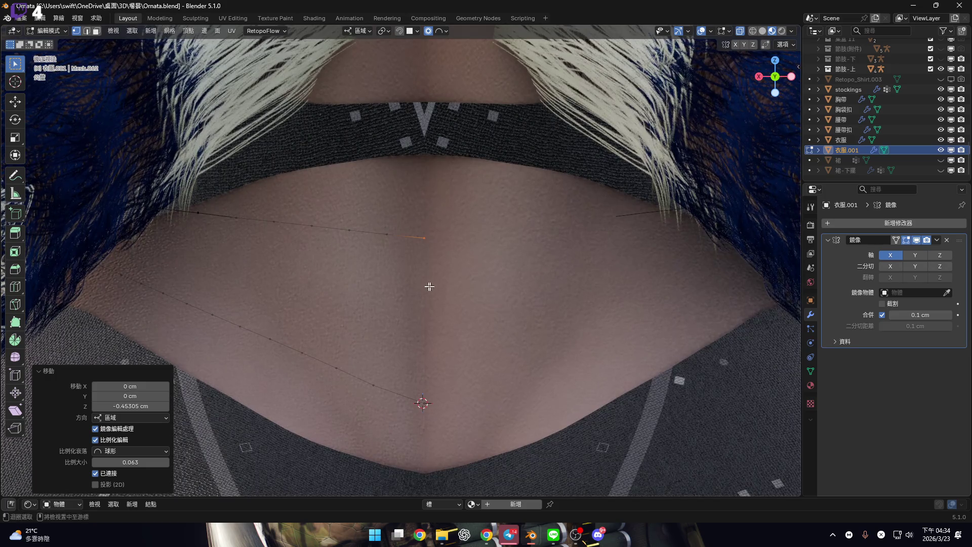
pyautogui.press('KP_1')
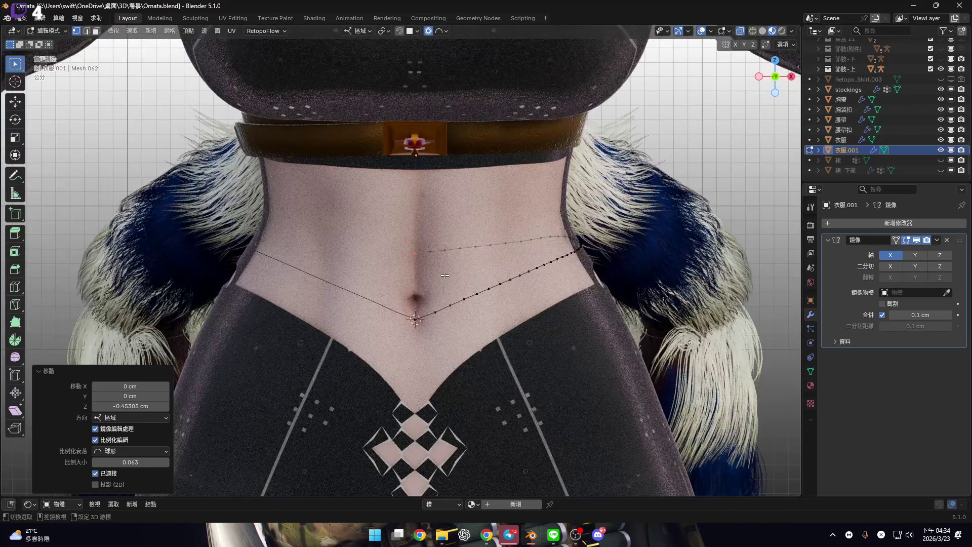
pyautogui.scroll(5, 534, 242)
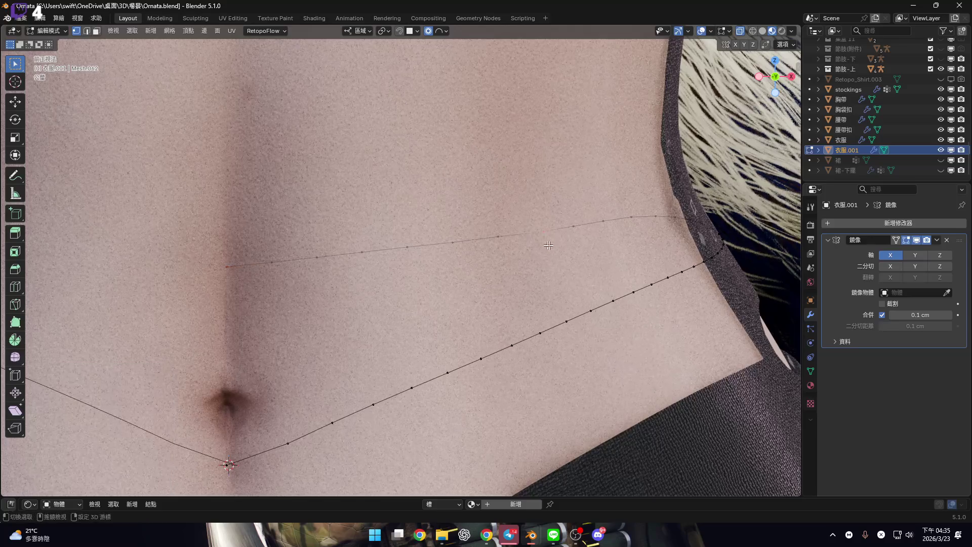
pyautogui.keyDown('shift'); pyautogui.moveTo(505, 49); pyautogui.dragTo(424, 42, button='middle'); pyautogui.keyUp('shift')
pyautogui.press('g')
pyautogui.press('z')
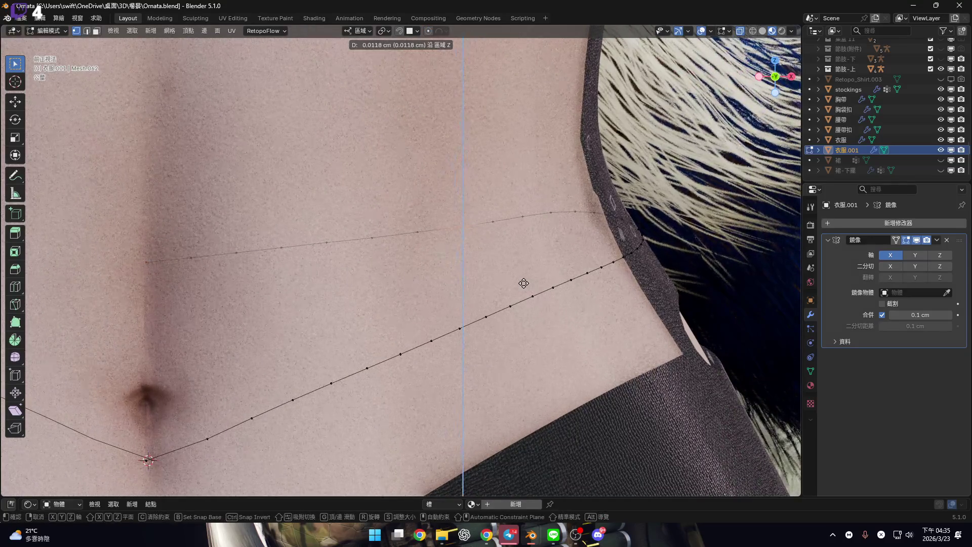
pyautogui.click(524, 282)
# Switch to edge select and pick the whole V-shaped lower edge loop
pyautogui.scroll(-5, 432, 324)
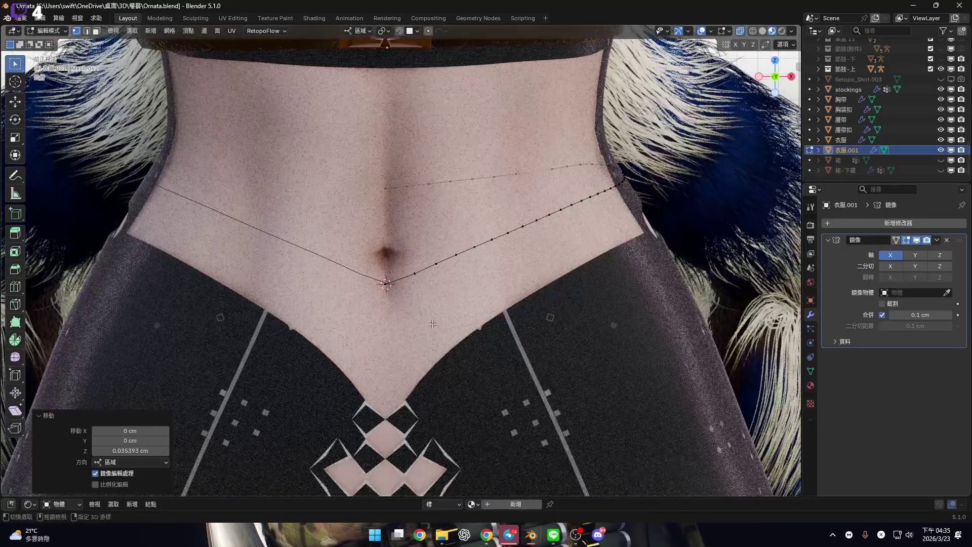
pyautogui.press('2')
pyautogui.keyDown('alt'); pyautogui.click(443, 259); pyautogui.keyUp('alt')
pyautogui.moveTo(478, 284)
pyautogui.keyDown('shift'); pyautogui.mouseDown(button='middle')
pyautogui.moveTo(438, 300)
pyautogui.moveTo(441, 251)
pyautogui.mouseUp(button='middle'); pyautogui.keyUp('shift')
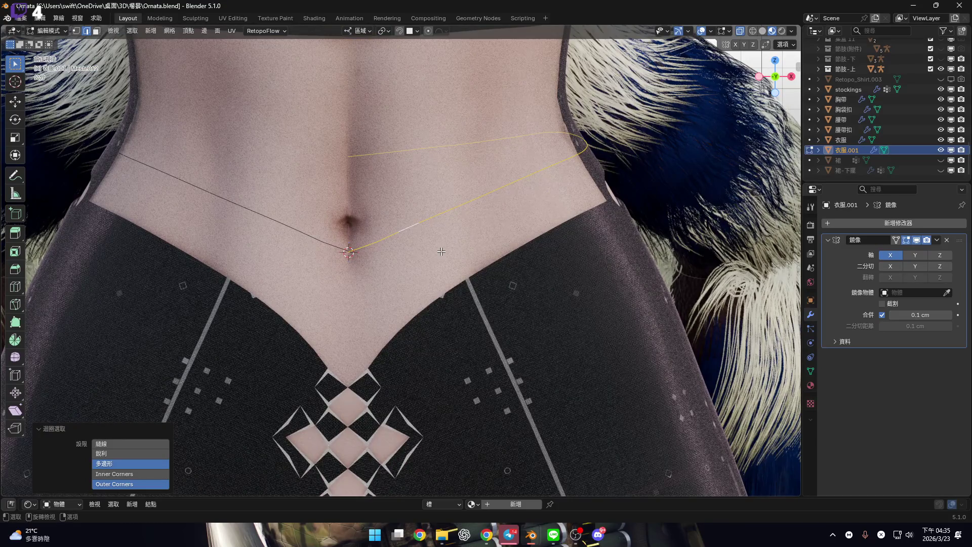
# Extrude the V-shaped loop about 2 cm straight down into a band
pyautogui.press('g')
pyautogui.press('z')
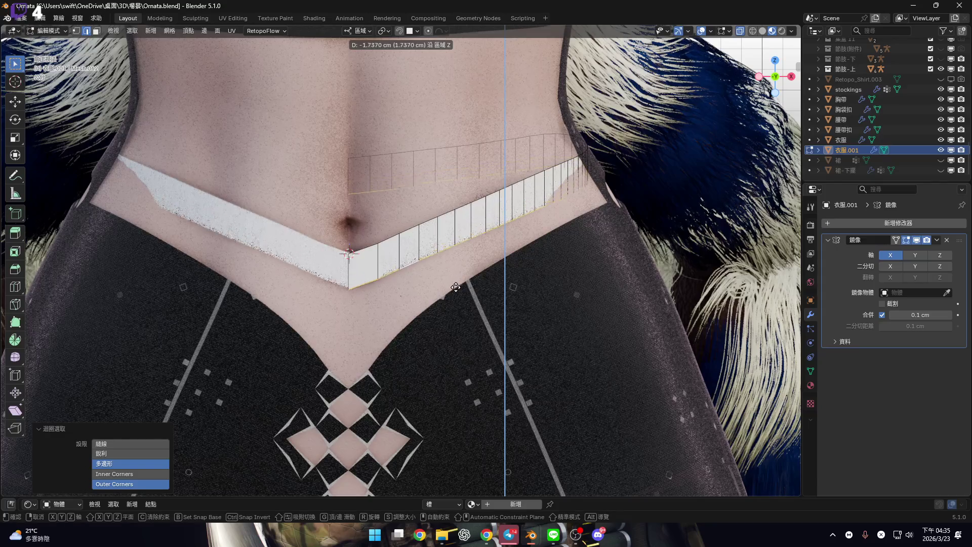
pyautogui.click(456, 287)
pyautogui.scroll(3, 456, 287)
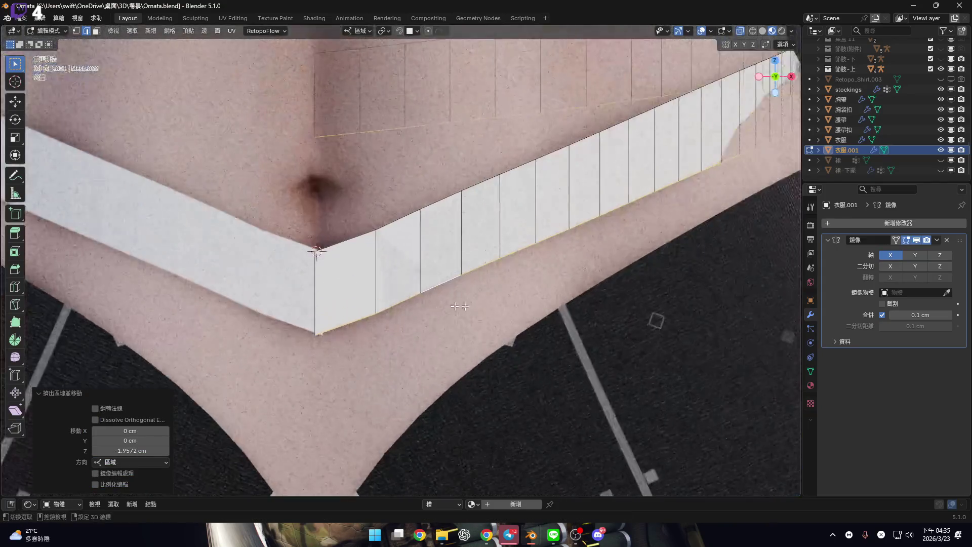
pyautogui.scroll(4, 430, 264)
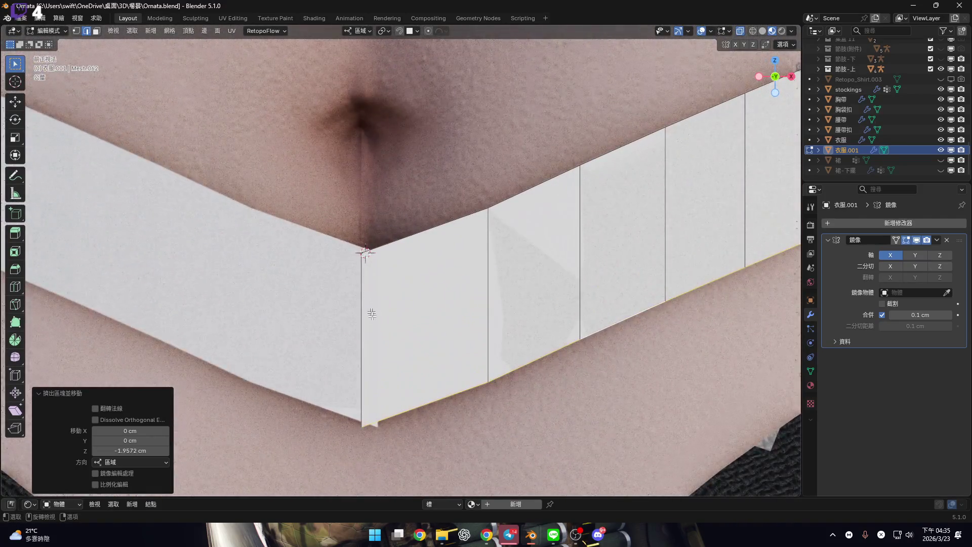
pyautogui.moveTo(372, 314)
pyautogui.mouseDown(button='middle')
pyautogui.moveTo(380, 332)
pyautogui.moveTo(417, 321)
pyautogui.mouseUp(button='middle')
# From front view, lower the Mirror modifier's merge distance to 0.1 cm
pyautogui.click(777, 85)
pyautogui.keyDown('shift'); pyautogui.moveTo(467, 258); pyautogui.dragTo(417, 290, button='middle'); pyautogui.keyUp('shift')
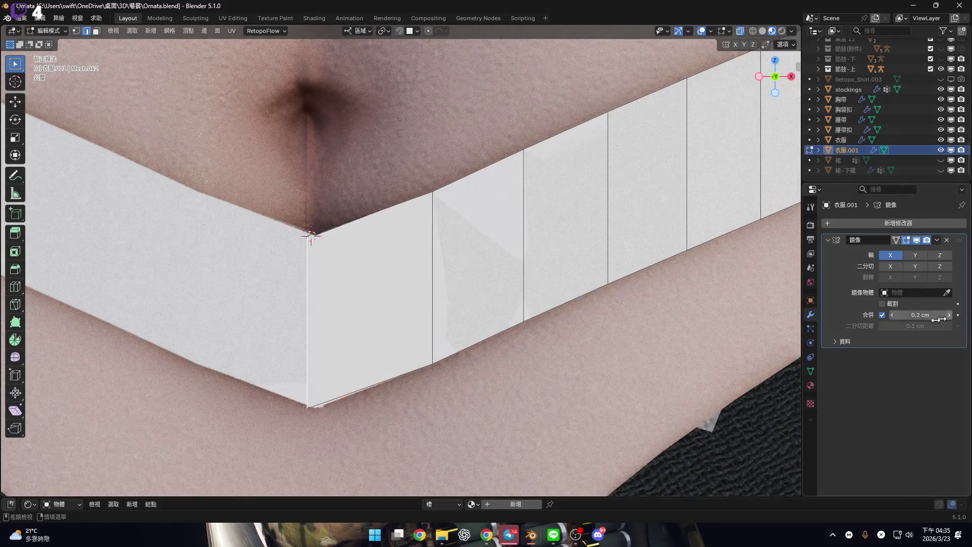
pyautogui.scroll(3, 348, 311)
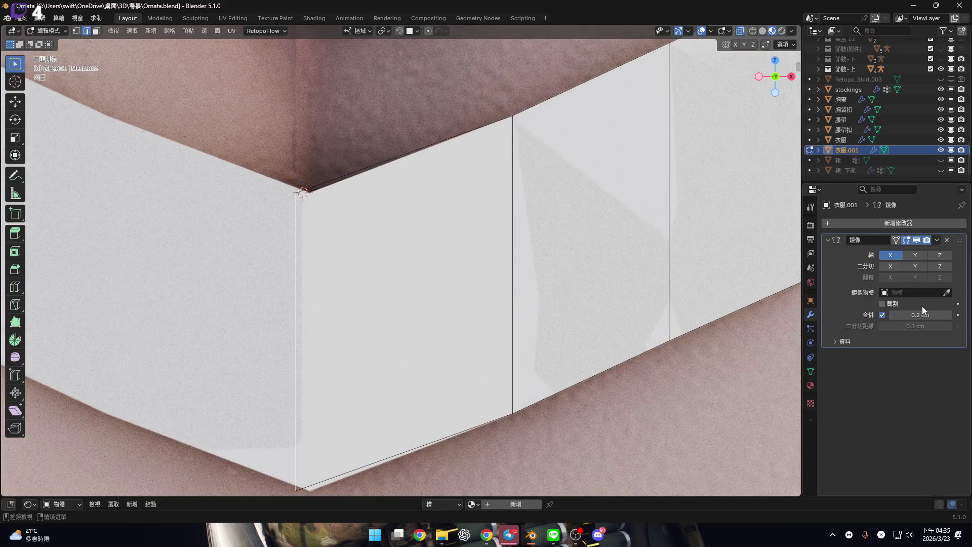
pyautogui.click(894, 315)
# Nudge the centre vertex sideways along the X axis
pyautogui.press('g')
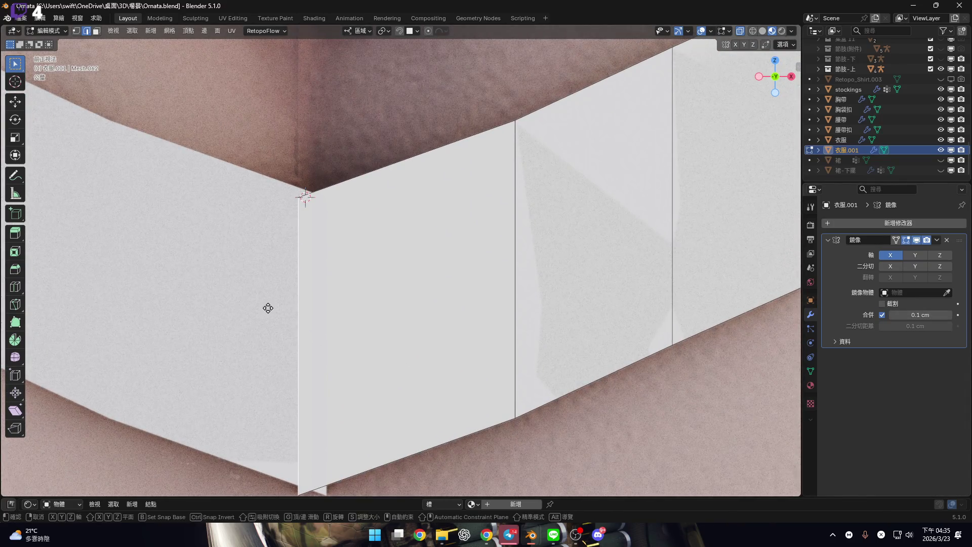
pyautogui.press('x')
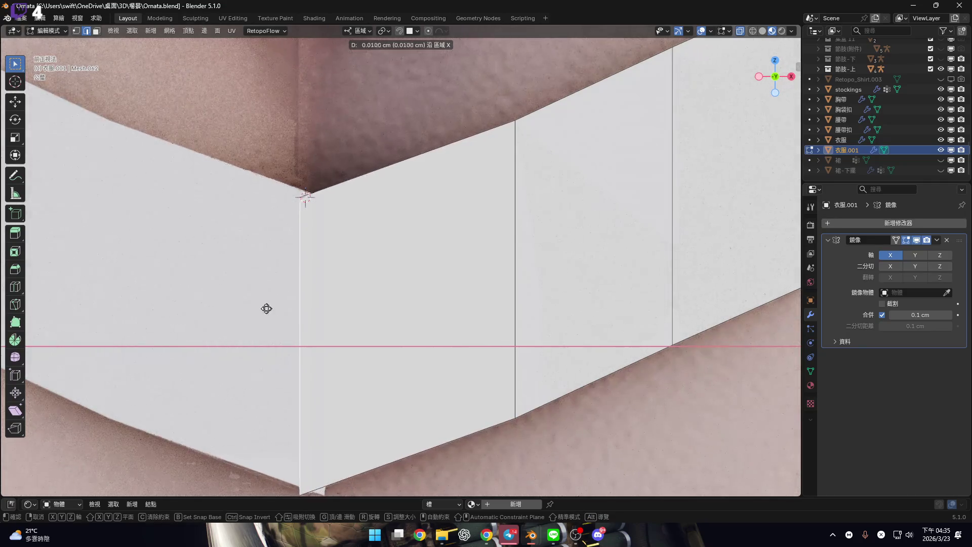
pyautogui.click(266, 309)
pyautogui.moveTo(267, 309)
pyautogui.mouseDown(button='middle')
pyautogui.moveTo(379, 273)
pyautogui.moveTo(343, 245)
pyautogui.moveTo(325, 330)
pyautogui.mouseUp(button='middle')
pyautogui.press('g')
pyautogui.press('z')
pyautogui.press('Escape')
pyautogui.press('g')
pyautogui.press('x')
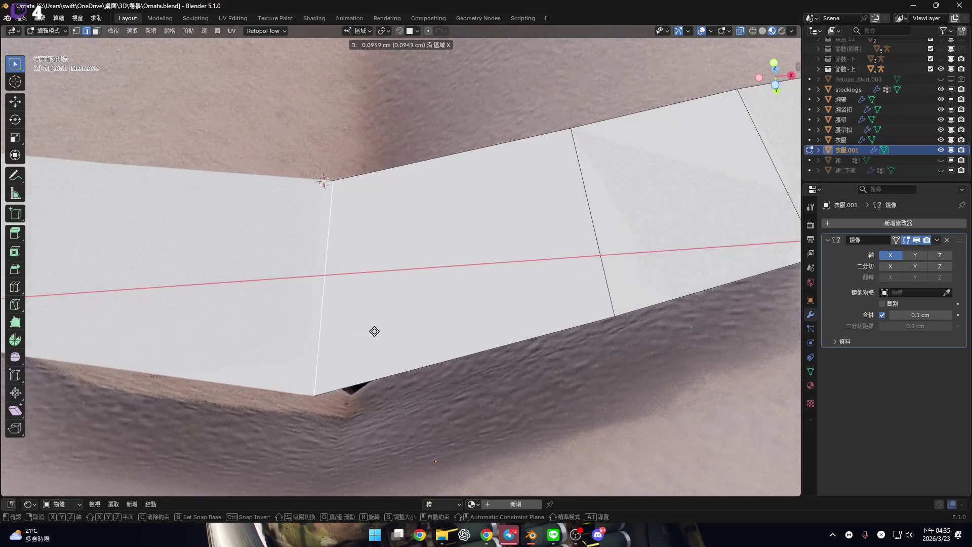
pyautogui.click(374, 331)
# In front view, undo the vertex move and set the mirror merge distance to 1 cm
pyautogui.moveTo(475, 328)
pyautogui.mouseDown(button='middle')
pyautogui.moveTo(436, 337)
pyautogui.moveTo(438, 245)
pyautogui.moveTo(821, 105)
pyautogui.mouseUp(button='middle')
pyautogui.click(775, 78)
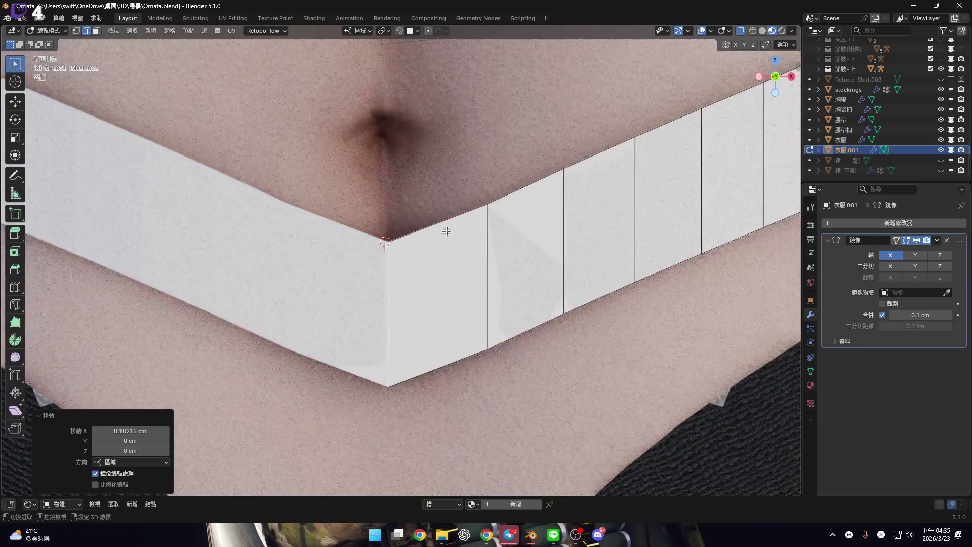
pyautogui.scroll(2, 402, 321)
pyautogui.hotkey('ctrl', 'z')
pyautogui.click(932, 315)
pyautogui.write('1')
pyautogui.press('Return')
pyautogui.moveTo(445, 284)
pyautogui.mouseDown(button='middle')
pyautogui.moveTo(390, 275)
pyautogui.moveTo(365, 369)
pyautogui.moveTo(372, 408)
pyautogui.moveTo(536, 232)
pyautogui.mouseUp(button='middle')
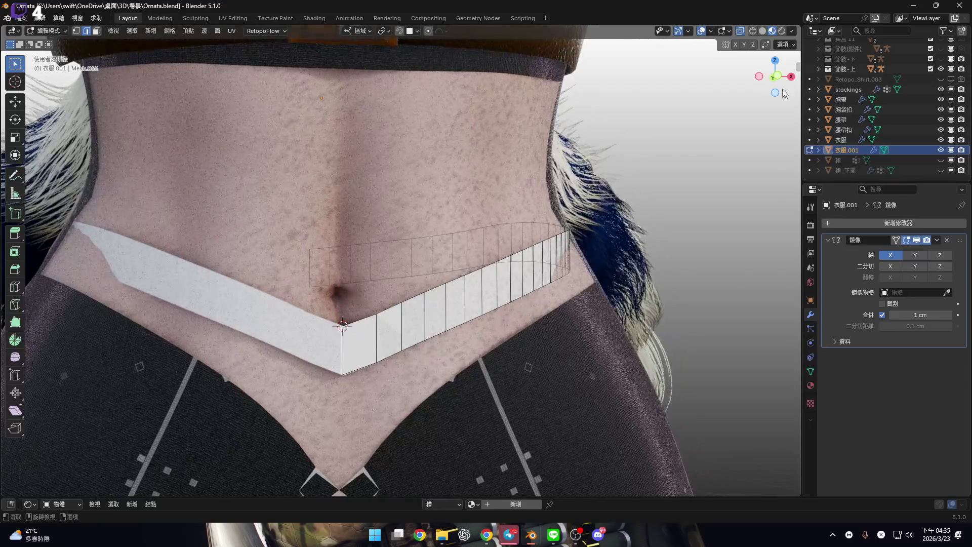
# Frame the hip side of the waistband and start extruding its upper edge into a flap
pyautogui.click(776, 76)
pyautogui.scroll(5, 506, 280)
pyautogui.scroll(-6, 506, 280)
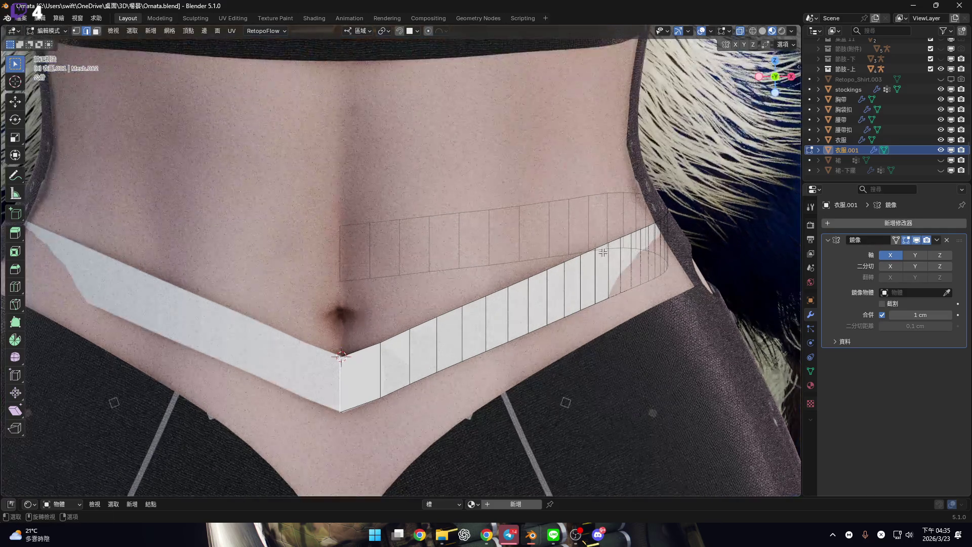
pyautogui.keyDown('shift'); pyautogui.moveTo(498, 257); pyautogui.dragTo(333, 297, button='middle'); pyautogui.keyUp('shift')
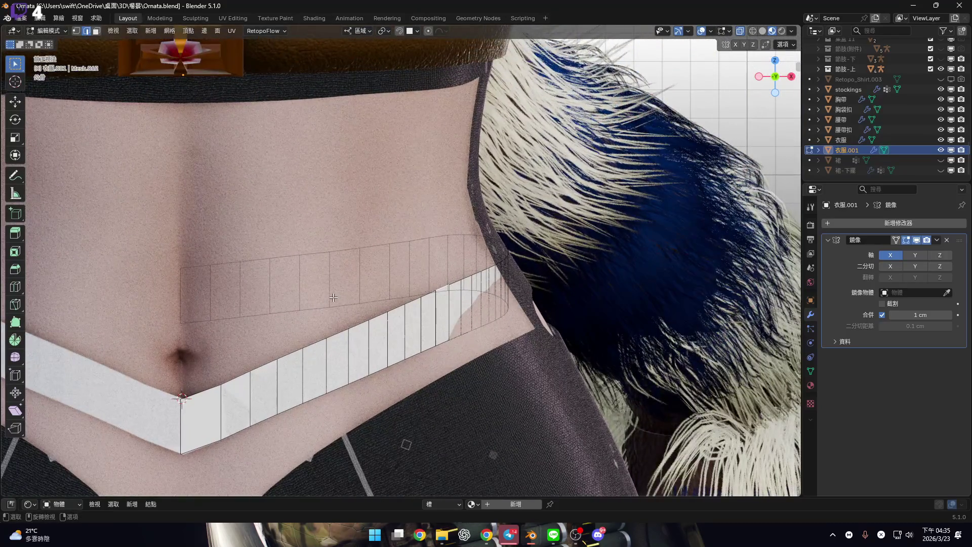
pyautogui.moveTo(404, 244)
pyautogui.mouseDown(button='middle')
pyautogui.moveTo(518, 270)
pyautogui.moveTo(584, 268)
pyautogui.moveTo(539, 257)
pyautogui.moveTo(614, 205)
pyautogui.mouseUp(button='middle')
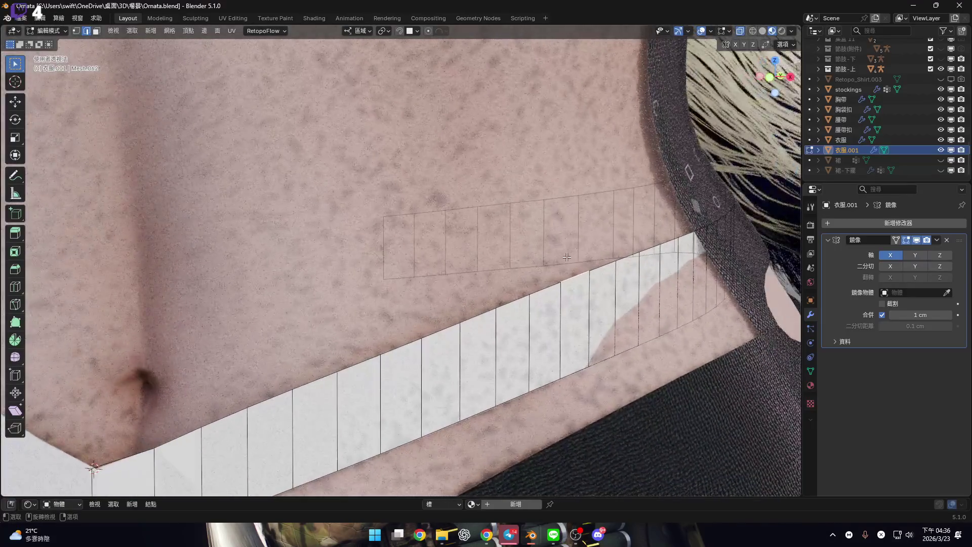
pyautogui.scroll(-4, 690, 154)
pyautogui.scroll(6, 574, 247)
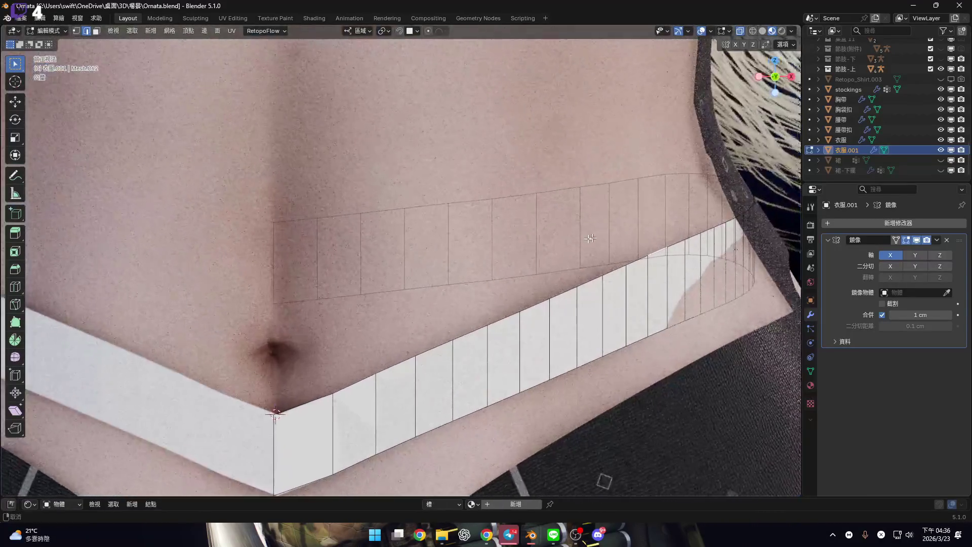
pyautogui.scroll(-1, 617, 244)
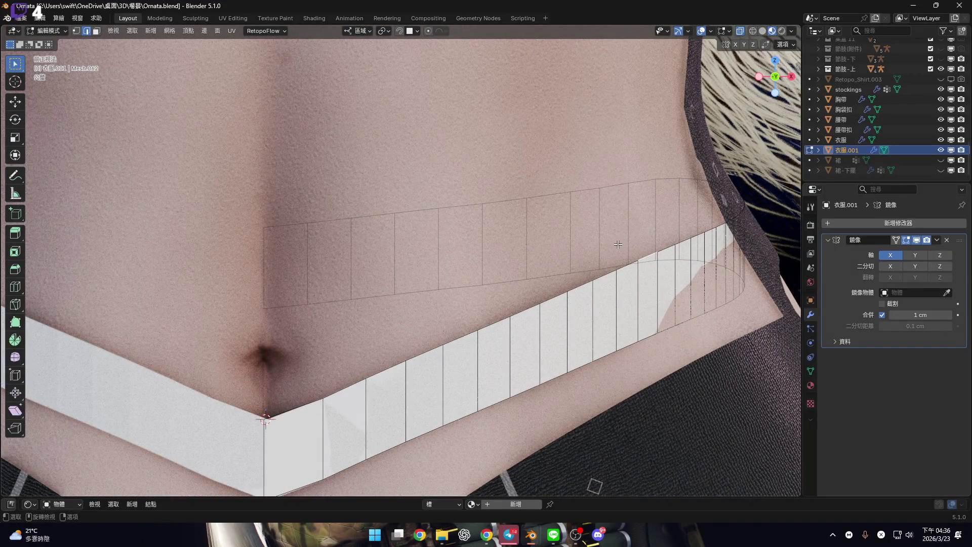
pyautogui.press('g')
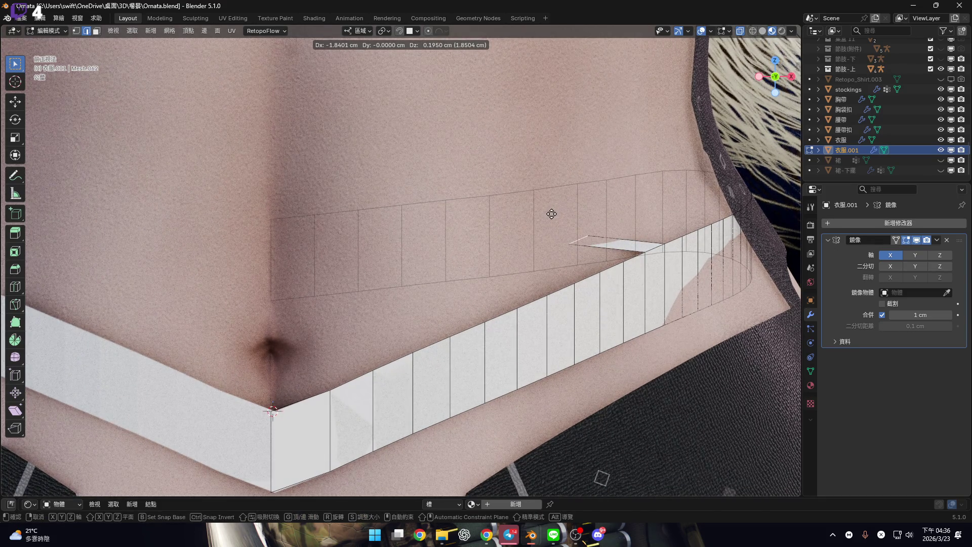
# Reposition the new flap up and to the left of the band
pyautogui.press('Escape')
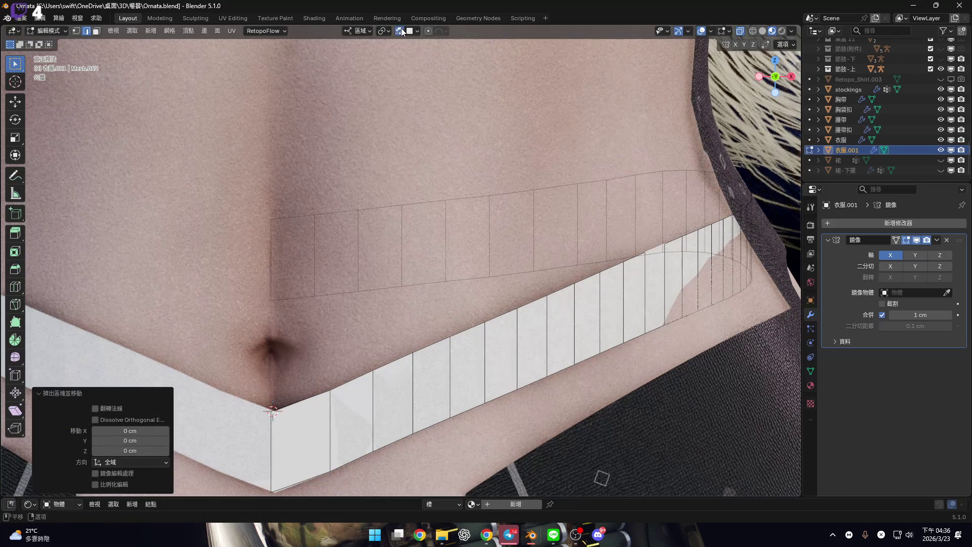
pyautogui.scroll(2, 654, 216)
pyautogui.press('g')
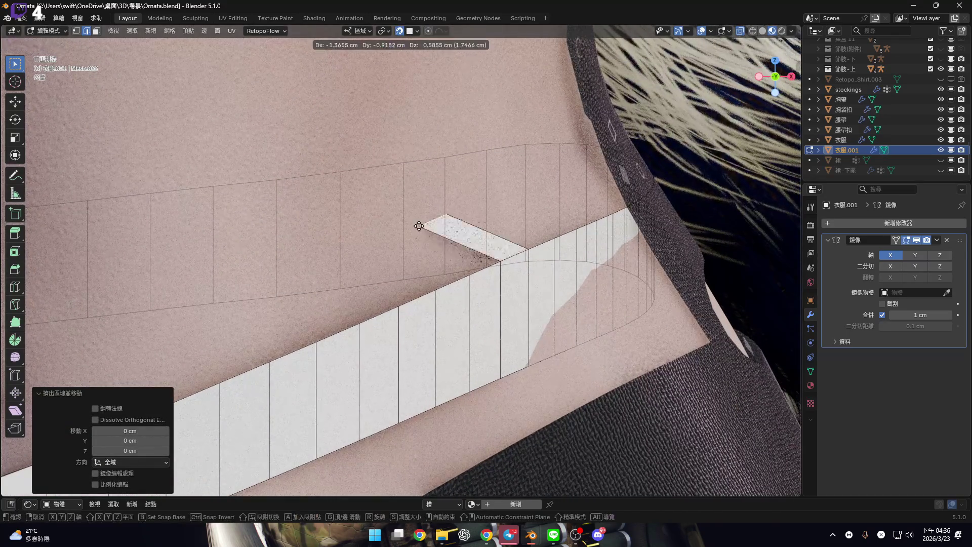
pyautogui.click(409, 226)
pyautogui.moveTo(409, 227)
pyautogui.keyDown('shift'); pyautogui.mouseDown(button='middle')
pyautogui.moveTo(543, 208)
pyautogui.moveTo(549, 232)
pyautogui.mouseUp(button='middle'); pyautogui.keyUp('shift')
pyautogui.scroll(-5, 549, 232)
pyautogui.scroll(5, 549, 231)
pyautogui.moveTo(434, 243)
pyautogui.mouseDown(button='middle')
pyautogui.moveTo(449, 262)
pyautogui.moveTo(521, 266)
pyautogui.mouseUp(button='middle')
pyautogui.moveTo(397, 281)
pyautogui.keyDown('shift'); pyautogui.mouseDown(button='middle')
pyautogui.moveTo(558, 243)
pyautogui.moveTo(334, 264)
pyautogui.mouseUp(button='middle'); pyautogui.keyUp('shift')
pyautogui.scroll(5, 558, 244)
# In vertex select, try sliding the flap tip sideways along X, then cancel
pyautogui.press('1')
pyautogui.scroll(2, 334, 263)
pyautogui.press('g')
pyautogui.press('x')
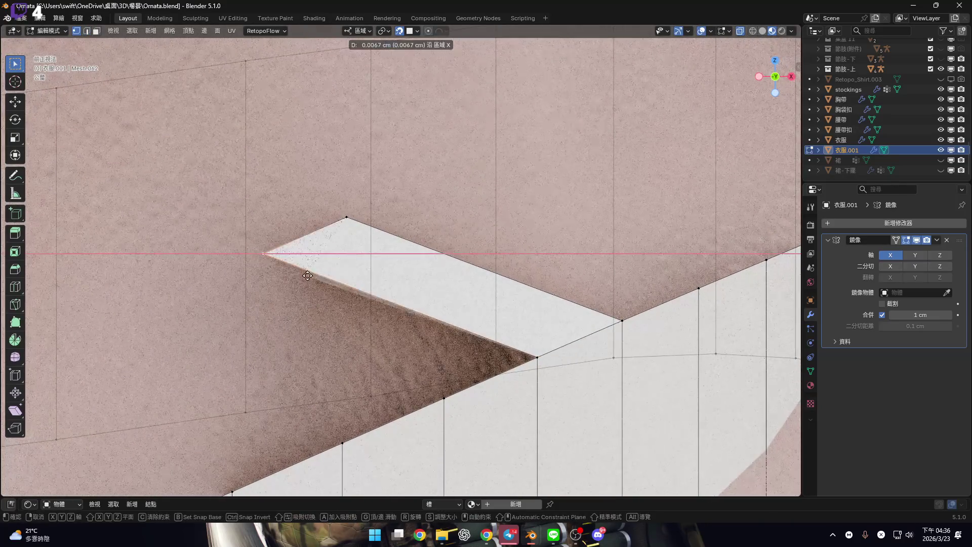
pyautogui.press('g')
pyautogui.press('x')
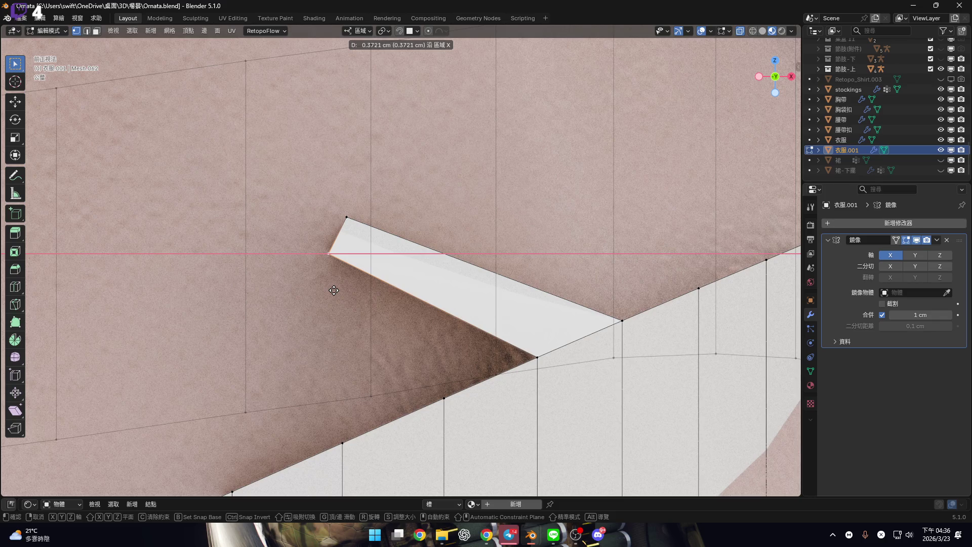
pyautogui.press('Escape')
pyautogui.moveTo(381, 255)
pyautogui.keyDown('shift'); pyautogui.mouseDown(button='middle')
pyautogui.moveTo(439, 255)
pyautogui.moveTo(441, 238)
pyautogui.mouseUp(button='middle'); pyautogui.keyUp('shift')
# Choose the Spin tool and snap the 3D cursor to the flap tip vertex
pyautogui.press('2')
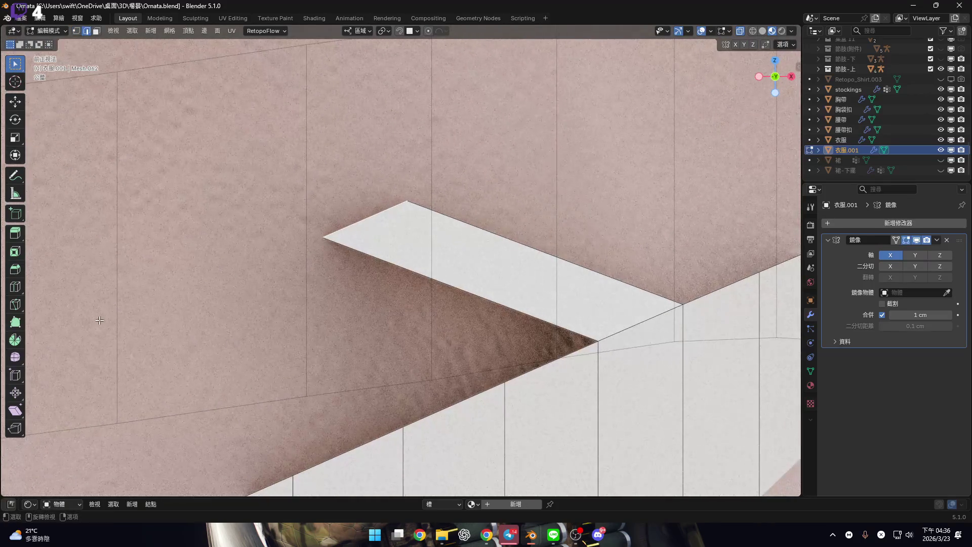
pyautogui.click(20, 343)
pyautogui.keyDown('shift'); pyautogui.moveTo(386, 223); pyautogui.dragTo(393, 275, button='middle'); pyautogui.keyUp('shift')
pyautogui.hotkey('shift', 's')
pyautogui.click(362, 297)
pyautogui.scroll(2, 362, 297)
pyautogui.press('1')
pyautogui.hotkey('shift', 's')
pyautogui.click(440, 347)
pyautogui.keyDown('shift'); pyautogui.moveTo(437, 285); pyautogui.dragTo(429, 290, button='middle'); pyautogui.keyUp('shift')
pyautogui.press('2')
pyautogui.scroll(-3, 485, 294)
pyautogui.moveTo(441, 282); pyautogui.dragTo(537, 314, button='middle')
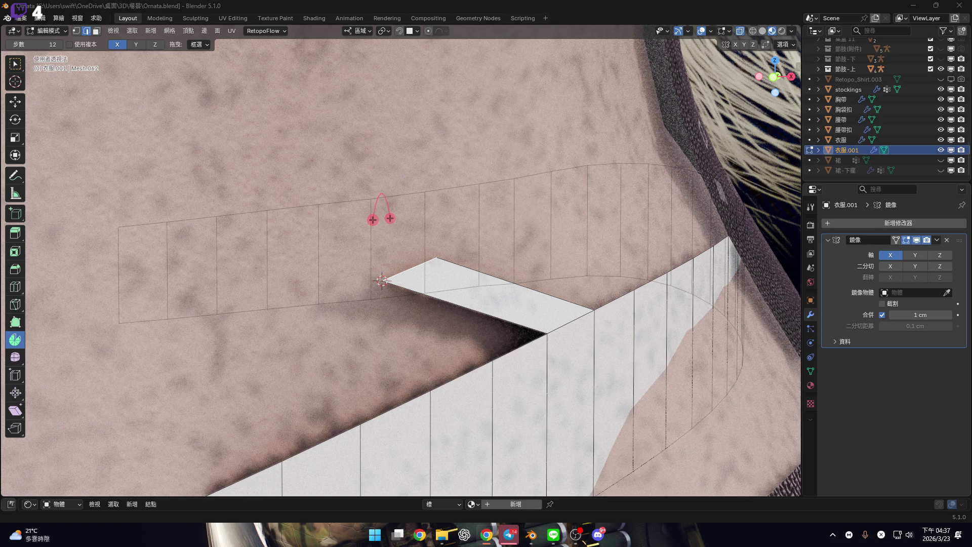
# Set the spin axis to Y and spin the strap's end around the 3D cursor
pyautogui.press('KP_1')
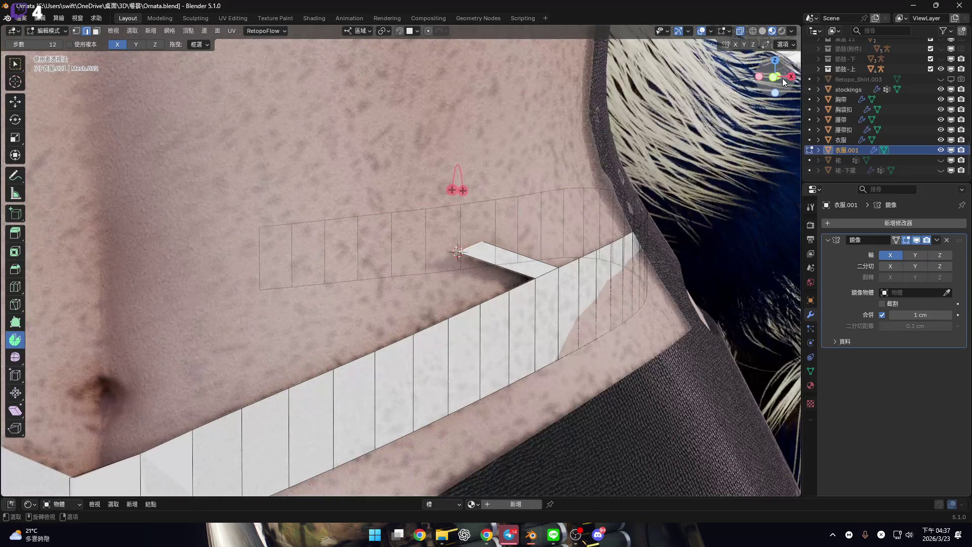
pyautogui.scroll(3, 517, 231)
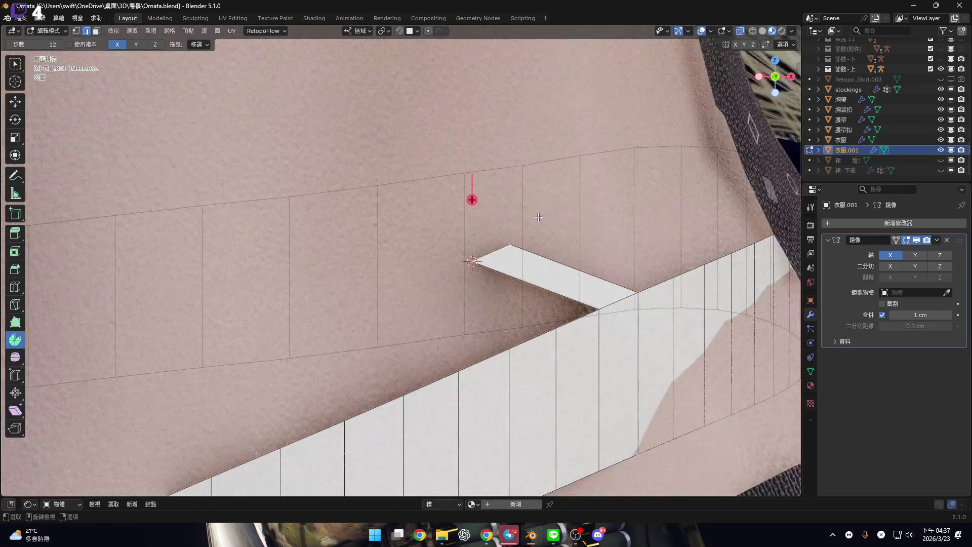
pyautogui.click(135, 44)
pyautogui.scroll(2, 522, 200)
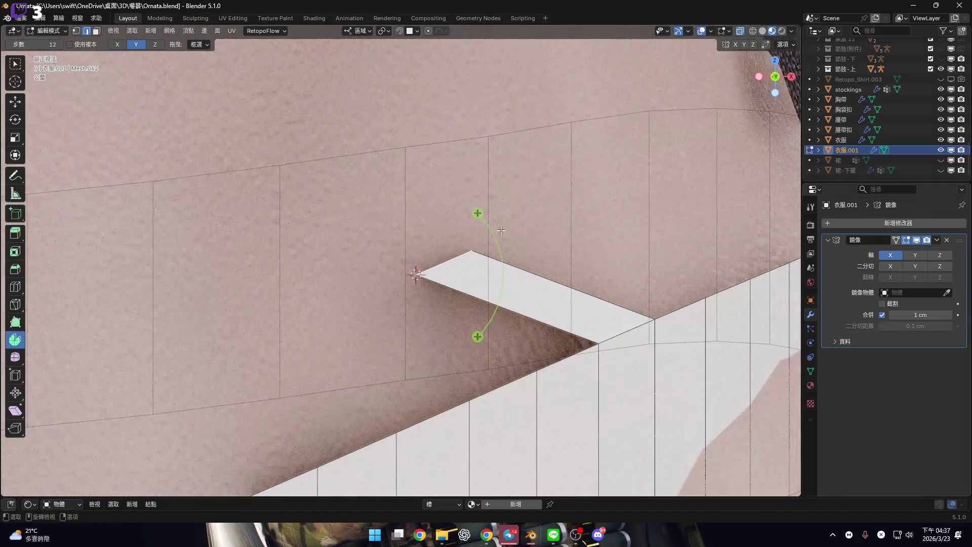
pyautogui.moveTo(485, 224)
pyautogui.mouseDown()
pyautogui.moveTo(428, 189)
pyautogui.moveTo(354, 178)
pyautogui.moveTo(269, 191)
pyautogui.moveTo(198, 240)
pyautogui.moveTo(169, 317)
pyautogui.mouseUp()
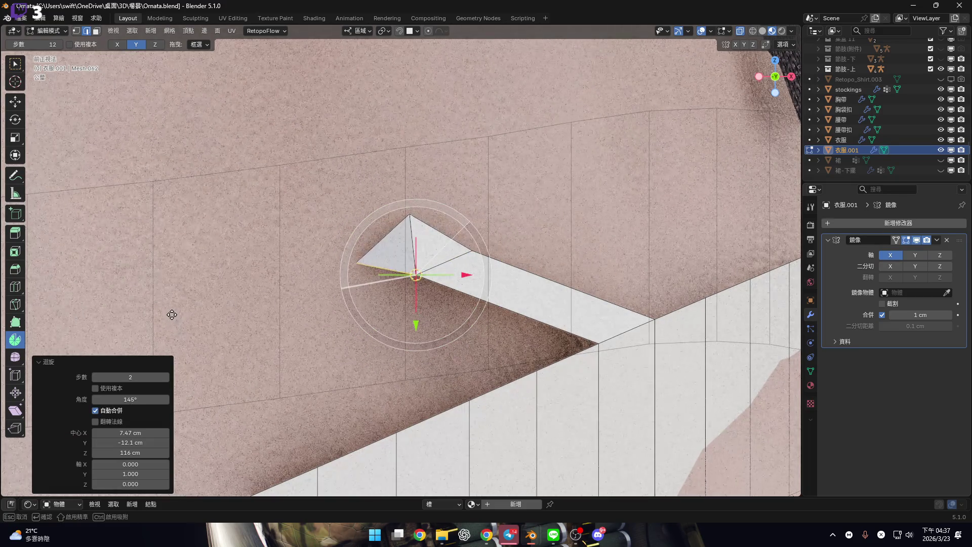
pyautogui.moveTo(415, 299)
pyautogui.mouseDown(button='middle')
pyautogui.moveTo(435, 274)
pyautogui.moveTo(426, 243)
pyautogui.moveTo(358, 199)
pyautogui.moveTo(457, 238)
pyautogui.moveTo(445, 243)
pyautogui.moveTo(487, 239)
pyautogui.moveTo(450, 218)
pyautogui.moveTo(322, 266)
pyautogui.moveTo(336, 269)
pyautogui.moveTo(461, 206)
pyautogui.mouseUp(button='middle')
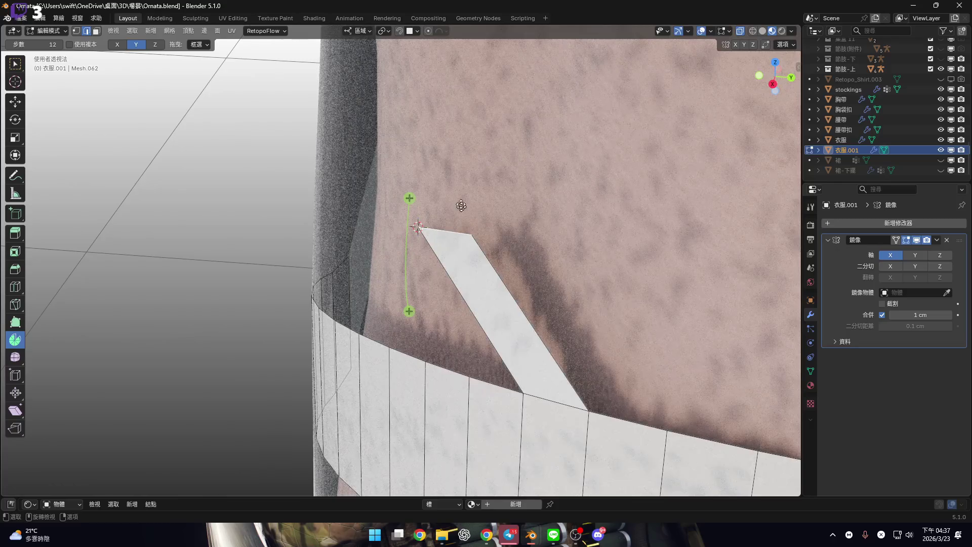
# Try the Z spin axis, revert to Y, and spin the strap end again from front view
pyautogui.click(156, 46)
pyautogui.moveTo(439, 298); pyautogui.dragTo(533, 250, button='middle')
pyautogui.click(136, 45)
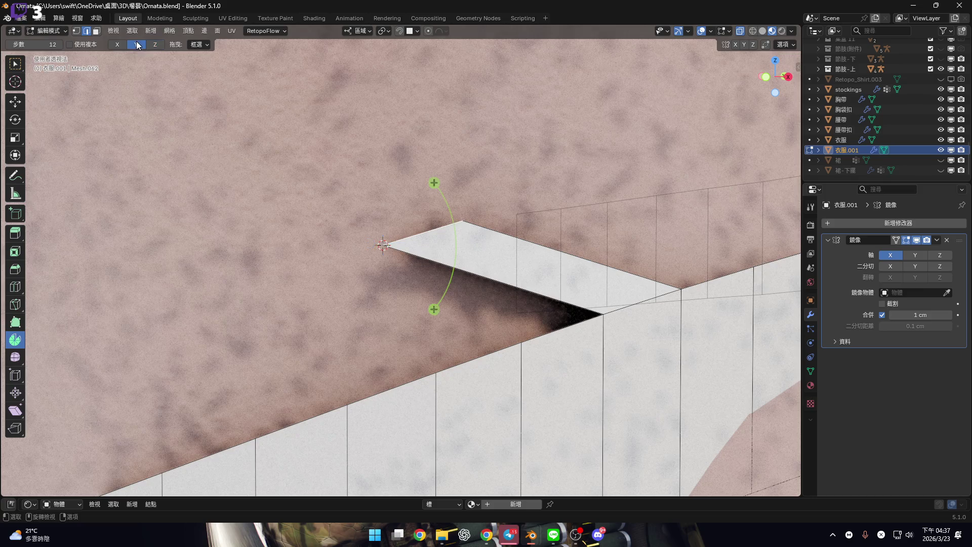
pyautogui.moveTo(523, 229)
pyautogui.mouseDown(button='middle')
pyautogui.moveTo(599, 228)
pyautogui.moveTo(753, 116)
pyautogui.mouseUp(button='middle')
pyautogui.click(770, 79)
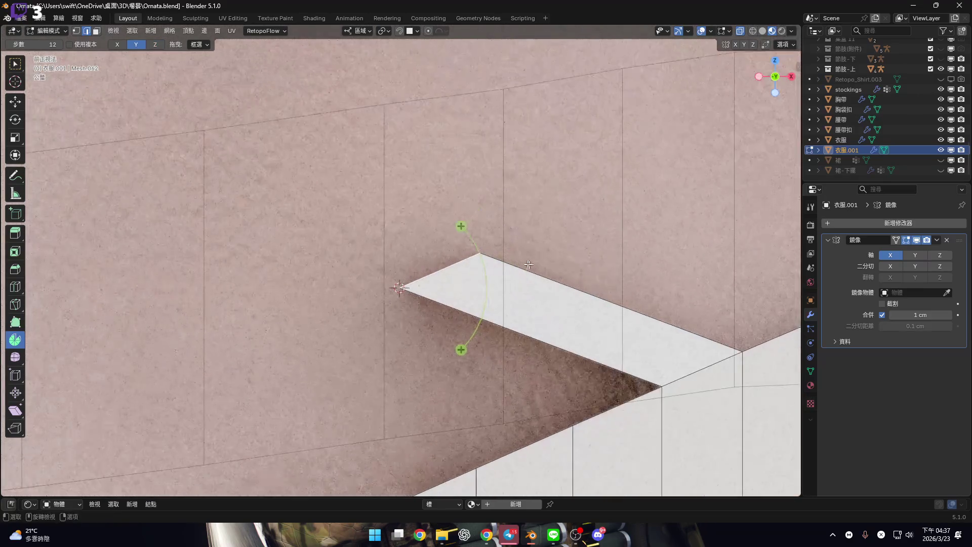
pyautogui.moveTo(461, 224)
pyautogui.mouseDown()
pyautogui.moveTo(289, 206)
pyautogui.moveTo(234, 219)
pyautogui.moveTo(187, 294)
pyautogui.mouseUp()
# Set the spin angle to 140° and return to the box select tool
pyautogui.click(121, 399)
pyautogui.write('+')
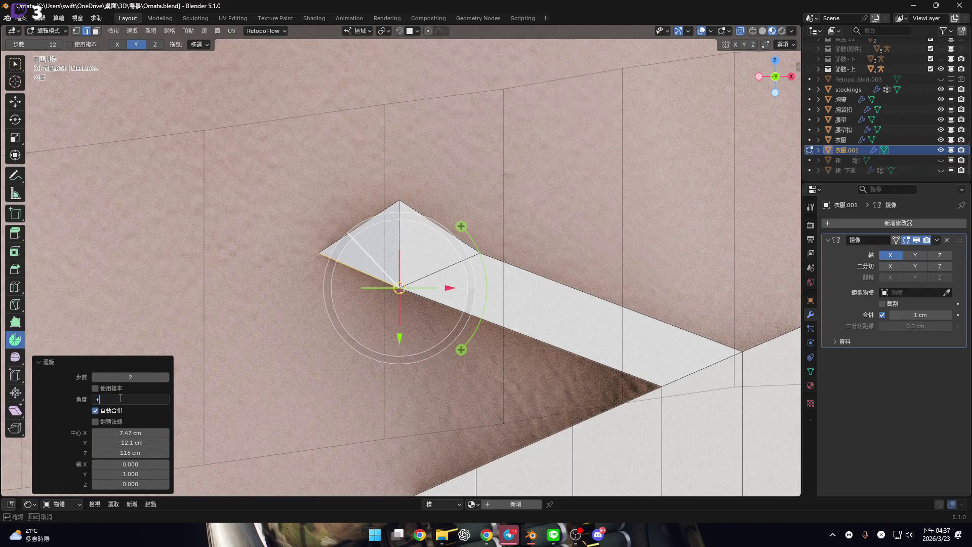
pyautogui.write('140°')
pyautogui.press('Return')
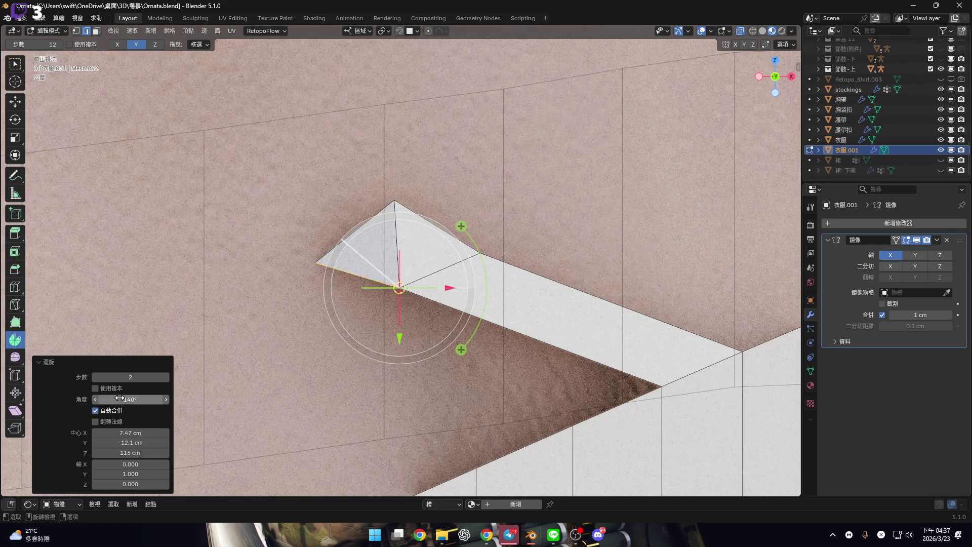
pyautogui.scroll(2, 338, 272)
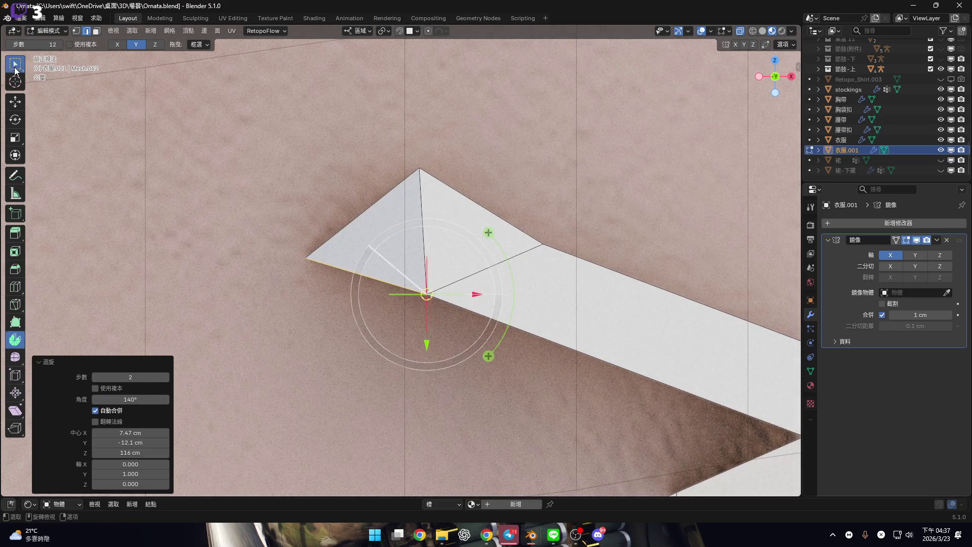
pyautogui.click(15, 64)
pyautogui.keyDown('shift'); pyautogui.moveTo(442, 239); pyautogui.dragTo(429, 257, button='middle'); pyautogui.keyUp('shift')
pyautogui.hotkey('ctrl', 'Tab')
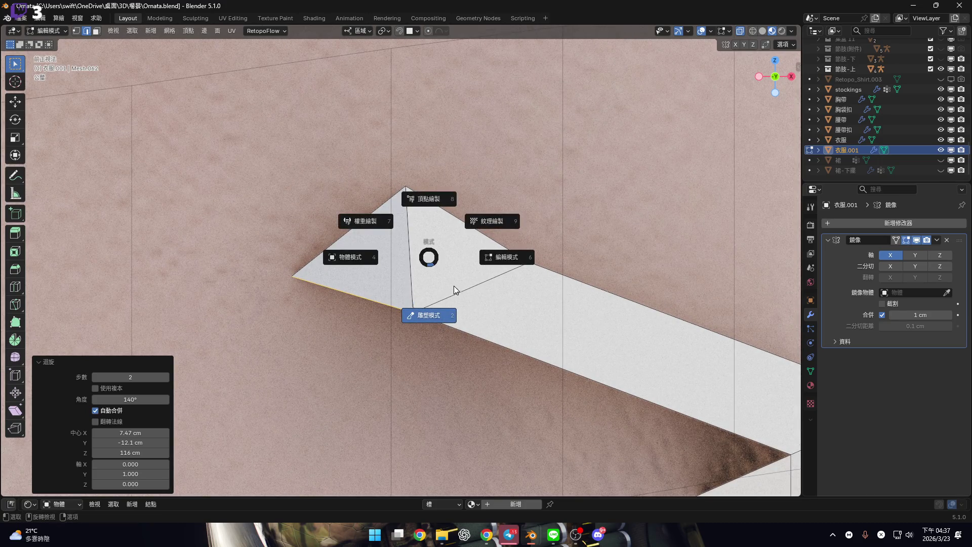
# Smooth the strap end's peak with a 246 px Smooth brush in Sculpt Mode, then return to Edit Mode
pyautogui.click(468, 292)
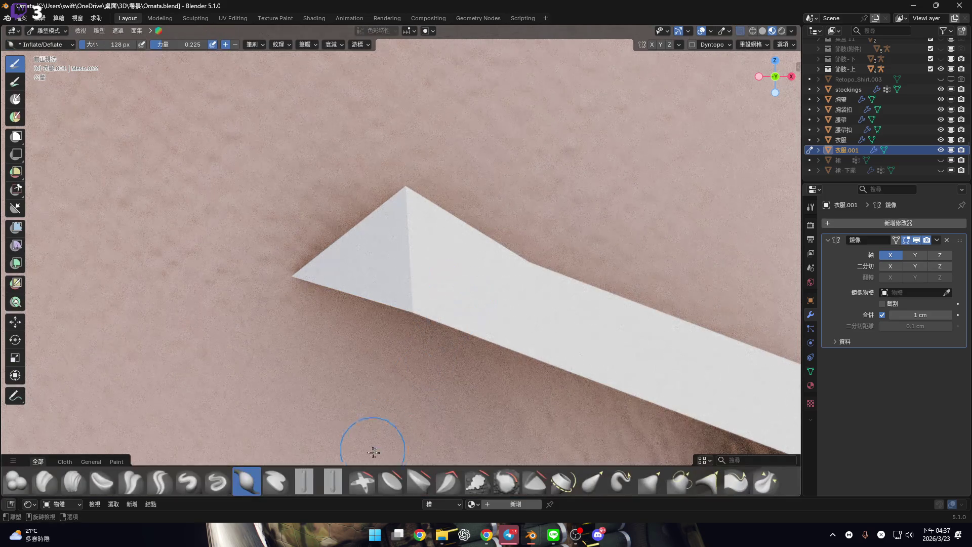
pyautogui.click(506, 487)
pyautogui.press('f')
pyautogui.click(445, 304)
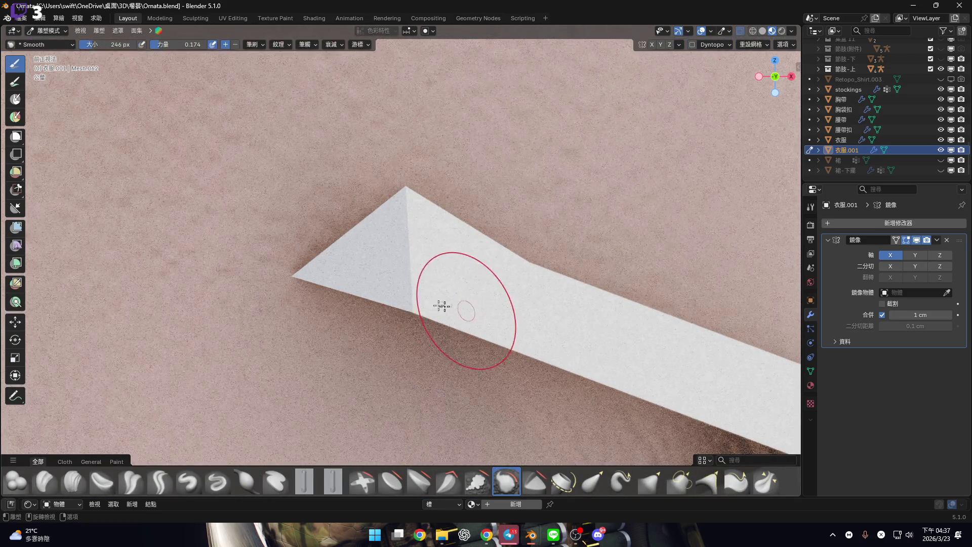
pyautogui.moveTo(414, 294)
pyautogui.mouseDown()
pyautogui.moveTo(408, 208)
pyautogui.moveTo(418, 276)
pyautogui.mouseUp()
pyautogui.moveTo(418, 276); pyautogui.dragTo(374, 304, button='middle')
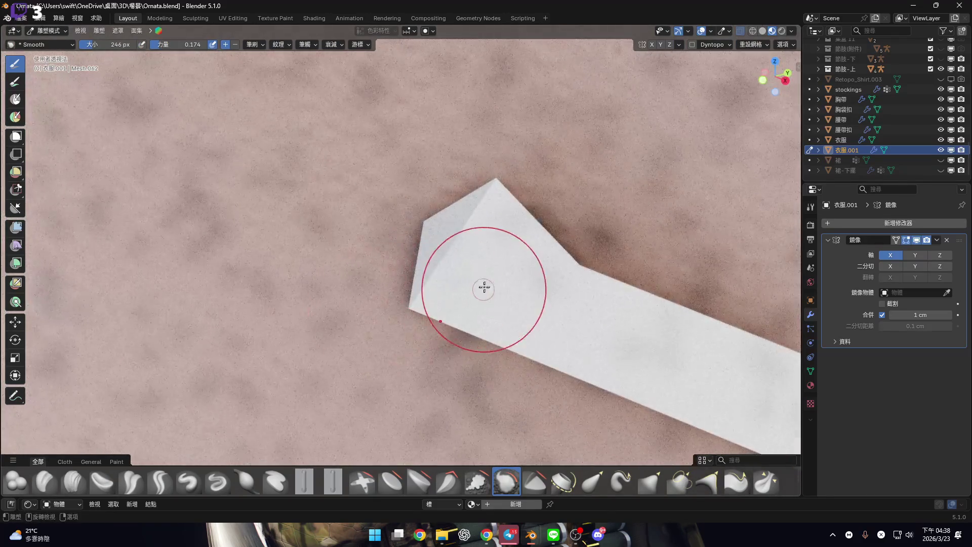
pyautogui.moveTo(471, 284)
pyautogui.mouseDown(button='middle')
pyautogui.moveTo(395, 270)
pyautogui.moveTo(501, 278)
pyautogui.moveTo(518, 297)
pyautogui.moveTo(434, 298)
pyautogui.moveTo(493, 282)
pyautogui.mouseUp(button='middle')
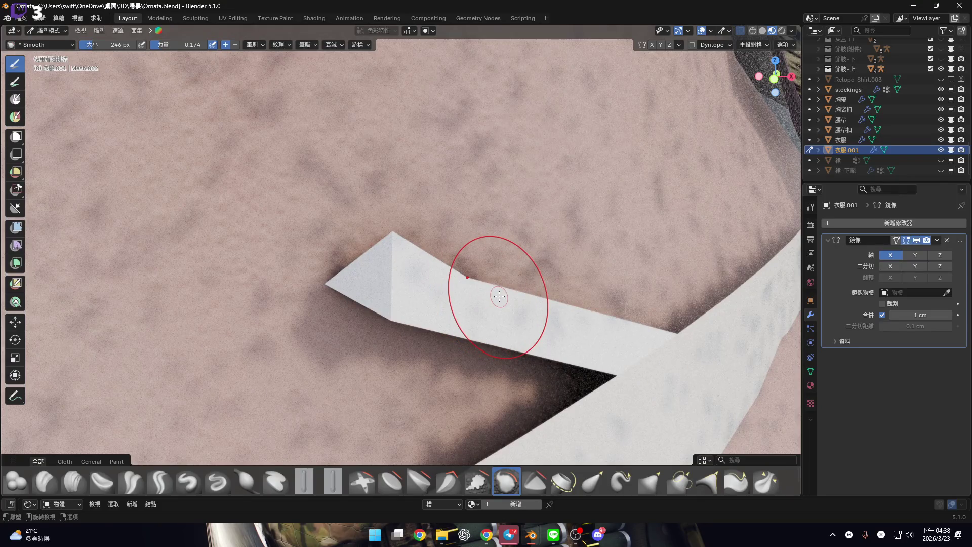
pyautogui.moveTo(497, 282)
pyautogui.mouseDown(button='middle')
pyautogui.moveTo(455, 273)
pyautogui.moveTo(479, 279)
pyautogui.moveTo(509, 251)
pyautogui.moveTo(527, 263)
pyautogui.mouseUp(button='middle')
pyautogui.press('Tab')
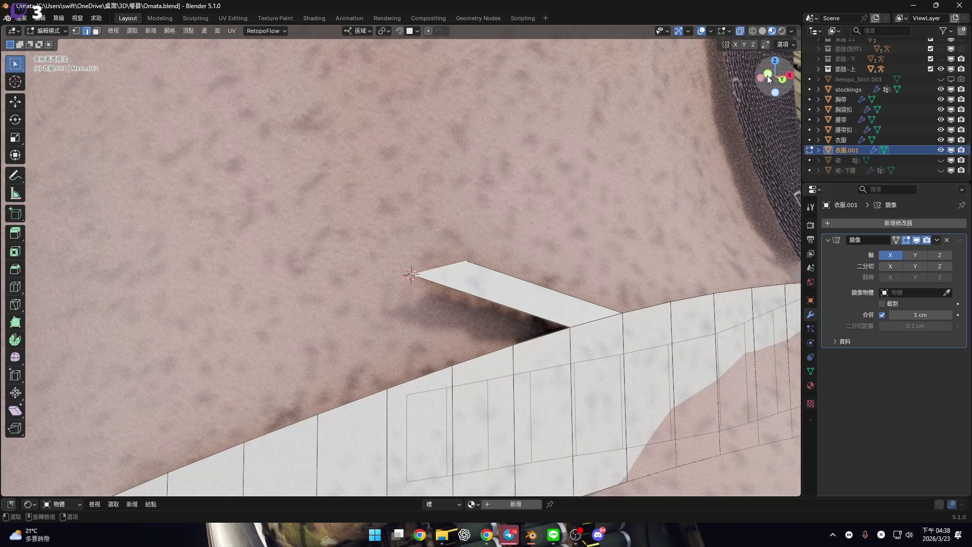
# Snap the 3D cursor to the V strip's bottom corner in front view, then zoom to the tip
pyautogui.press('KP_1')
pyautogui.scroll(-5, 545, 275)
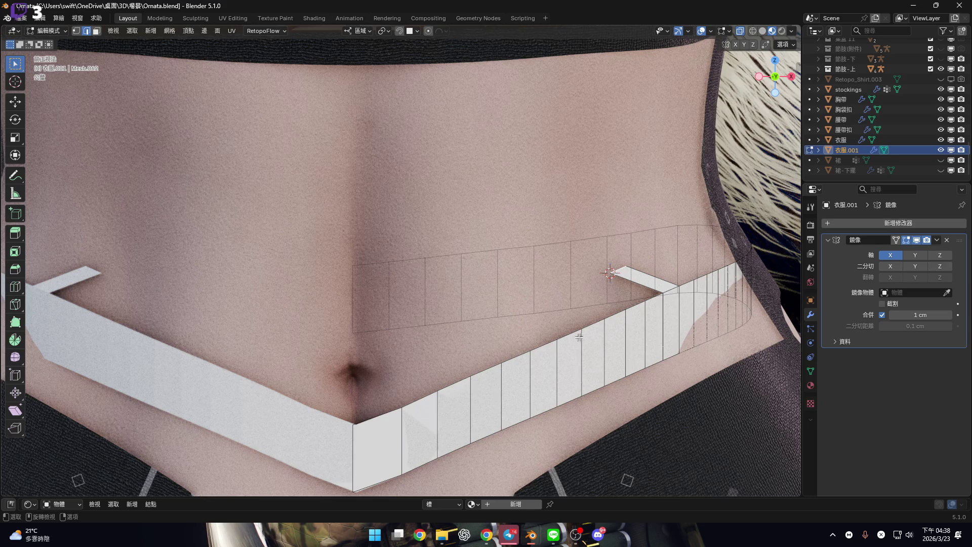
pyautogui.scroll(-2, 706, 349)
pyautogui.scroll(4, 393, 391)
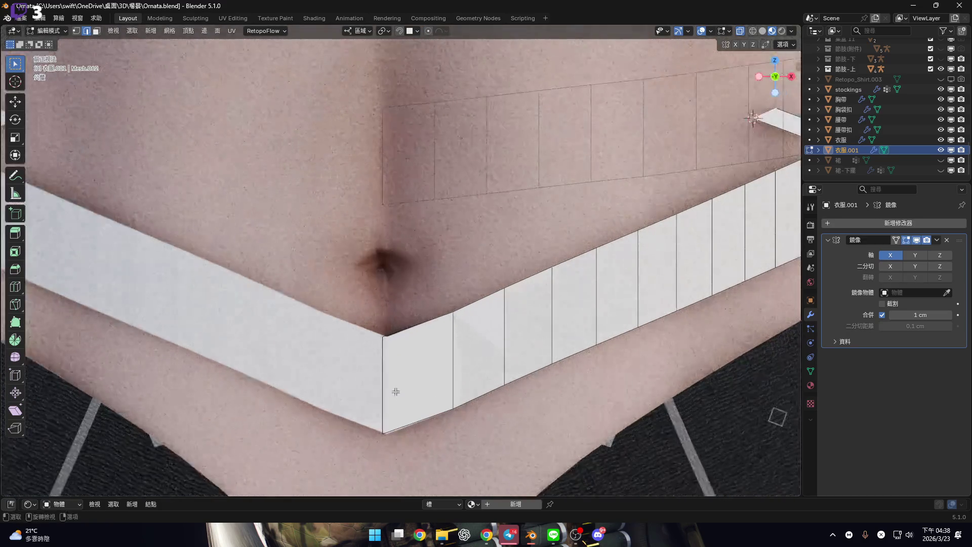
pyautogui.hotkey('shift', 's')
pyautogui.click(423, 413)
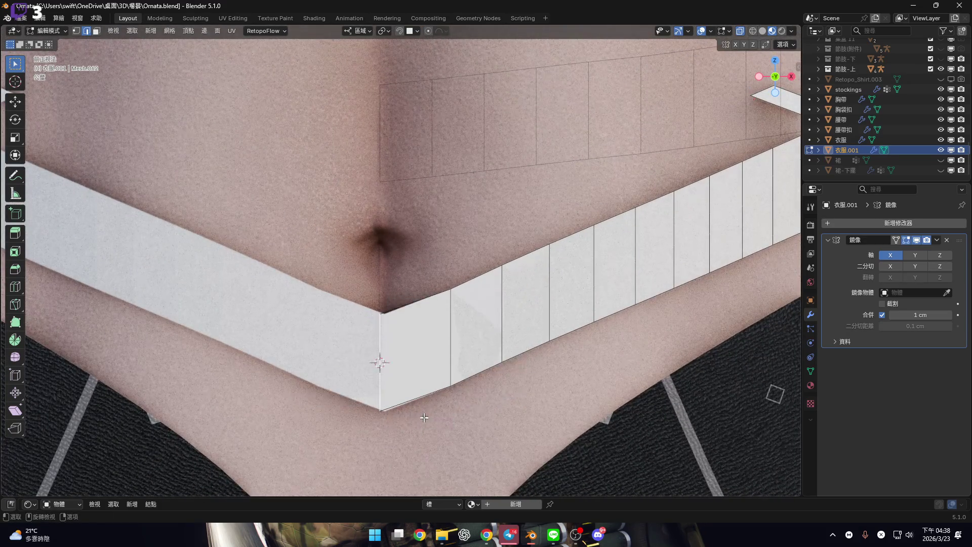
pyautogui.scroll(-2, 327, 455)
pyautogui.scroll(4, 467, 324)
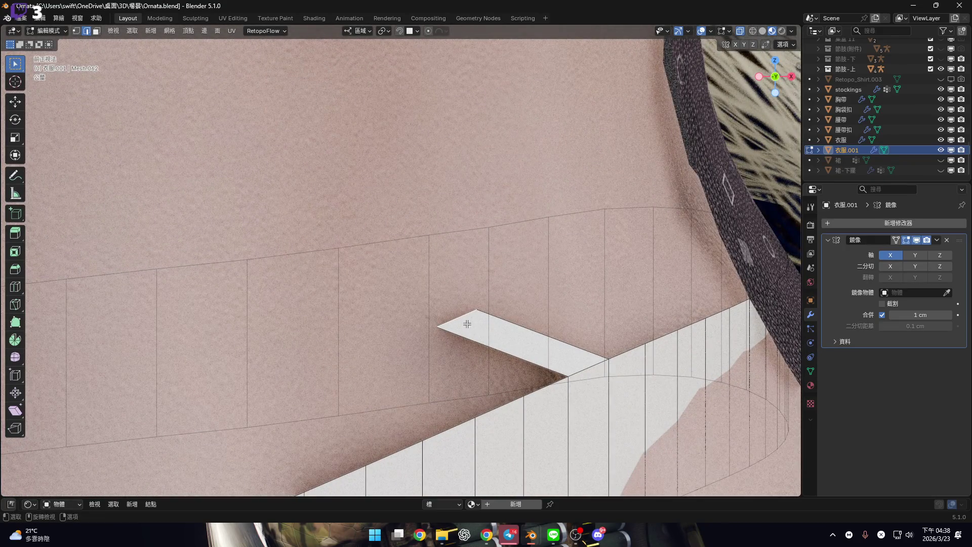
pyautogui.scroll(-5, 467, 324)
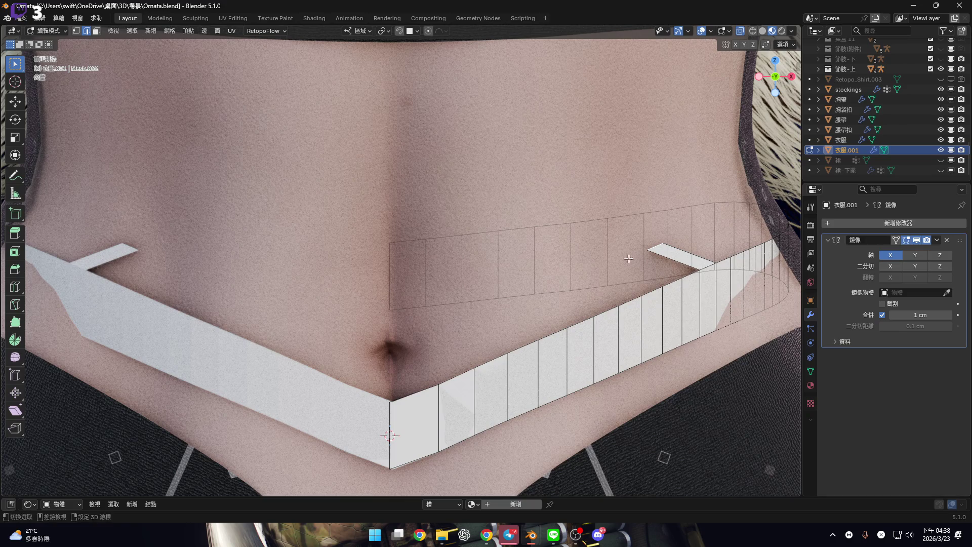
pyautogui.scroll(5, 604, 297)
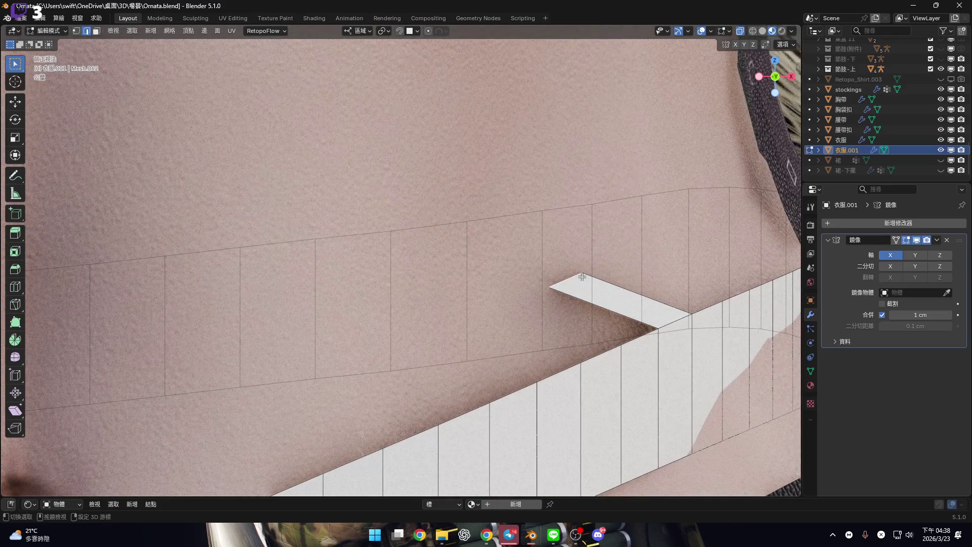
# Extrude the strip's tip edge and move it left and up
pyautogui.press('e')
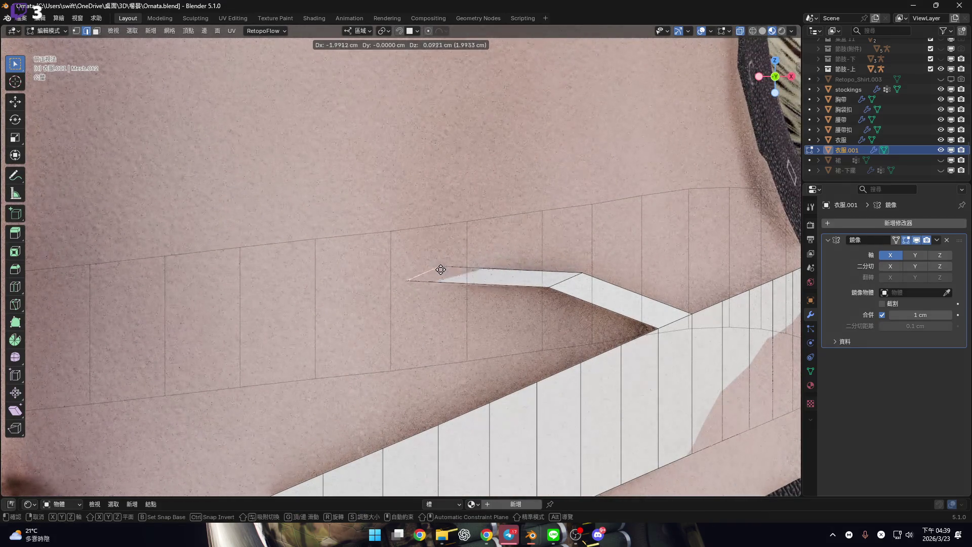
pyautogui.press('Escape')
pyautogui.press('g')
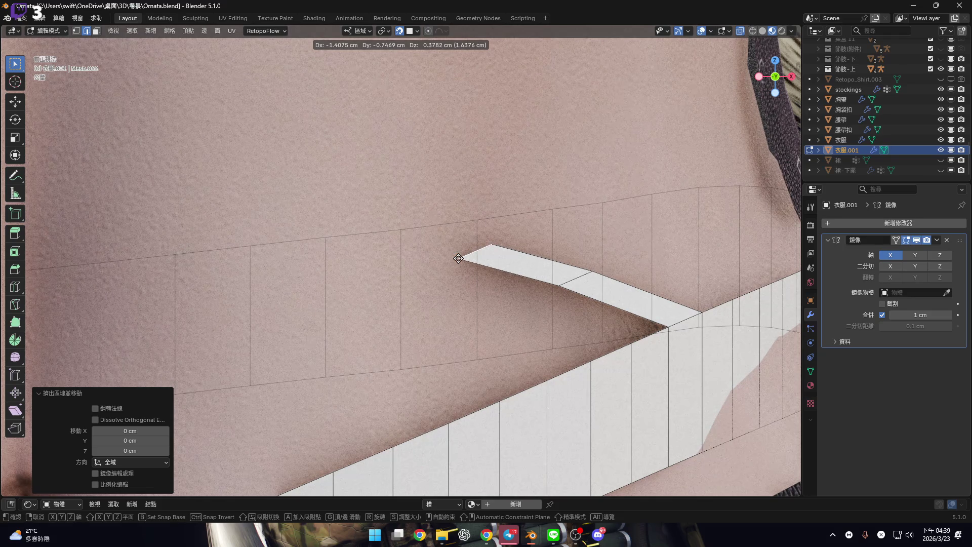
pyautogui.click(459, 258)
# Add a centred loop cut across the flap
pyautogui.hotkey('ctrl', 'r')
pyautogui.moveTo(506, 268)
pyautogui.mouseDown(button='middle')
pyautogui.moveTo(555, 278)
pyautogui.moveTo(633, 202)
pyautogui.mouseUp(button='middle')
pyautogui.click(557, 278)
pyautogui.rightClick(562, 273)
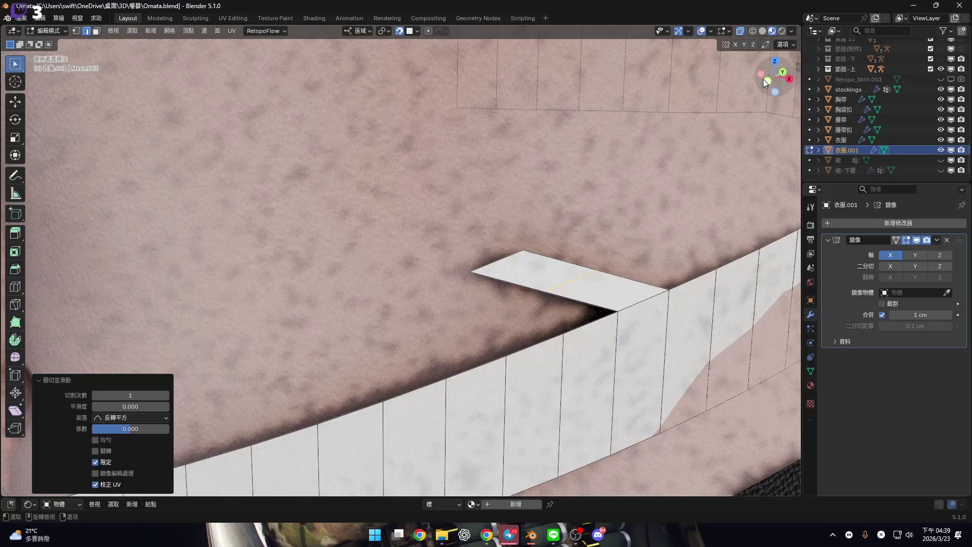
# In front orthographic view, reposition the flap's tip
pyautogui.click(766, 82)
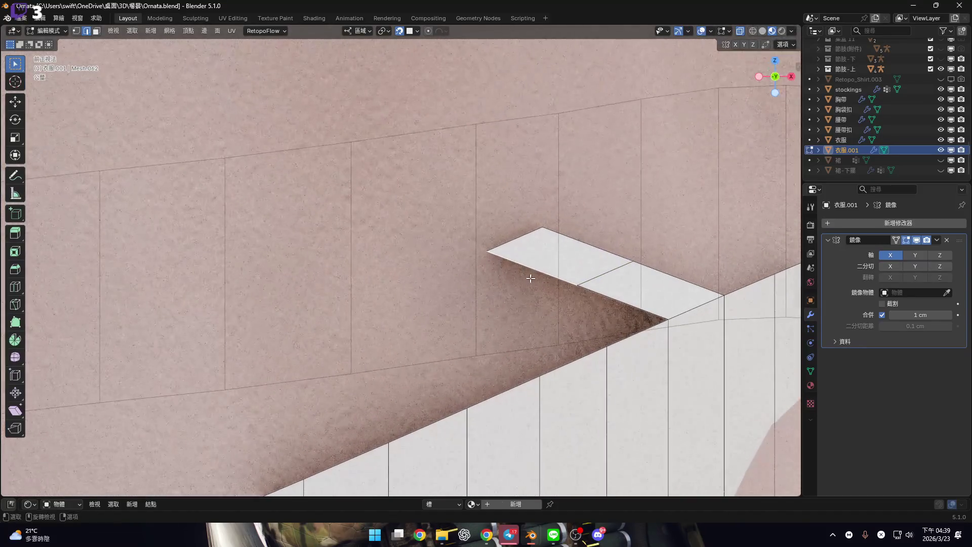
pyautogui.scroll(-5, 530, 278)
pyautogui.scroll(2, 522, 291)
pyautogui.press('g')
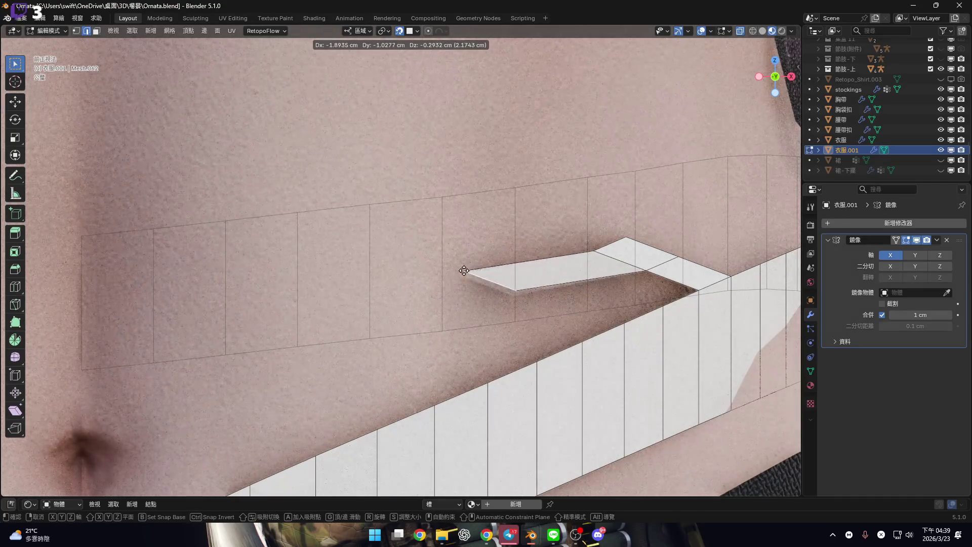
pyautogui.click(466, 269)
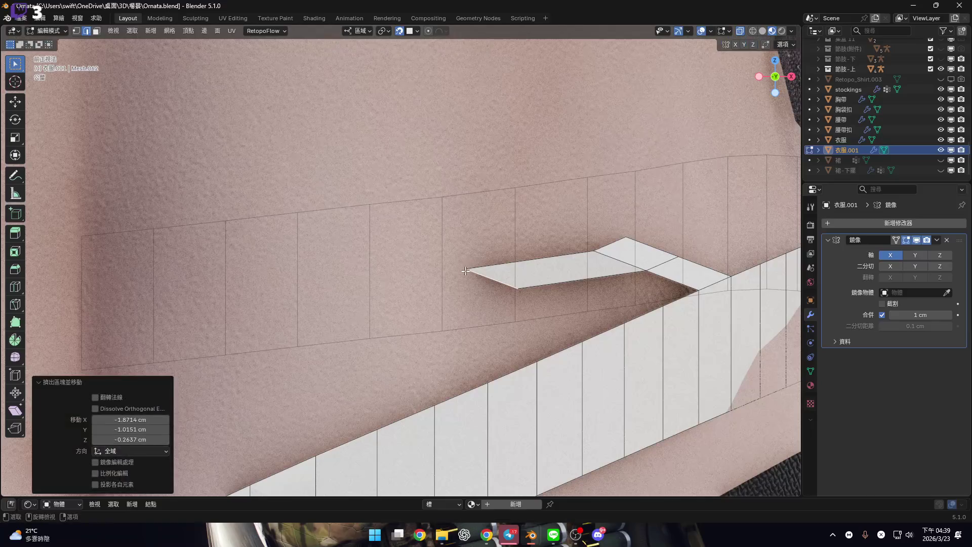
pyautogui.scroll(3, 507, 284)
pyautogui.press('r')
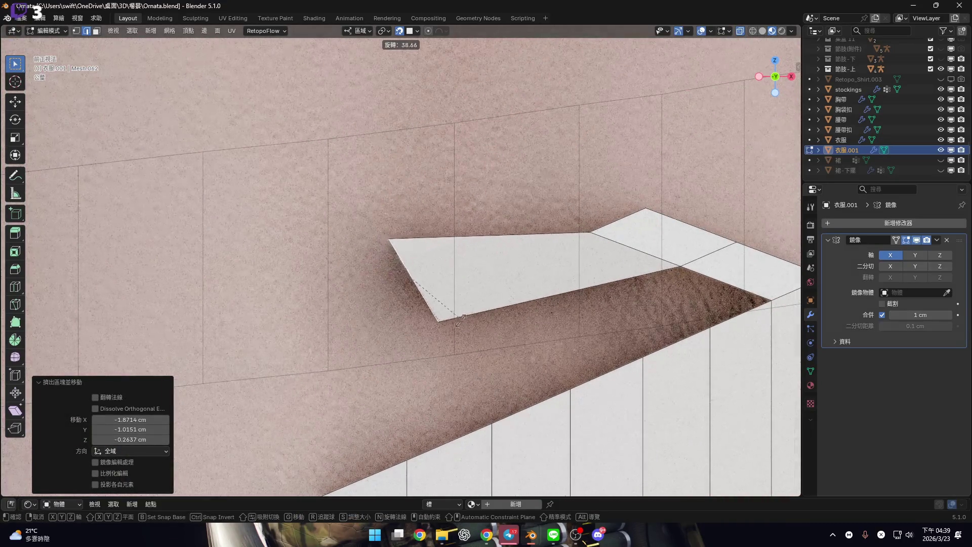
pyautogui.press('Escape')
pyautogui.scroll(-6, 612, 266)
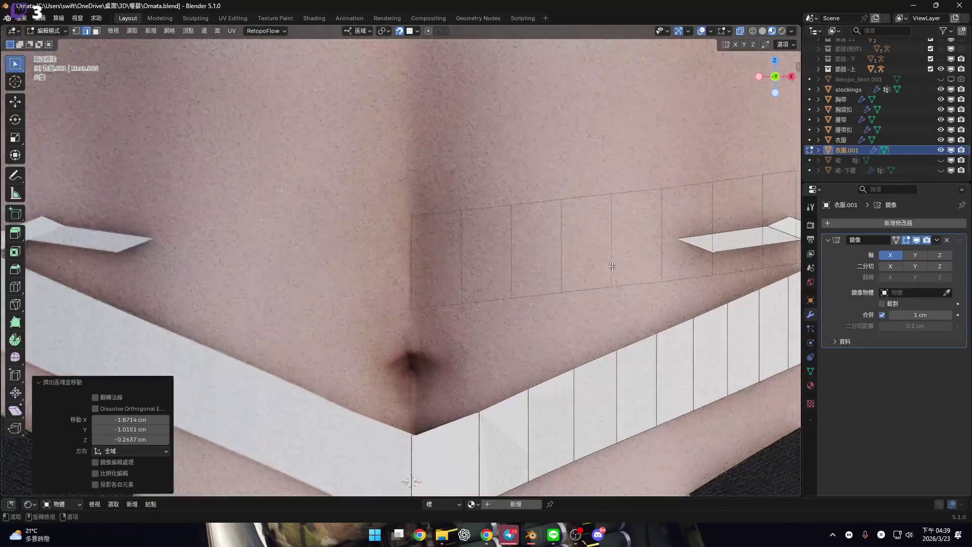
pyautogui.scroll(2, 613, 266)
# Extrude the tip twice more until it reaches the centre line, meeting the mirrored half
pyautogui.press('g')
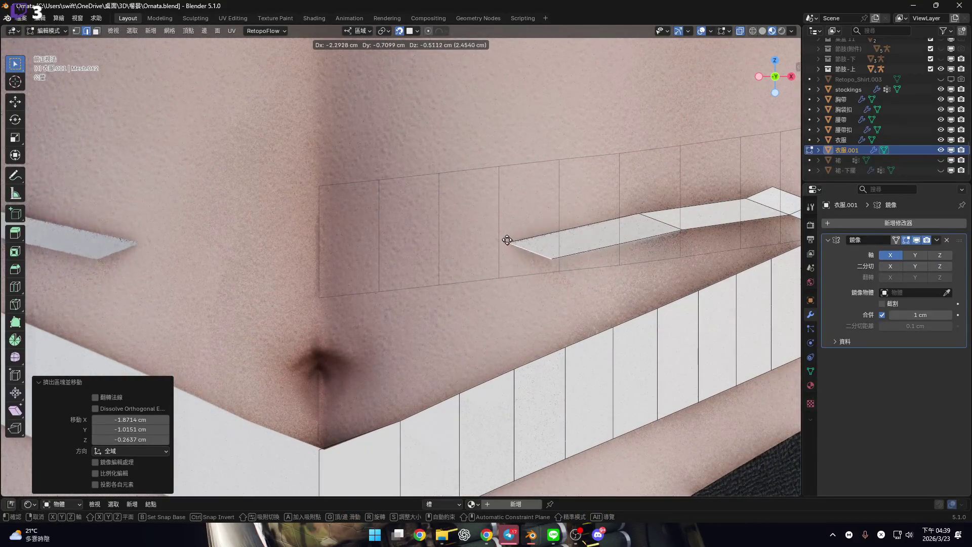
pyautogui.click(511, 234)
pyautogui.keyDown('shift'); pyautogui.moveTo(405, 267); pyautogui.dragTo(483, 246, button='middle'); pyautogui.keyUp('shift')
pyautogui.press('e')
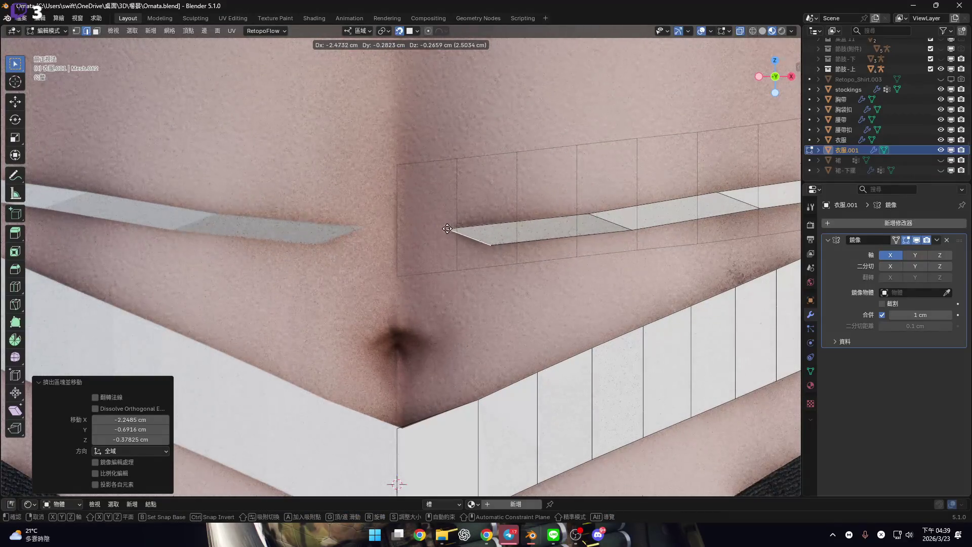
pyautogui.click(447, 229)
pyautogui.scroll(3, 447, 229)
pyautogui.press('e')
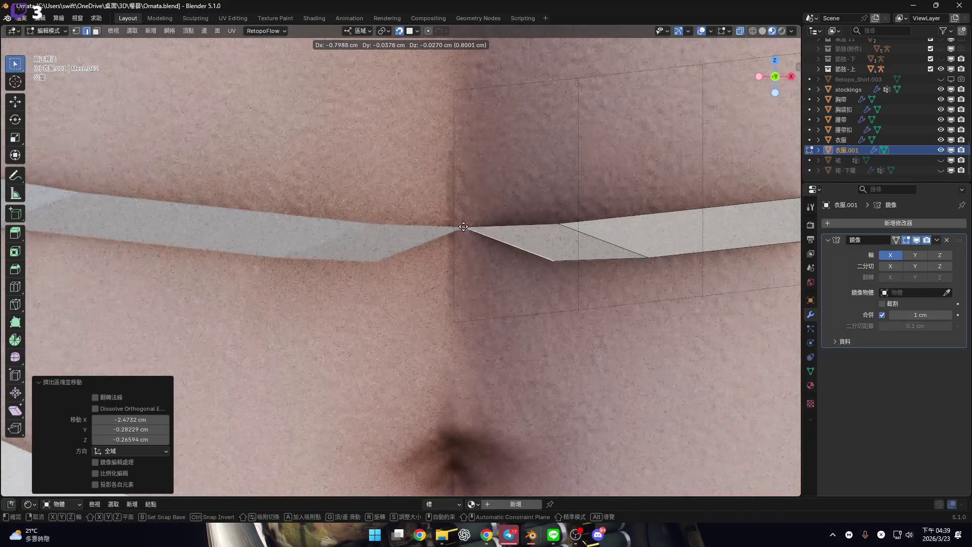
pyautogui.click(464, 226)
pyautogui.click(548, 262)
pyautogui.moveTo(558, 261)
pyautogui.mouseDown(button='middle')
pyautogui.moveTo(511, 248)
pyautogui.moveTo(596, 242)
pyautogui.mouseUp(button='middle')
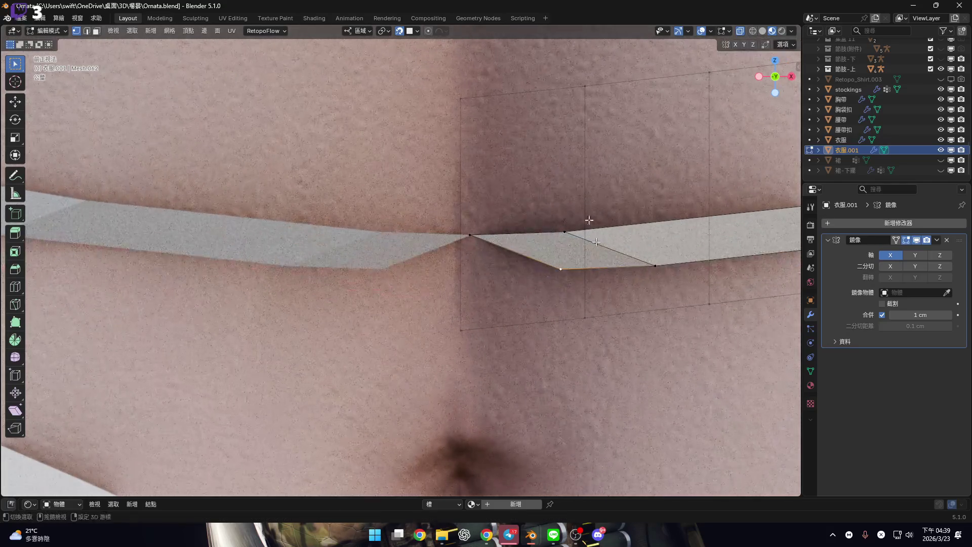
# Line up the strap's centre vertices vertically by scaling them to 0 along X
pyautogui.press('g')
pyautogui.press('x')
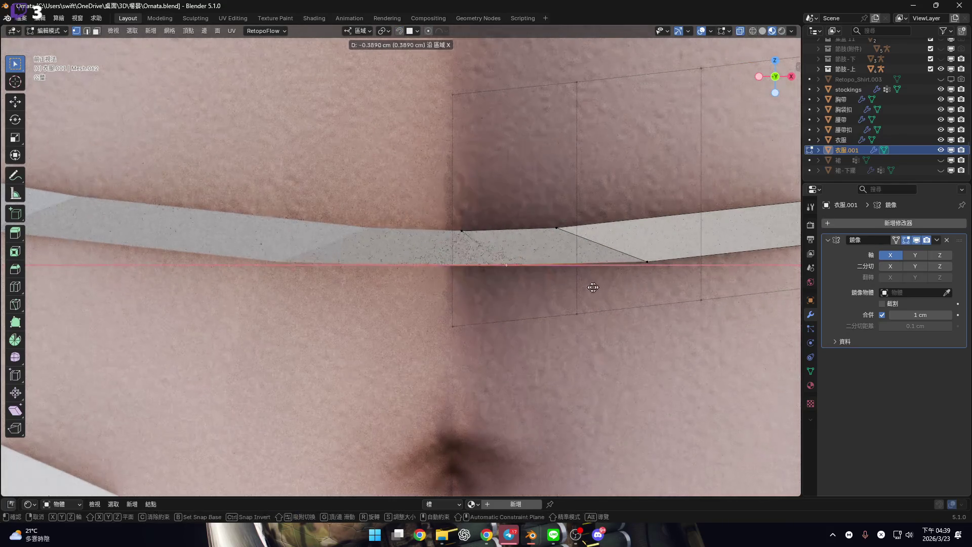
pyautogui.press('Escape')
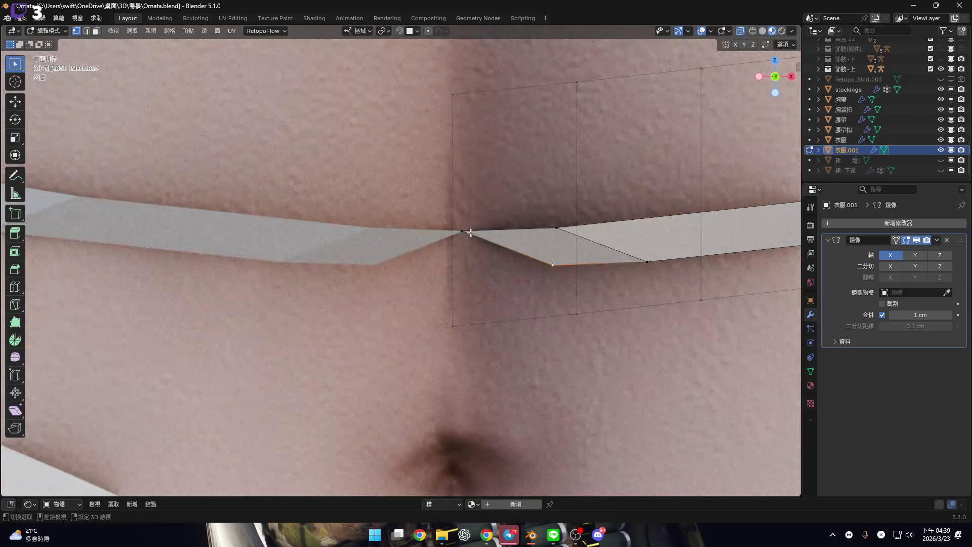
pyautogui.press('s')
pyautogui.press('x')
pyautogui.press('0')
pyautogui.press('Return')
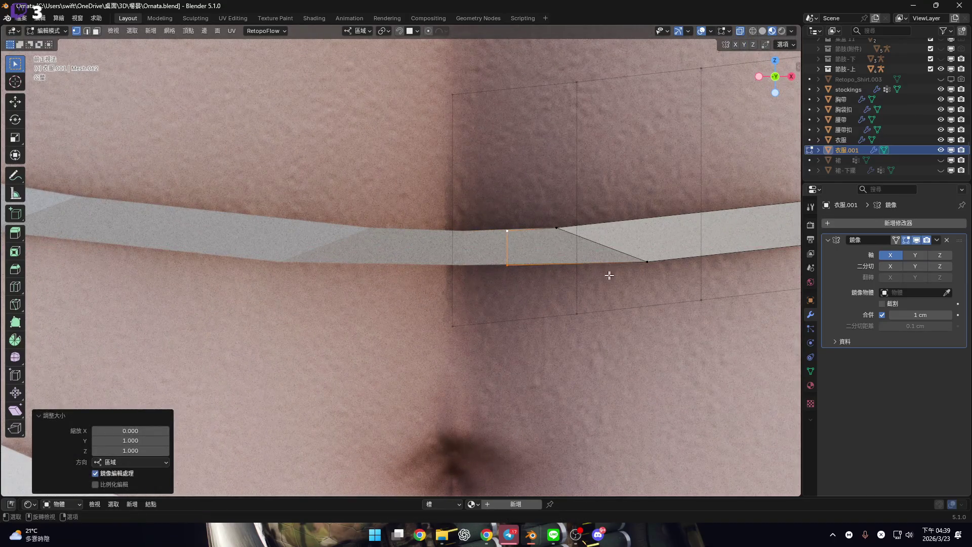
pyautogui.scroll(-3, 515, 278)
pyautogui.scroll(4, 515, 278)
# Shift the strap's centre edge along X, then flatten it to 0 on X
pyautogui.press('2')
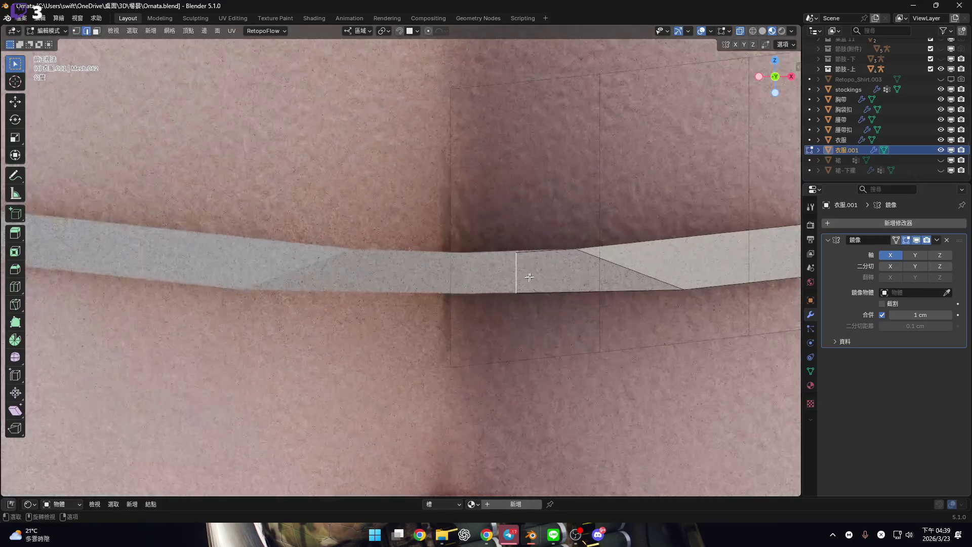
pyautogui.press('g')
pyautogui.press('x')
pyautogui.click(476, 273)
pyautogui.scroll(-6, 479, 273)
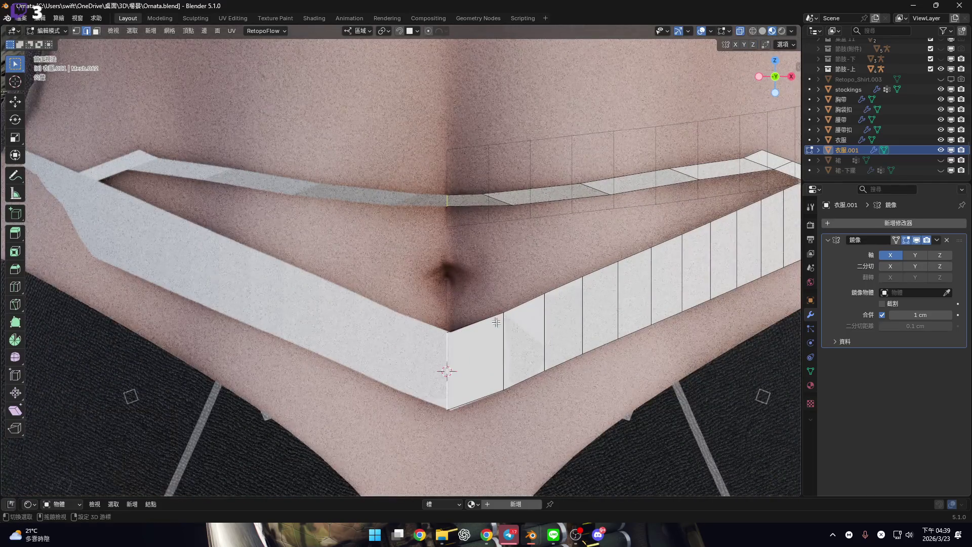
pyautogui.keyDown('shift'); pyautogui.moveTo(458, 358); pyautogui.dragTo(459, 366, button='middle'); pyautogui.keyUp('shift')
pyautogui.press('s')
pyautogui.press('x')
pyautogui.press('0')
pyautogui.press('Return')
pyautogui.scroll(-5, 478, 255)
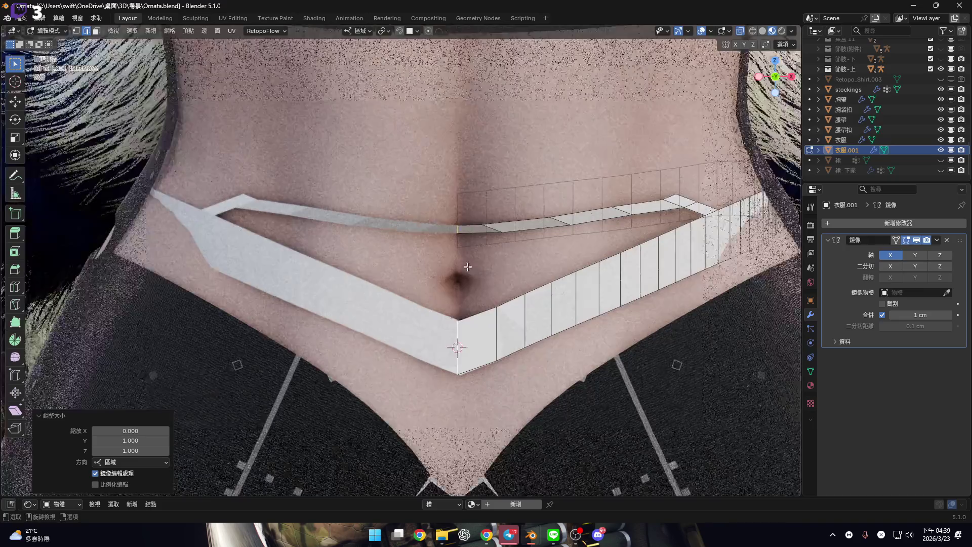
pyautogui.scroll(5, 440, 233)
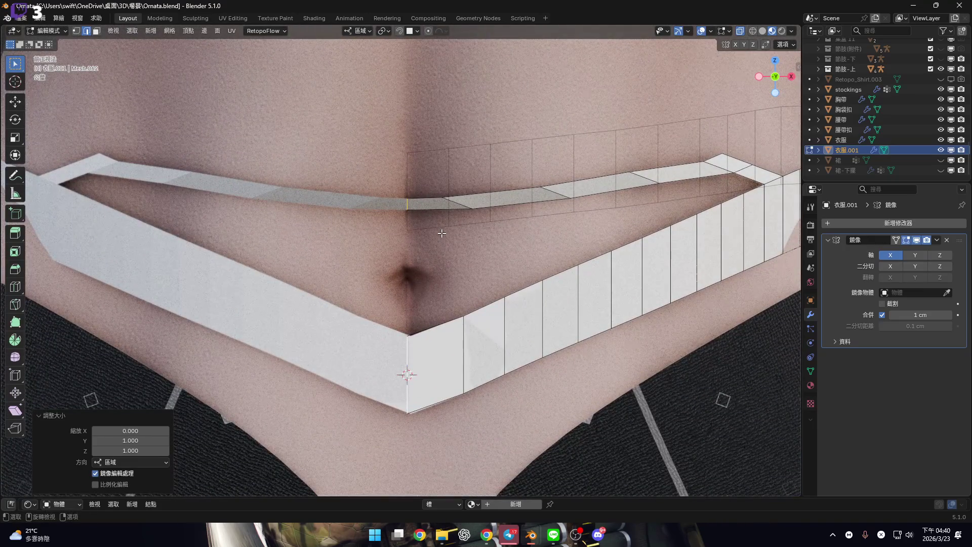
# Select the hip band's edge loop
pyautogui.keyDown('shift'); pyautogui.moveTo(442, 233); pyautogui.dragTo(375, 203, button='middle'); pyautogui.keyUp('shift')
pyautogui.scroll(3, 365, 235)
pyautogui.keyDown('alt'); pyautogui.click(450, 234); pyautogui.keyUp('alt')
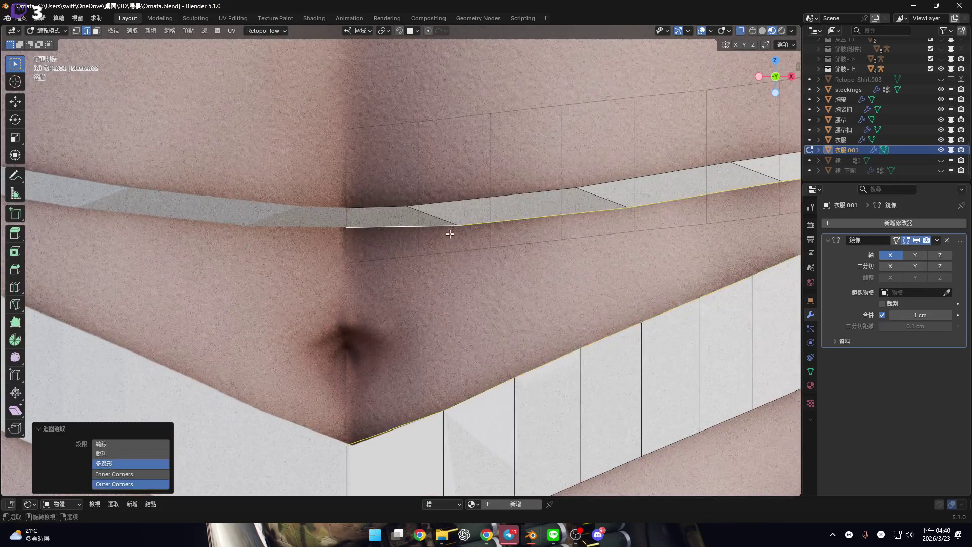
pyautogui.scroll(-5, 449, 233)
pyautogui.moveTo(450, 233); pyautogui.dragTo(516, 251, button='middle')
pyautogui.scroll(3, 515, 250)
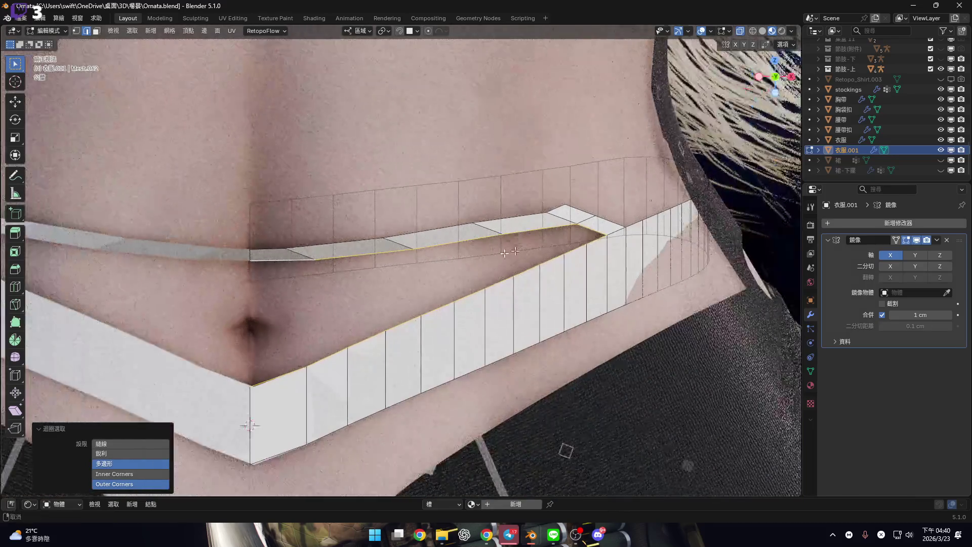
pyautogui.scroll(5, 516, 250)
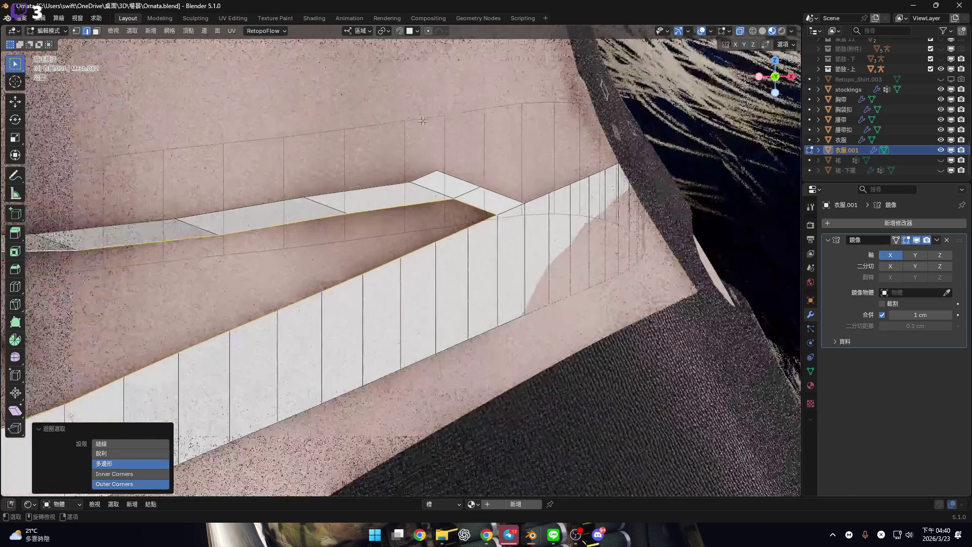
pyautogui.keyDown('shift'); pyautogui.moveTo(423, 120); pyautogui.dragTo(498, 66, button='middle'); pyautogui.keyUp('shift')
pyautogui.scroll(2, 498, 66)
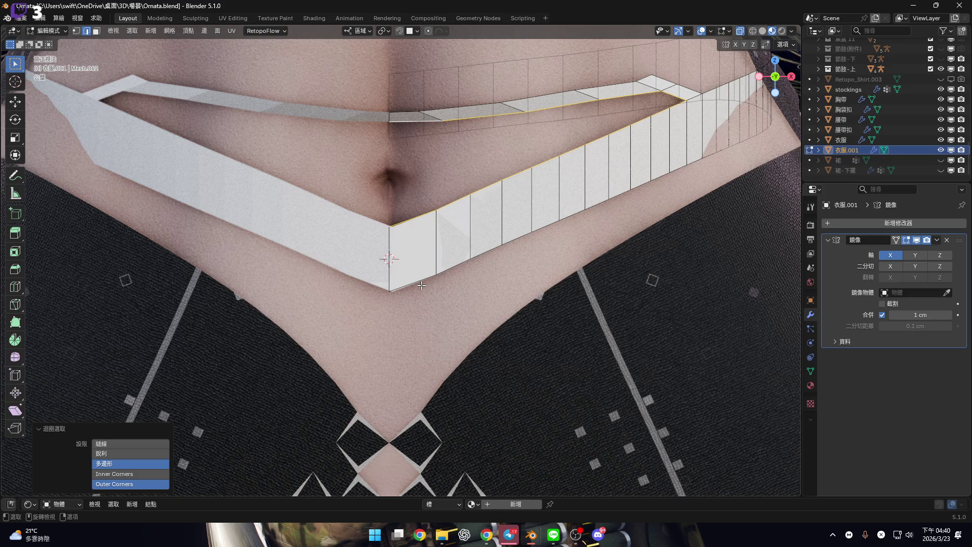
pyautogui.scroll(-3, 394, 249)
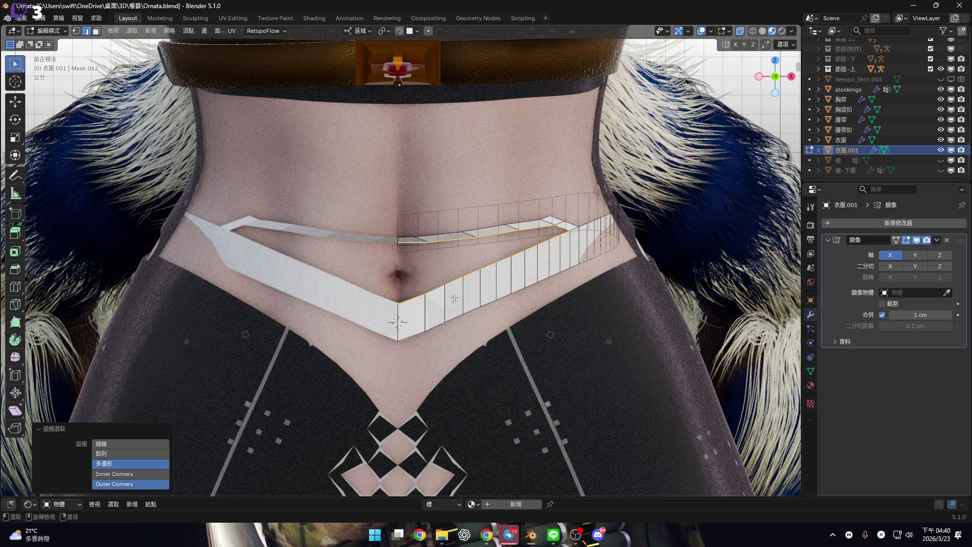
pyautogui.press('shift')
pyautogui.moveTo(561, 290)
pyautogui.mouseDown(button='middle')
pyautogui.moveTo(430, 268)
pyautogui.moveTo(491, 234)
pyautogui.moveTo(483, 258)
pyautogui.mouseUp(button='middle')
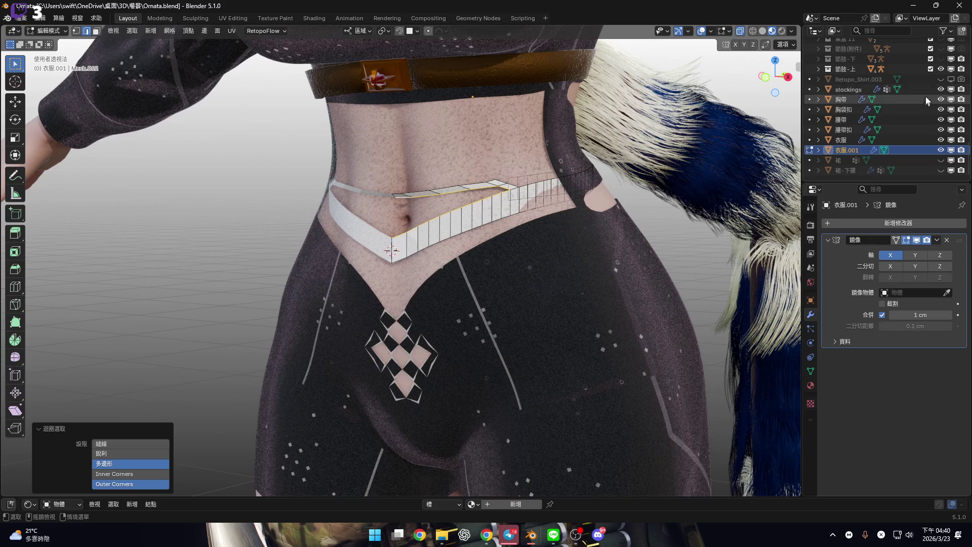
pyautogui.press('KP_3')
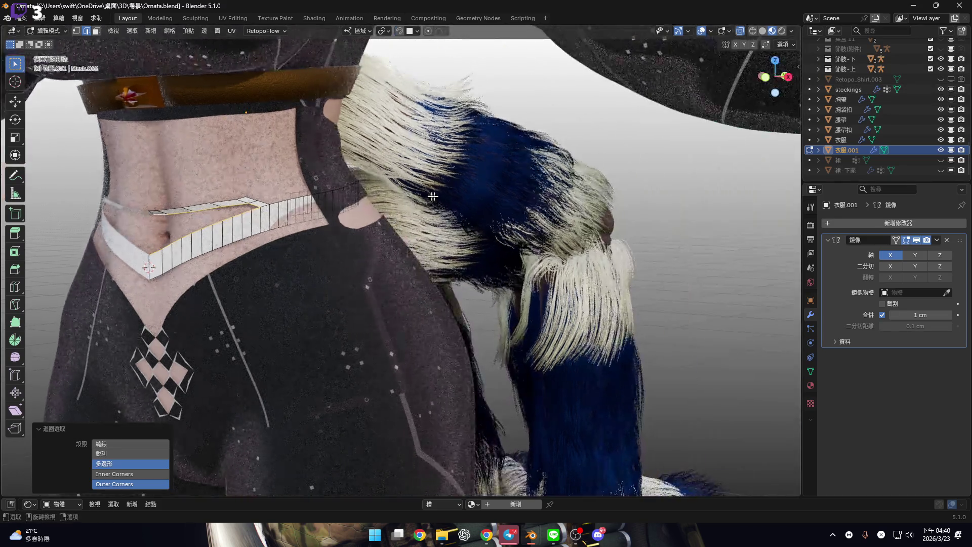
pyautogui.press('ctrl+KP_1')
pyautogui.scroll(3, 360, 248)
pyautogui.scroll(-3, 360, 248)
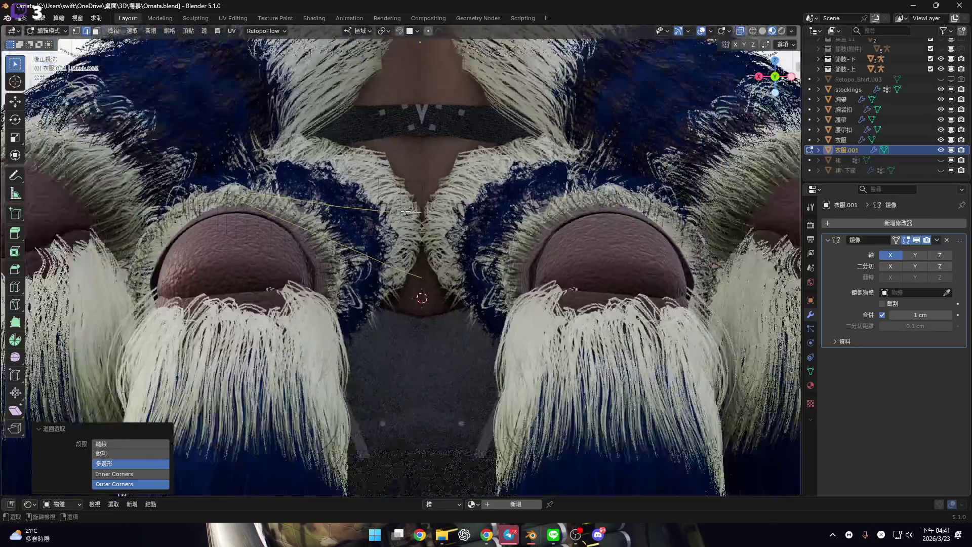
pyautogui.moveTo(360, 249)
pyautogui.mouseDown(button='middle')
pyautogui.moveTo(352, 251)
pyautogui.moveTo(386, 224)
pyautogui.moveTo(560, 189)
pyautogui.moveTo(480, 208)
pyautogui.mouseUp(button='middle')
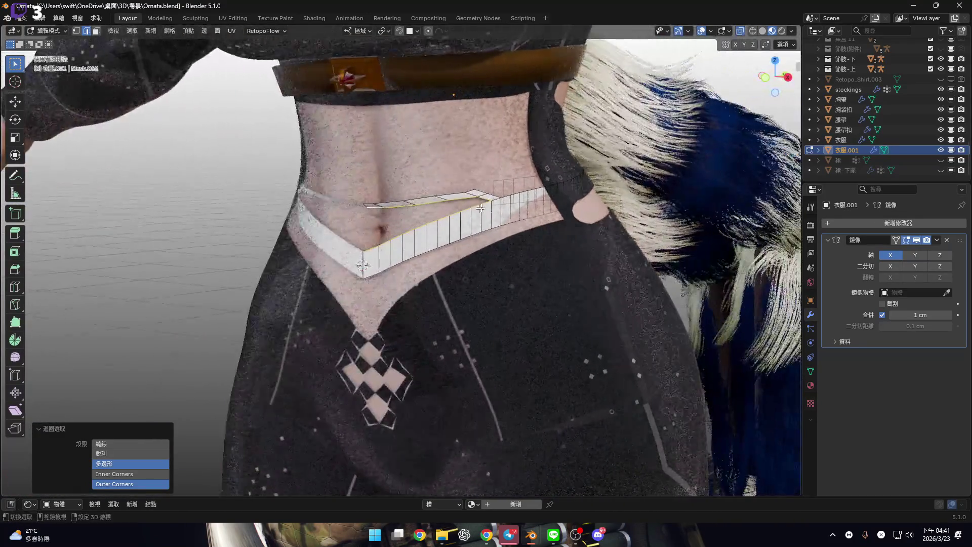
pyautogui.scroll(2, 481, 207)
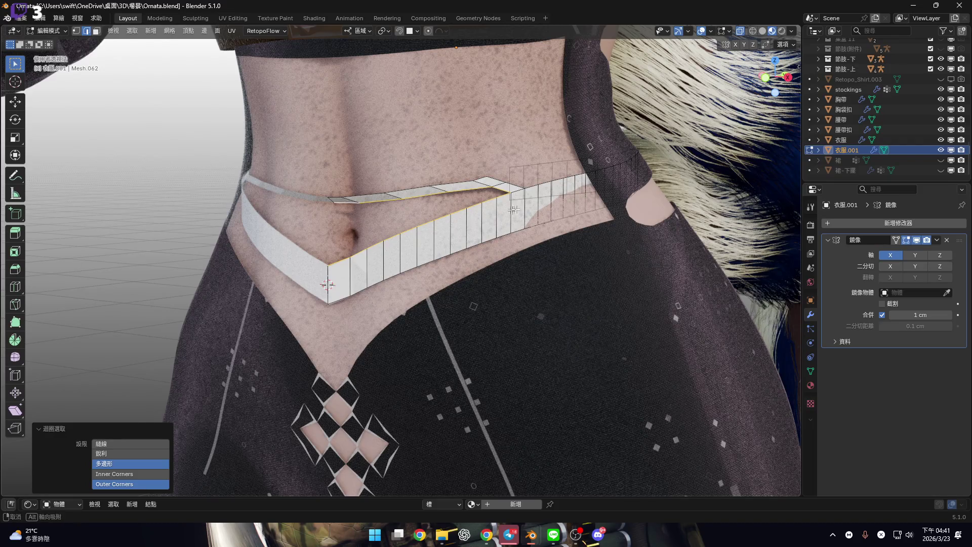
pyautogui.press('KP_1')
pyautogui.scroll(3, 386, 188)
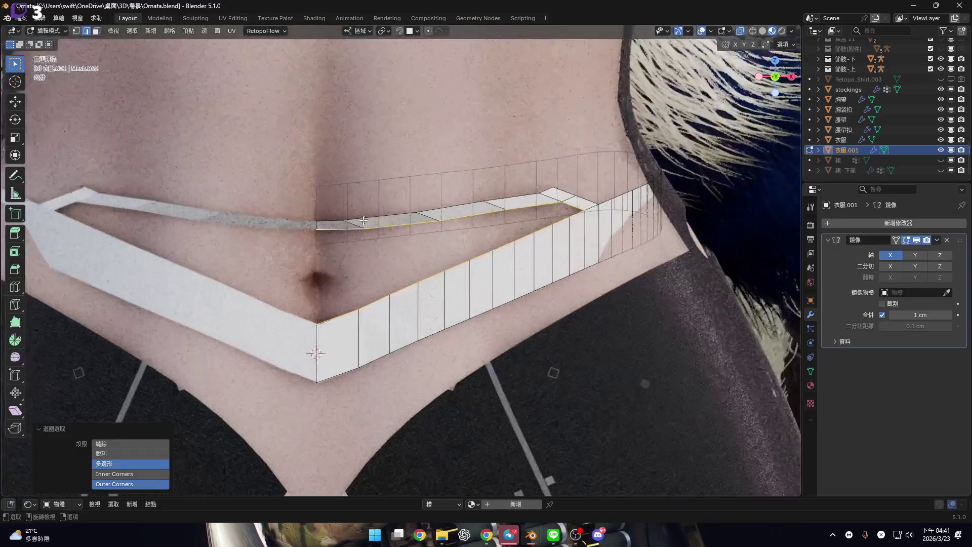
pyautogui.scroll(1, 503, 206)
pyautogui.keyDown('shift'); pyautogui.moveTo(502, 206); pyautogui.dragTo(402, 210, button='middle'); pyautogui.keyUp('shift')
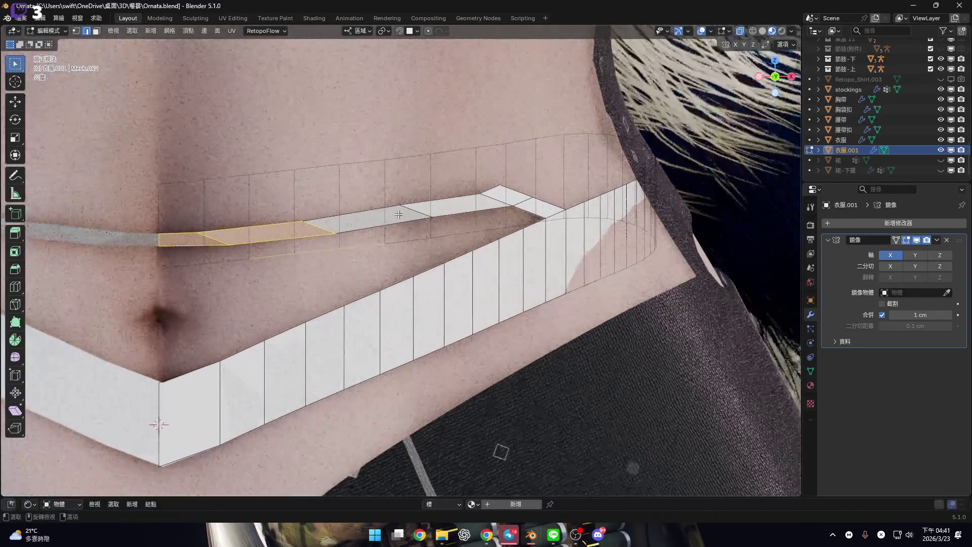
# Select the thin slanted face strip above the band and delete its vertices
pyautogui.press('3')
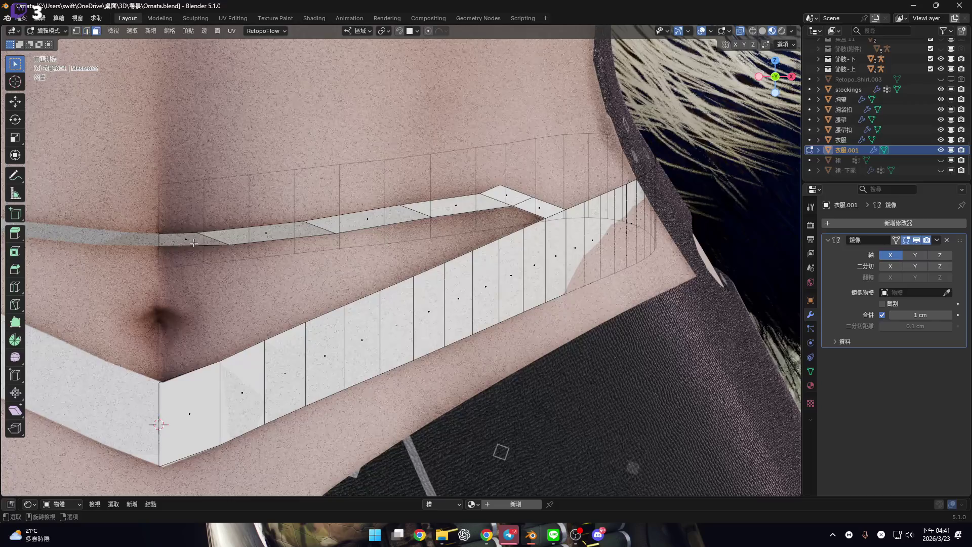
pyautogui.keyDown('ctrl'); pyautogui.click(193, 242); pyautogui.keyUp('ctrl')
pyautogui.press('x')
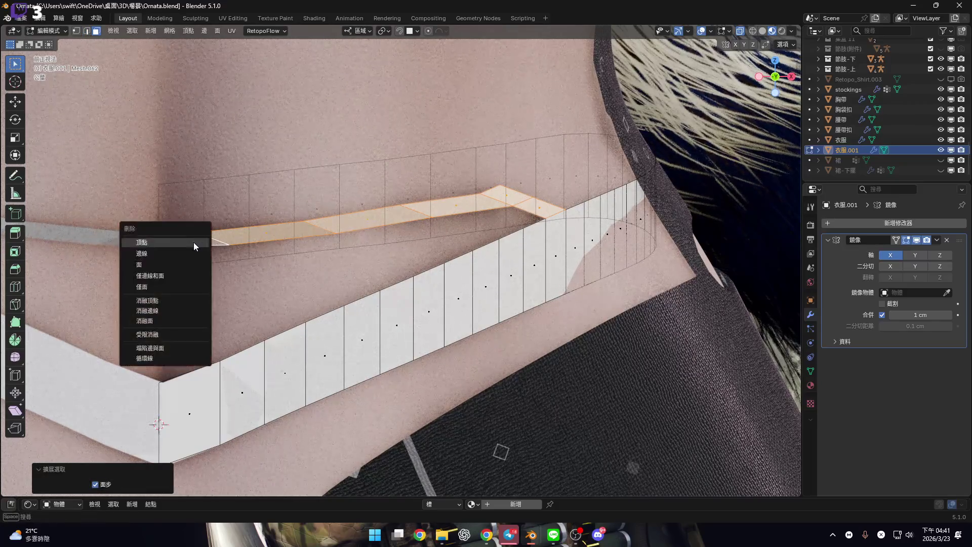
pyautogui.click(177, 262)
pyautogui.scroll(-3, 461, 260)
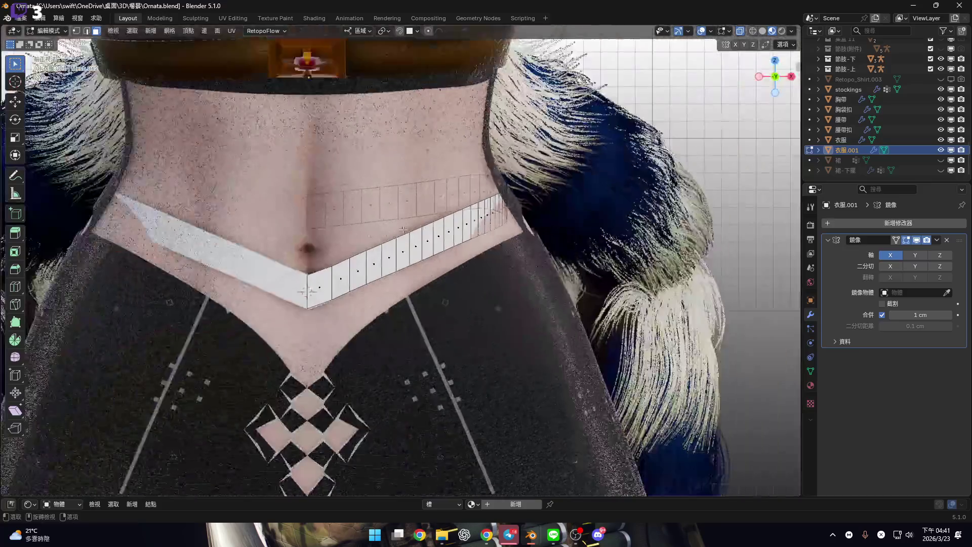
pyautogui.keyDown('shift'); pyautogui.moveTo(342, 263); pyautogui.dragTo(428, 269, button='middle'); pyautogui.keyUp('shift')
pyautogui.scroll(1, 428, 269)
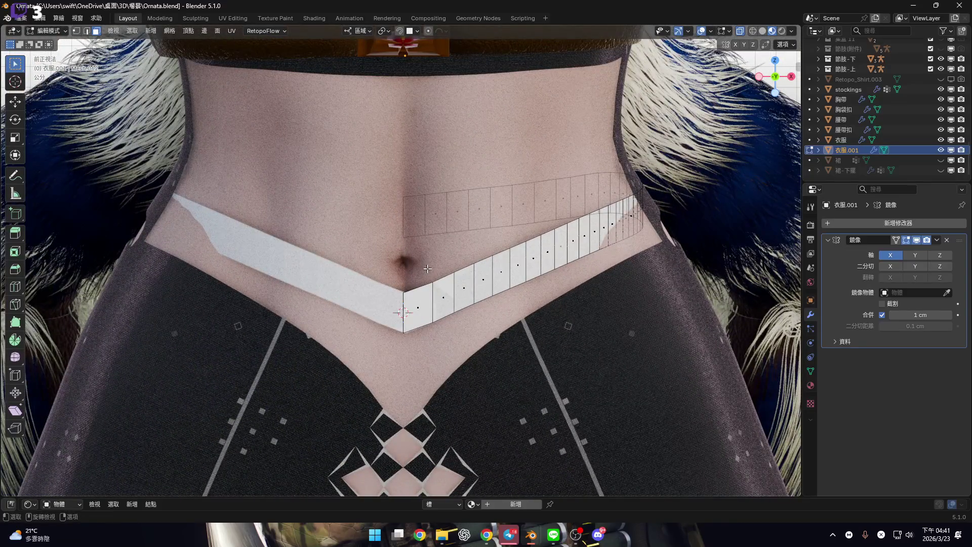
pyautogui.press('4')
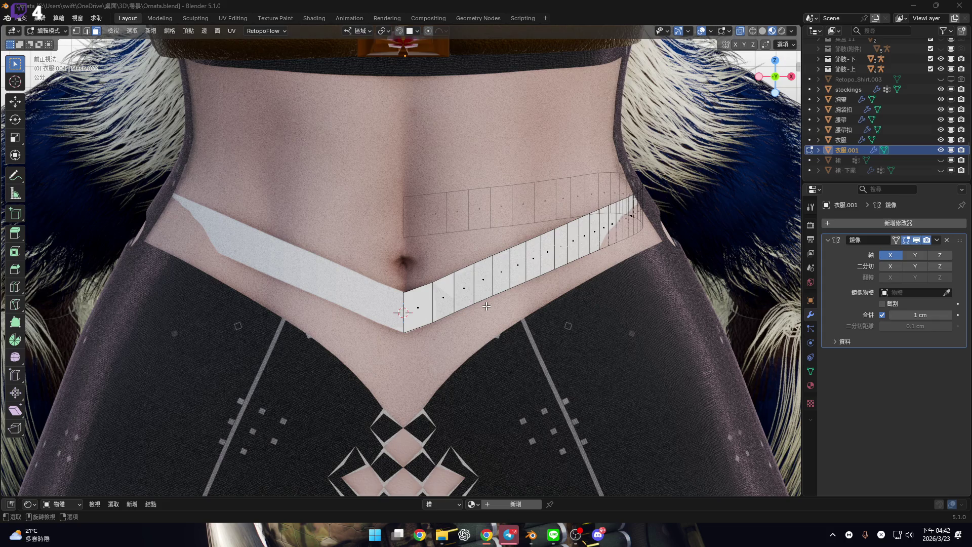
# Select the top edge loop of the V-shaped hip band
pyautogui.scroll(-5, 486, 306)
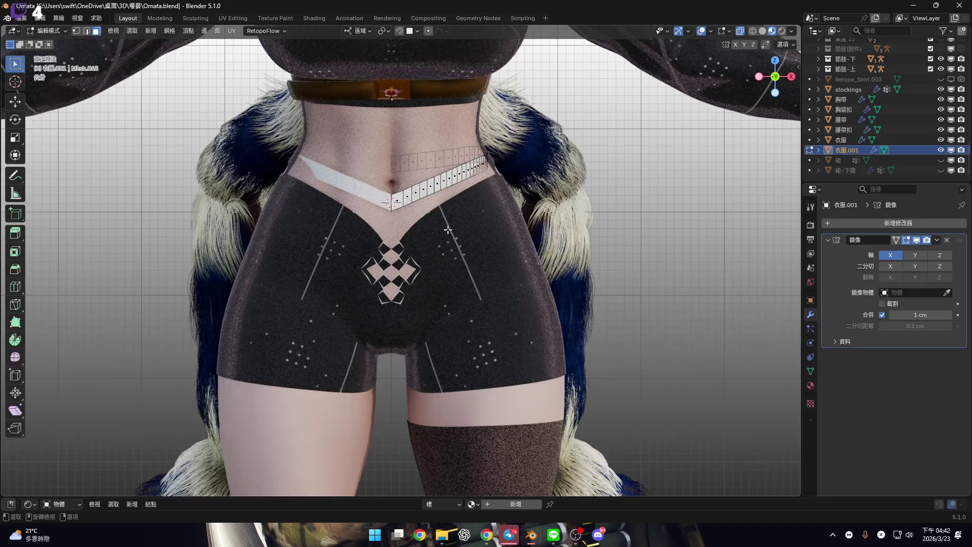
pyautogui.scroll(2, 412, 193)
pyautogui.keyDown('alt'); pyautogui.click(394, 193); pyautogui.keyUp('alt')
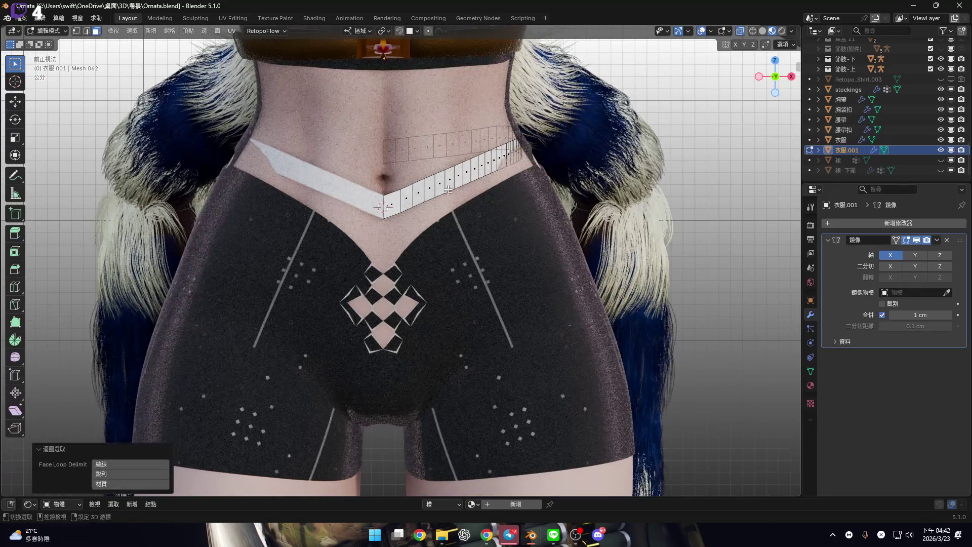
pyautogui.scroll(2, 402, 261)
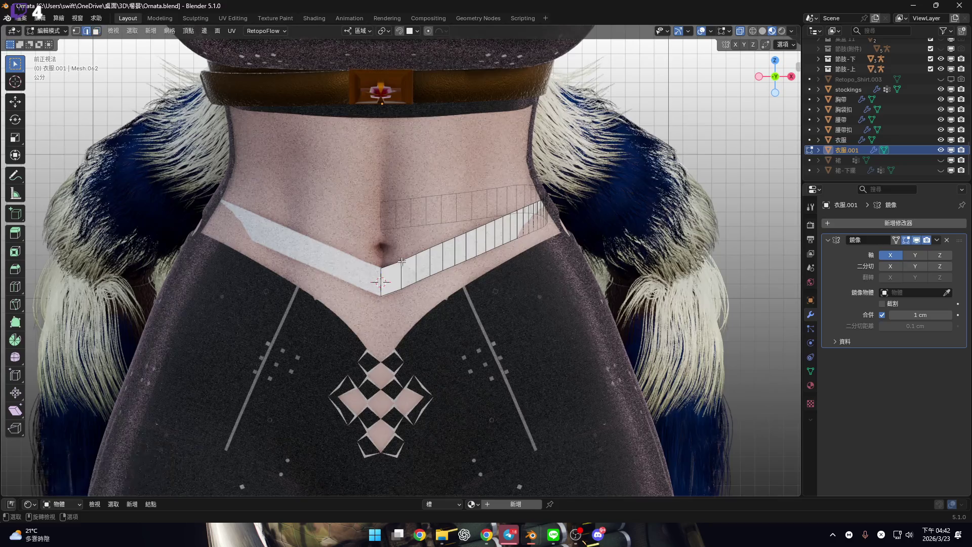
pyautogui.press('2')
pyautogui.keyDown('alt'); pyautogui.click(403, 262); pyautogui.keyUp('alt')
pyautogui.keyDown('shift'); pyautogui.moveTo(435, 245); pyautogui.dragTo(442, 316, button='middle'); pyautogui.keyUp('shift')
# Raise the band's top edge loop twice along local Z, about 0.59 cm
pyautogui.press('g')
pyautogui.press('z')
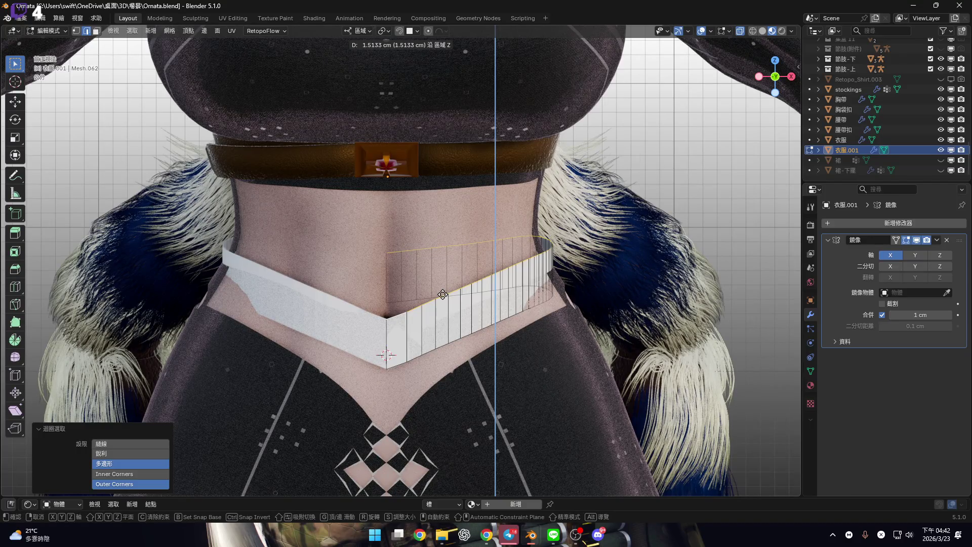
pyautogui.click(448, 317)
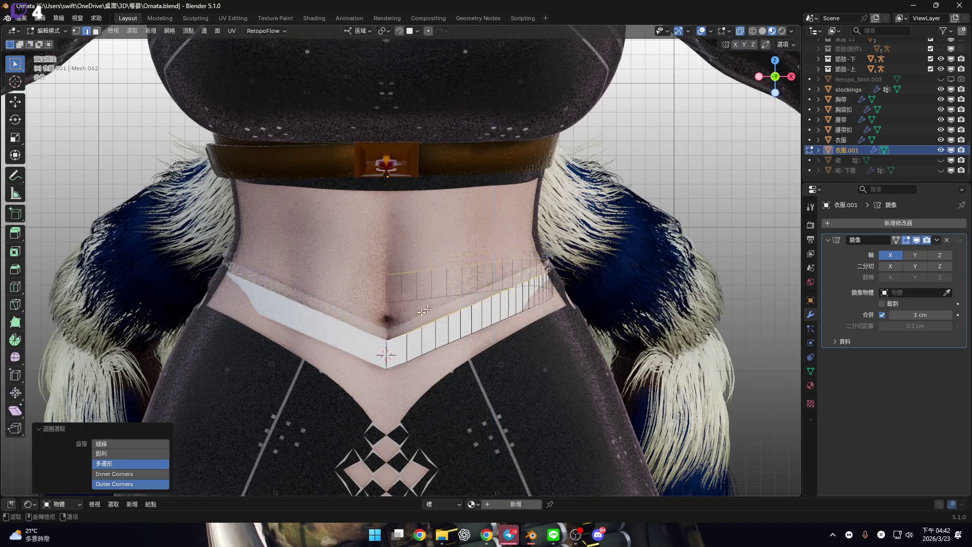
pyautogui.scroll(4, 448, 317)
pyautogui.press('g')
pyautogui.press('z')
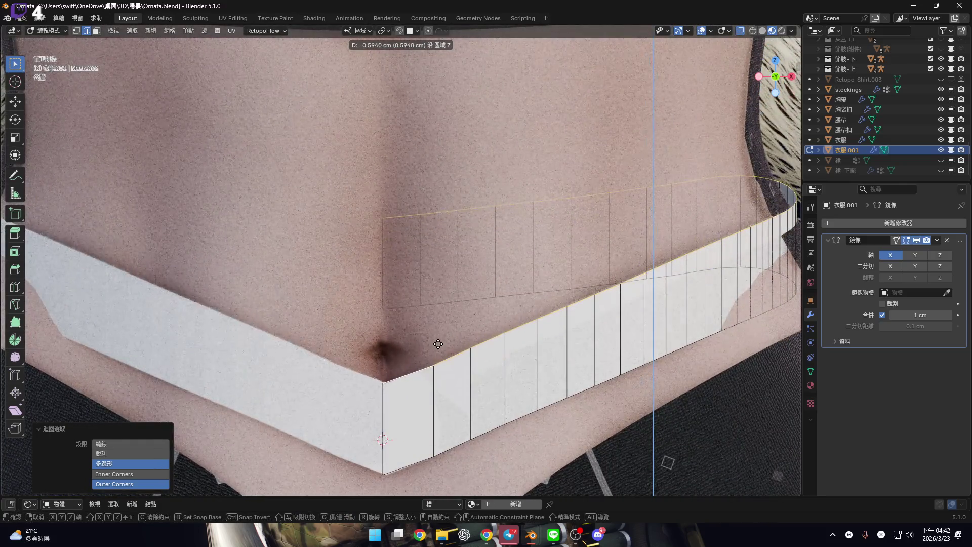
pyautogui.click(438, 345)
pyautogui.scroll(-4, 442, 279)
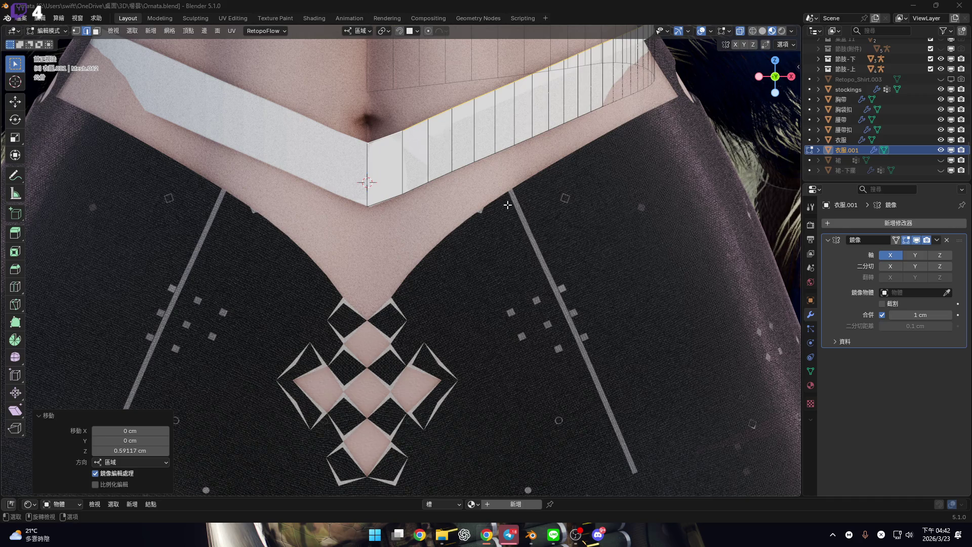
pyautogui.scroll(-10, 508, 205)
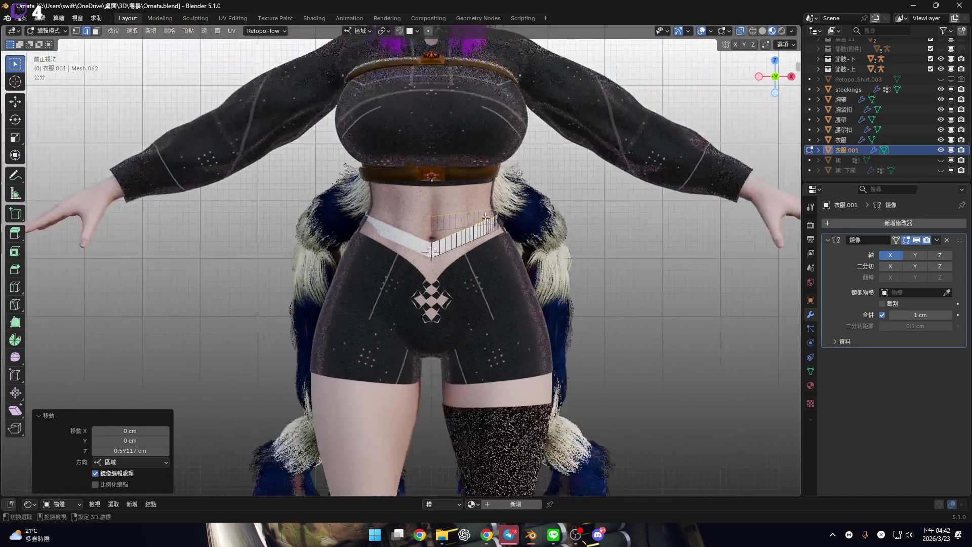
pyautogui.scroll(-4, 484, 229)
pyautogui.press('KP_3')
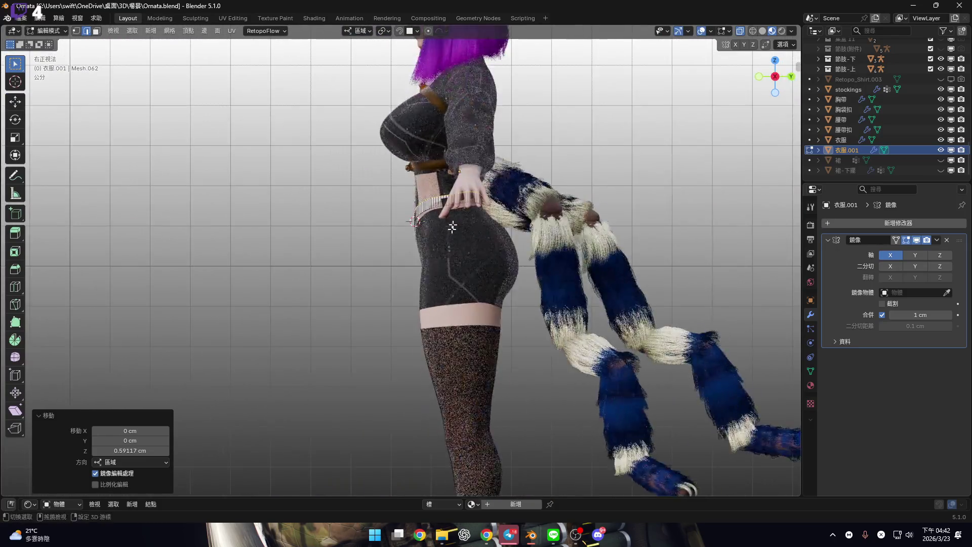
pyautogui.scroll(8, 454, 172)
pyautogui.moveTo(454, 173); pyautogui.dragTo(15, 180, button='middle')
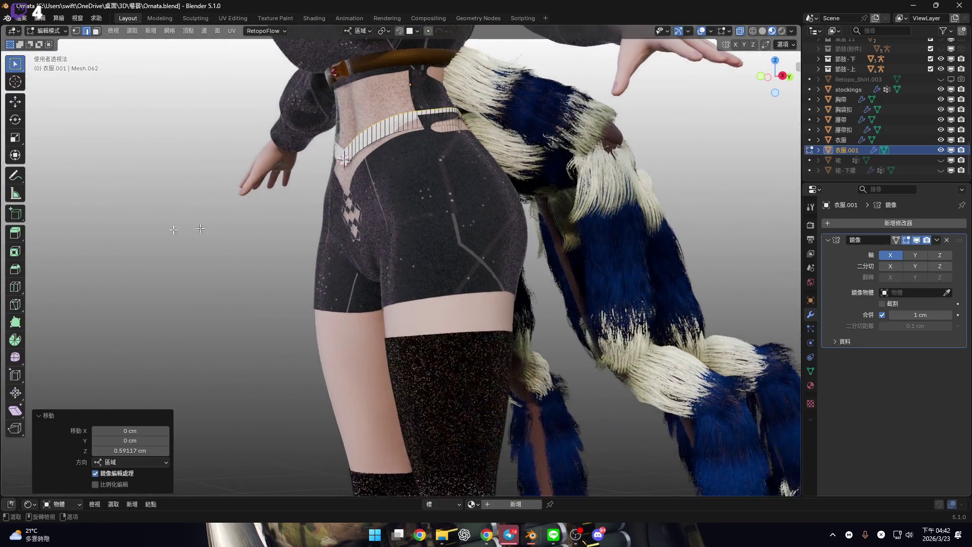
pyautogui.click(15, 180)
pyautogui.press('KP_1')
pyautogui.scroll(3, 426, 161)
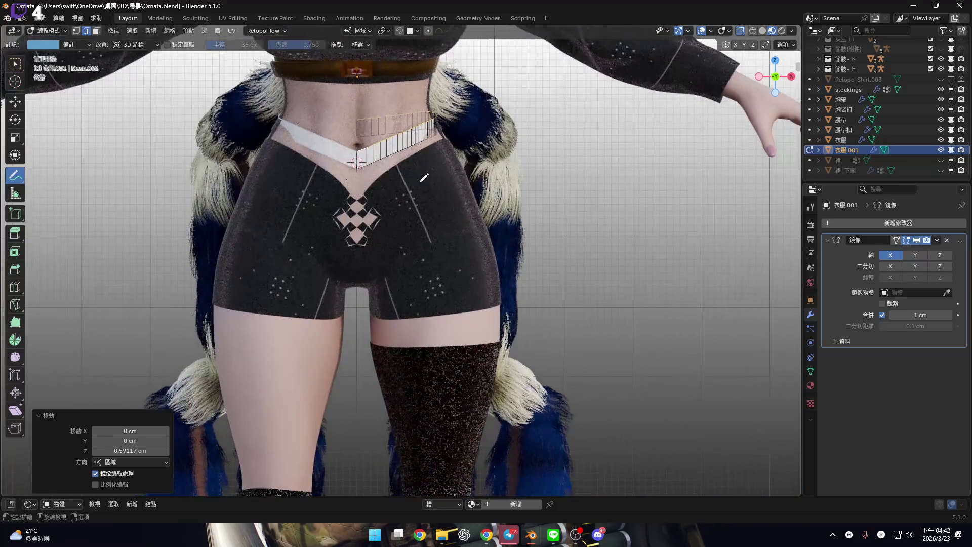
pyautogui.moveTo(396, 131)
pyautogui.mouseDown()
pyautogui.moveTo(430, 261)
pyautogui.moveTo(436, 368)
pyautogui.mouseUp()
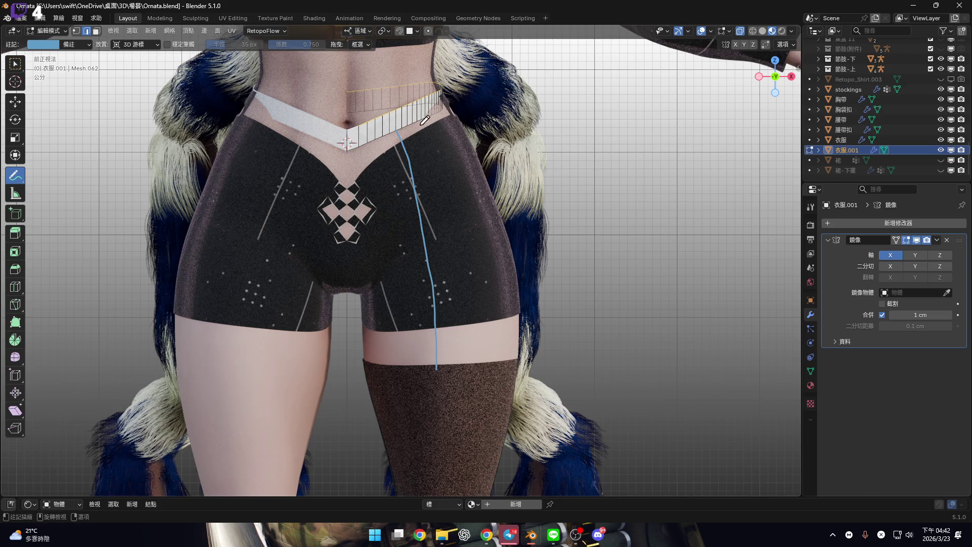
pyautogui.moveTo(413, 124); pyautogui.dragTo(456, 379)
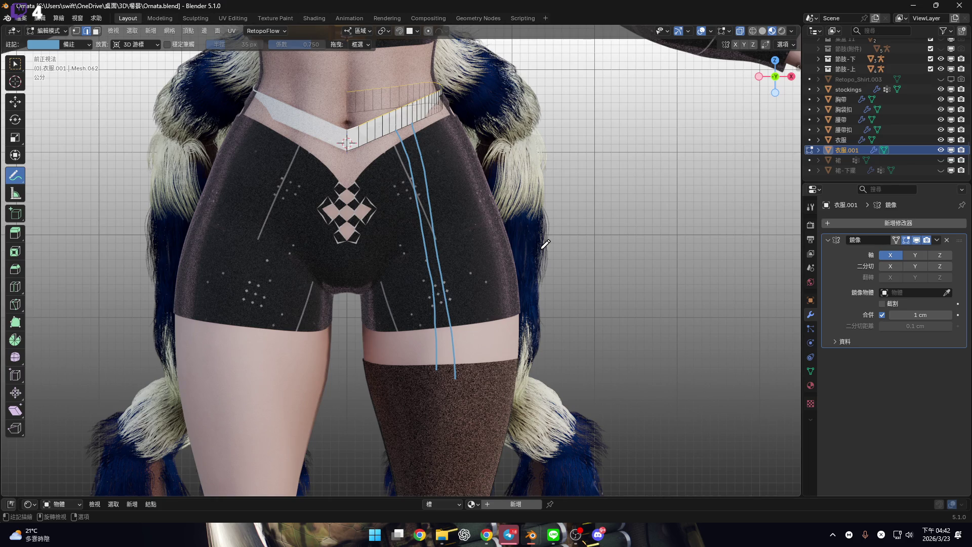
pyautogui.keyDown('shift'); pyautogui.moveTo(545, 245); pyautogui.dragTo(535, 242, button='middle'); pyautogui.keyUp('shift')
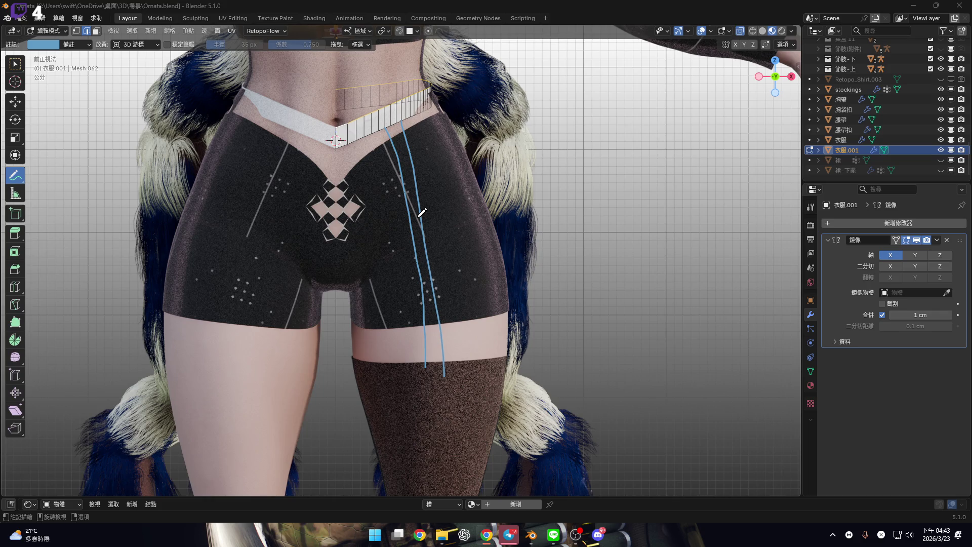
pyautogui.moveTo(15, 175); pyautogui.dragTo(81, 248)
pyautogui.click(81, 248)
pyautogui.moveTo(443, 371); pyautogui.dragTo(410, 150)
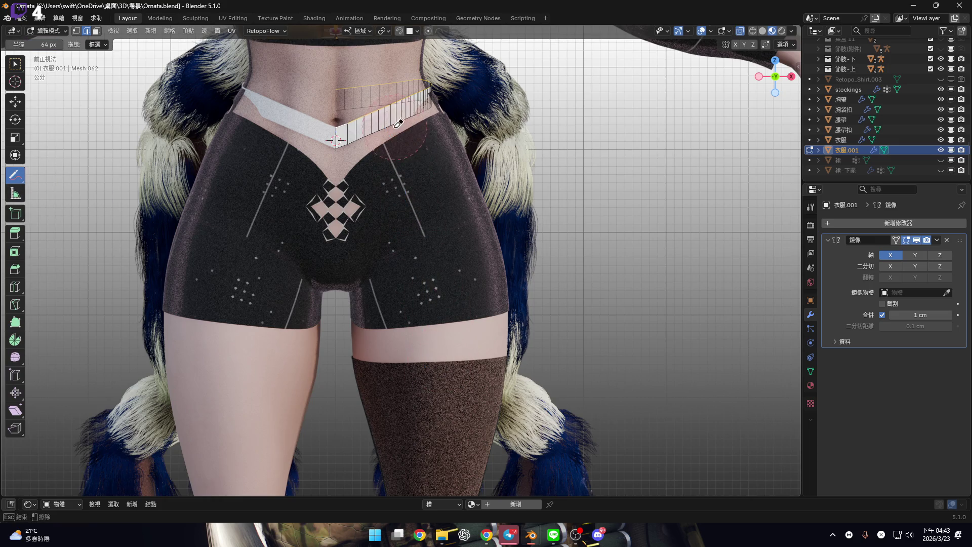
pyautogui.moveTo(15, 175); pyautogui.dragTo(68, 179)
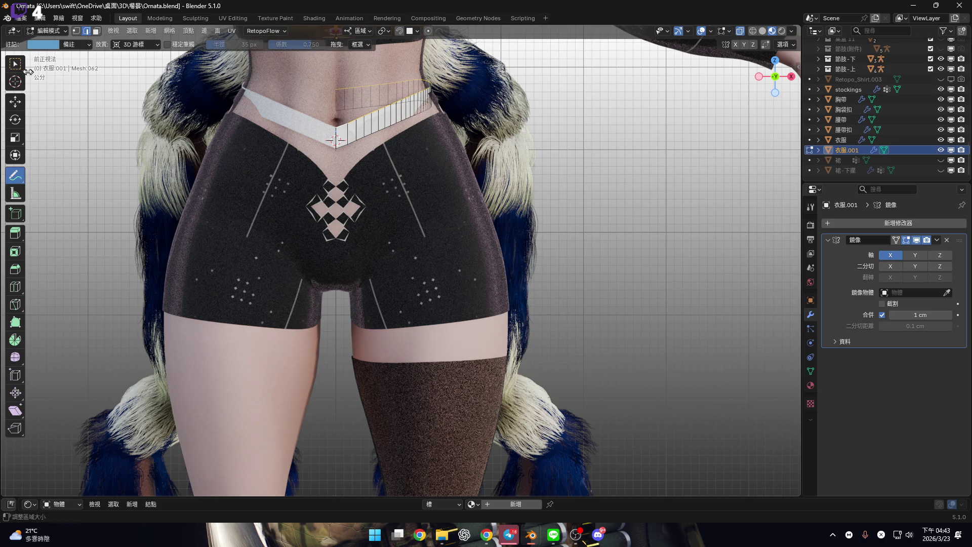
pyautogui.click(10, 64)
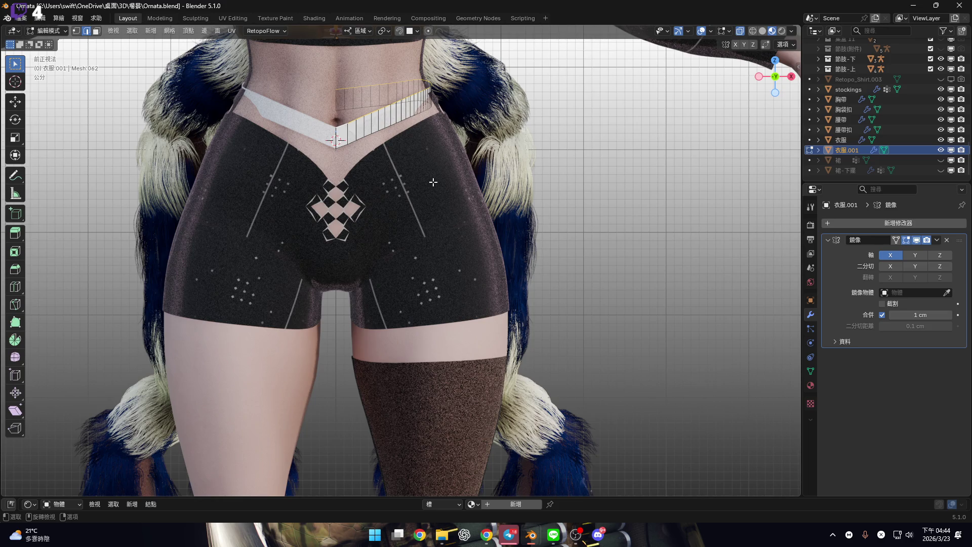
pyautogui.click(394, 147)
pyautogui.scroll(6, 394, 147)
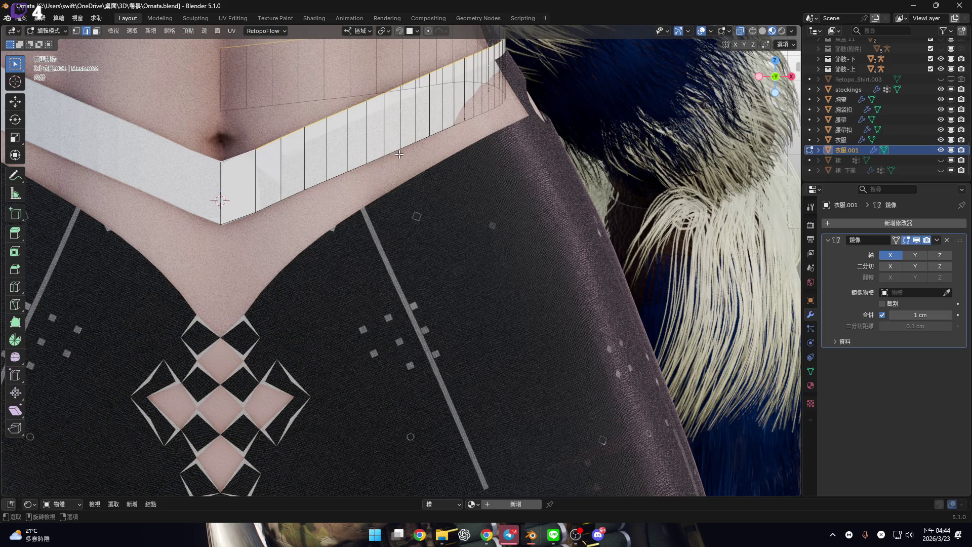
pyautogui.scroll(-3, 395, 153)
pyautogui.keyDown('shift'); pyautogui.moveTo(395, 153); pyautogui.dragTo(368, 81, button='middle'); pyautogui.keyUp('shift')
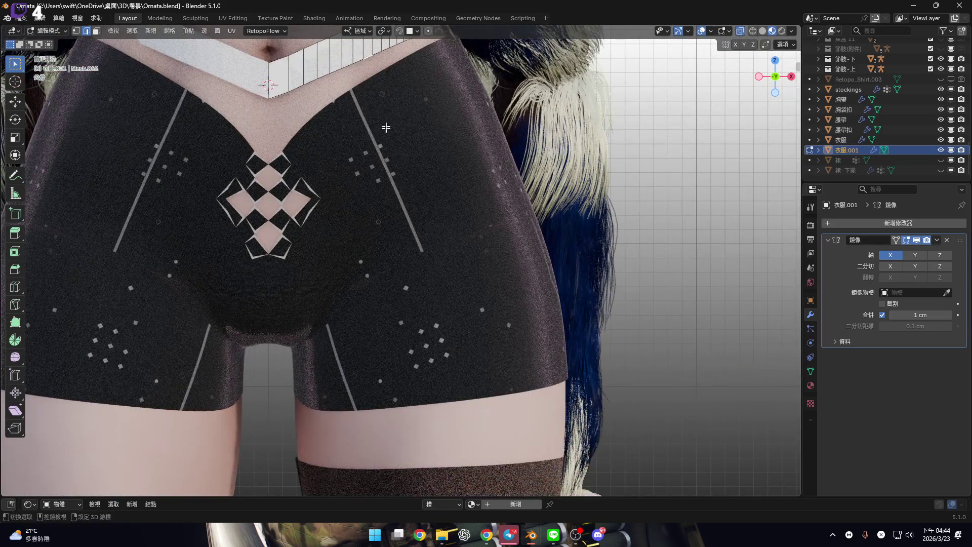
pyautogui.scroll(-2, 375, 101)
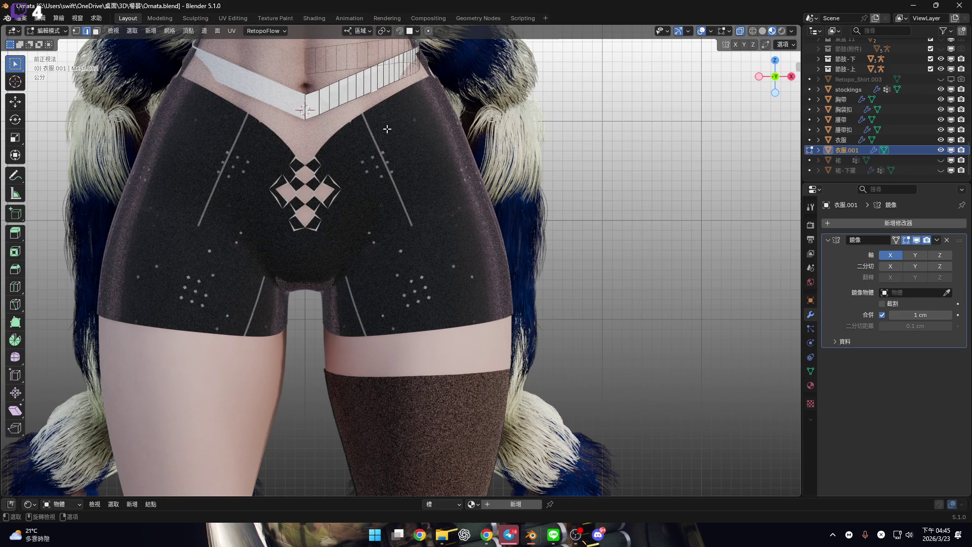
pyautogui.scroll(4, 375, 169)
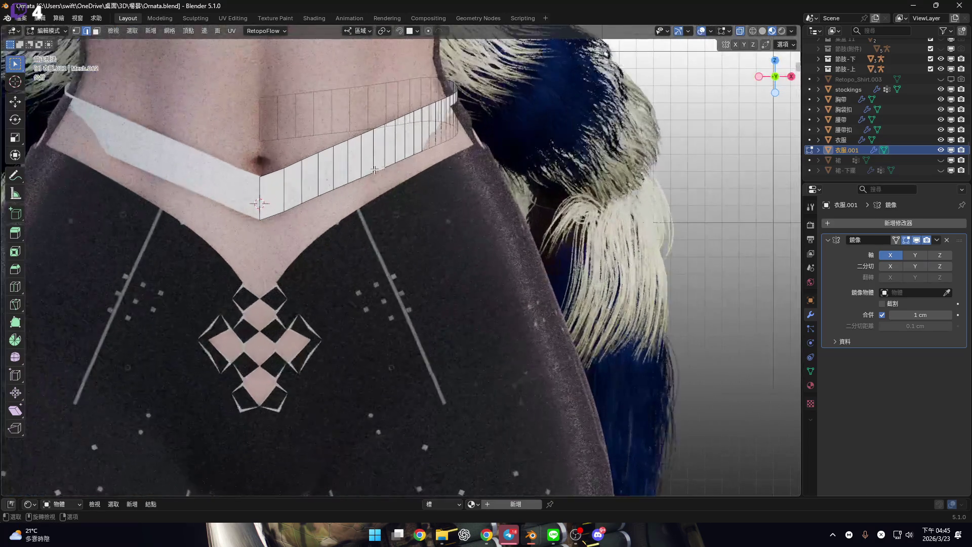
pyautogui.moveTo(375, 170)
pyautogui.mouseDown(button='middle')
pyautogui.moveTo(401, 174)
pyautogui.moveTo(370, 170)
pyautogui.moveTo(393, 168)
pyautogui.mouseUp(button='middle')
pyautogui.scroll(3, 405, 177)
pyautogui.scroll(-3, 409, 178)
pyautogui.scroll(3, 369, 170)
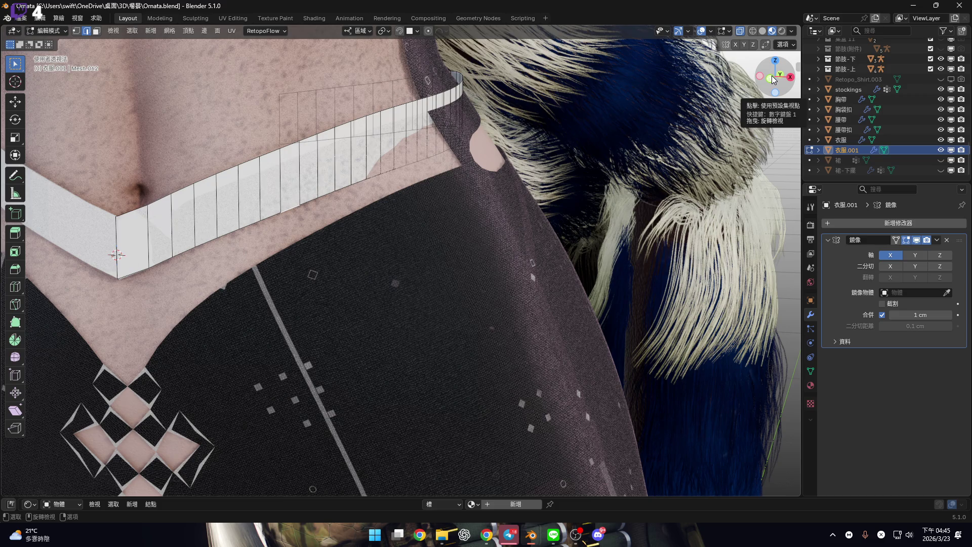
pyautogui.click(773, 80)
pyautogui.scroll(-3, 373, 142)
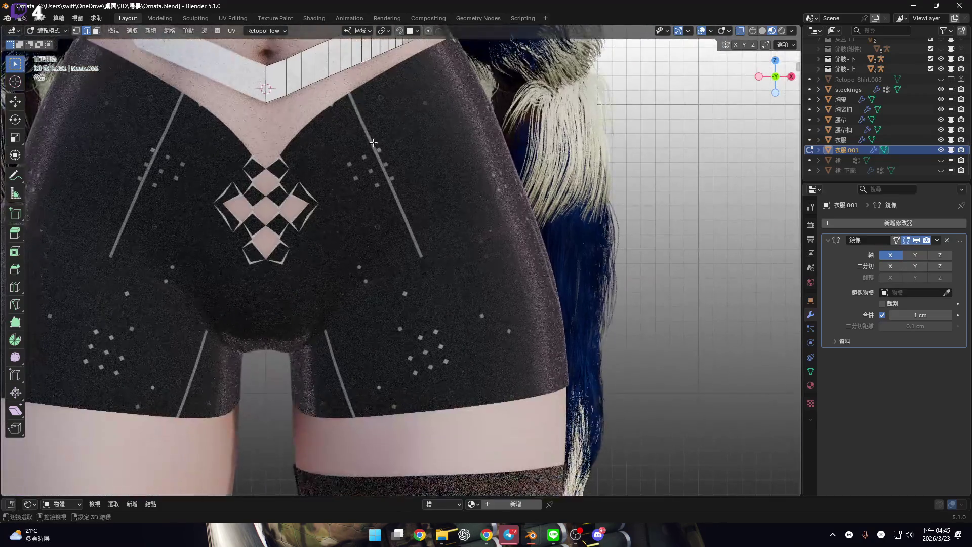
pyautogui.keyDown('shift'); pyautogui.moveTo(374, 143); pyautogui.dragTo(377, 81, button='middle'); pyautogui.keyUp('shift')
pyautogui.scroll(-1, 377, 81)
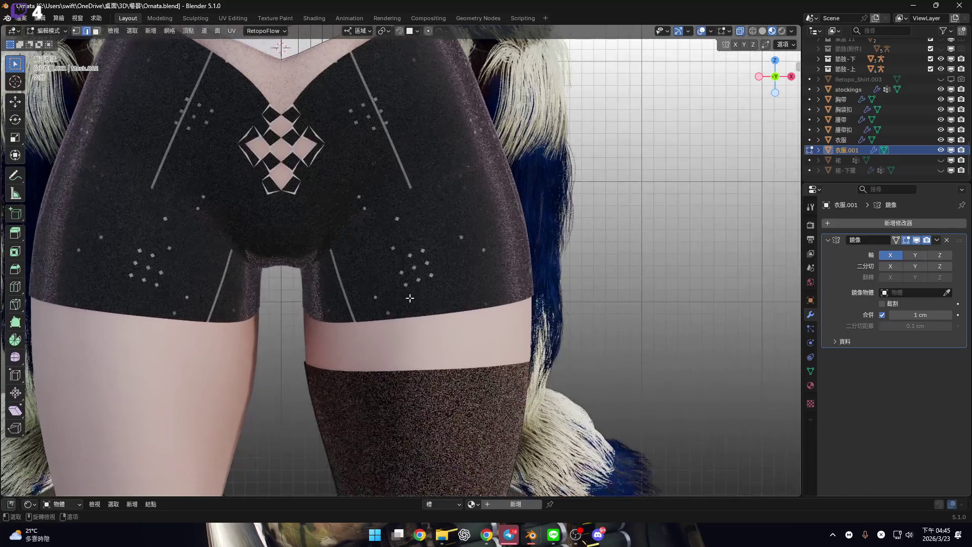
pyautogui.keyDown('shift'); pyautogui.moveTo(411, 298); pyautogui.dragTo(412, 357, button='middle'); pyautogui.keyUp('shift')
# Lengthen the strap edges 28.64 cm down the shorts toward the stockings
pyautogui.press('g')
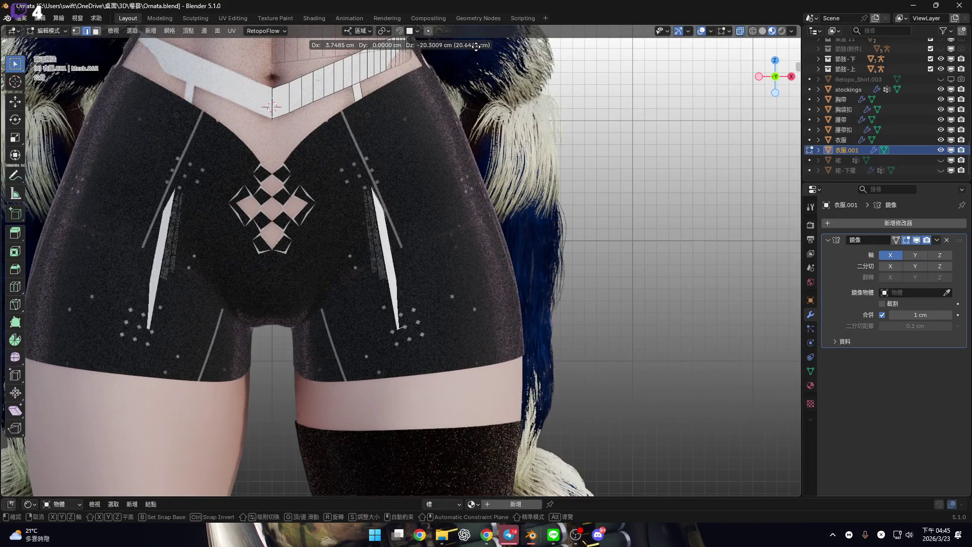
pyautogui.click(459, 354)
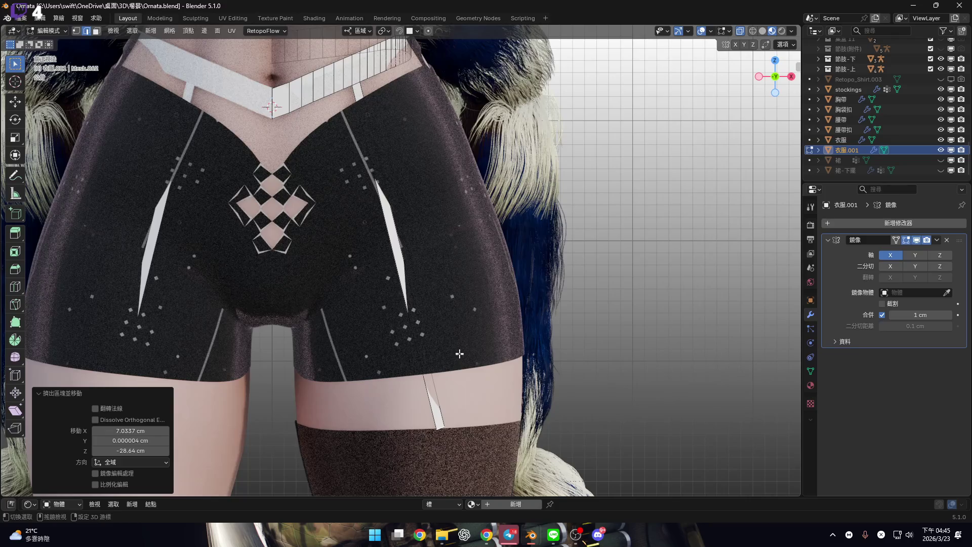
pyautogui.keyDown('shift'); pyautogui.moveTo(459, 353); pyautogui.dragTo(456, 289, button='middle'); pyautogui.keyUp('shift')
pyautogui.scroll(3, 385, 164)
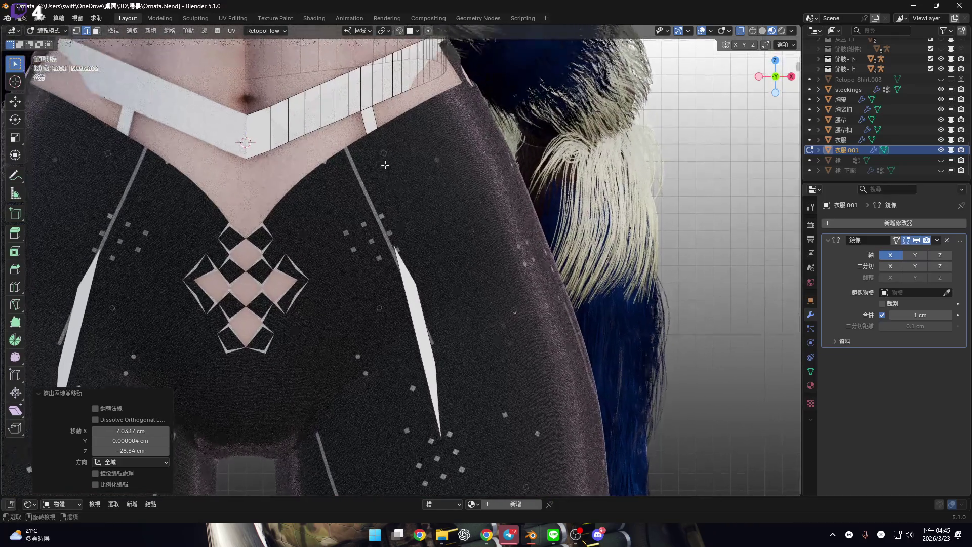
pyautogui.keyDown('shift'); pyautogui.moveTo(385, 164); pyautogui.dragTo(376, 53, button='middle'); pyautogui.keyUp('shift')
pyautogui.scroll(1, 375, 52)
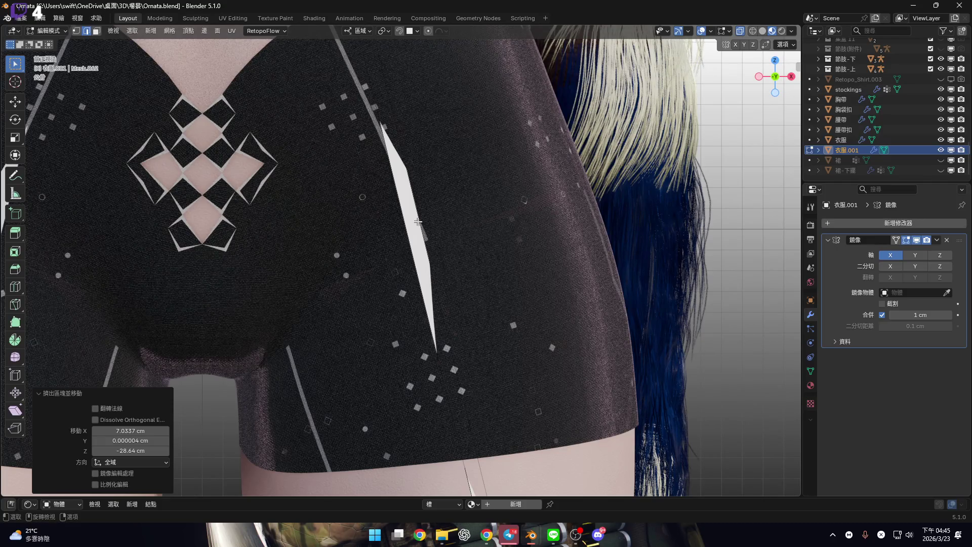
pyautogui.scroll(-4, 418, 222)
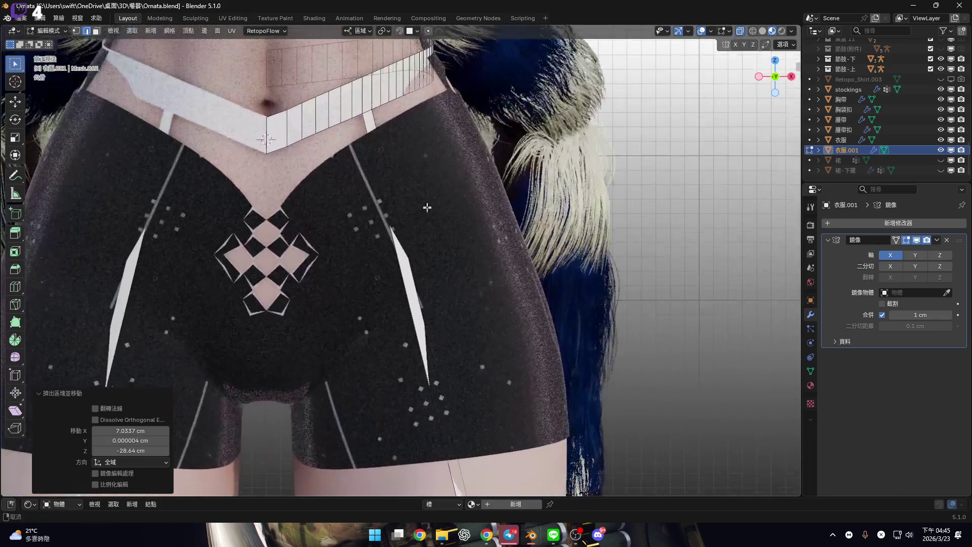
pyautogui.moveTo(427, 207)
pyautogui.keyDown('shift'); pyautogui.mouseDown(button='middle')
pyautogui.moveTo(559, 211)
pyautogui.moveTo(321, 330)
pyautogui.mouseUp(button='middle'); pyautogui.keyUp('shift')
# Loop-cut the strap and set Number of Cuts to 10
pyautogui.hotkey('ctrl', 'r')
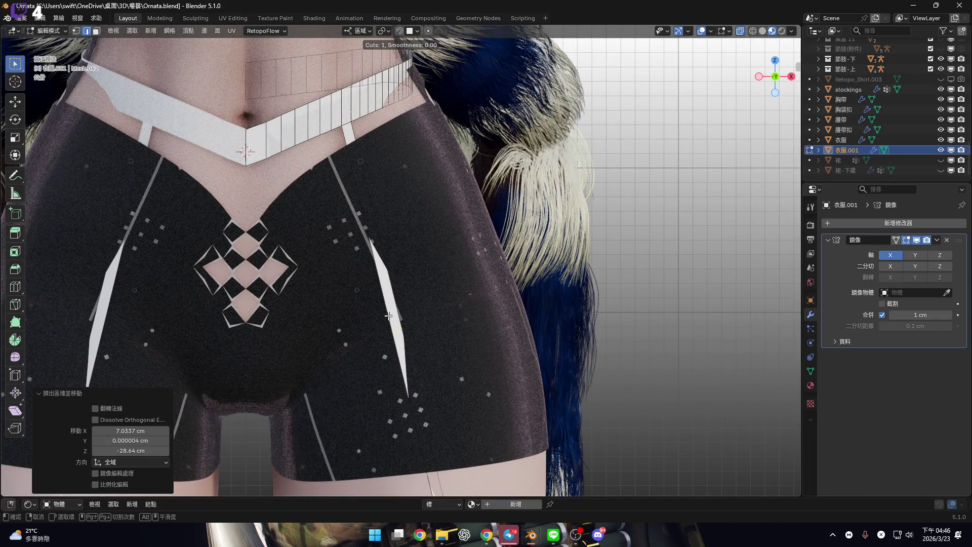
pyautogui.press('pagedown')
pyautogui.scroll(5, 391, 312)
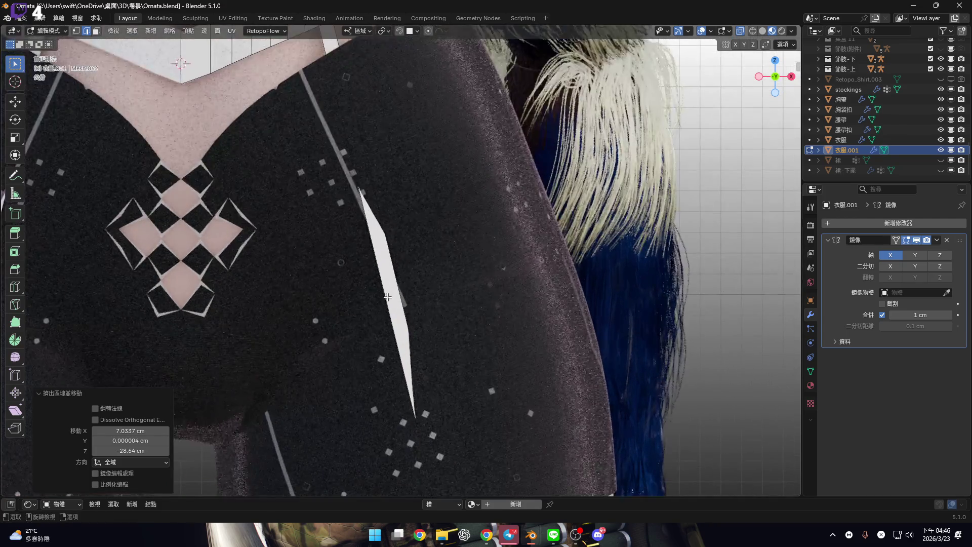
pyautogui.scroll(7, 383, 297)
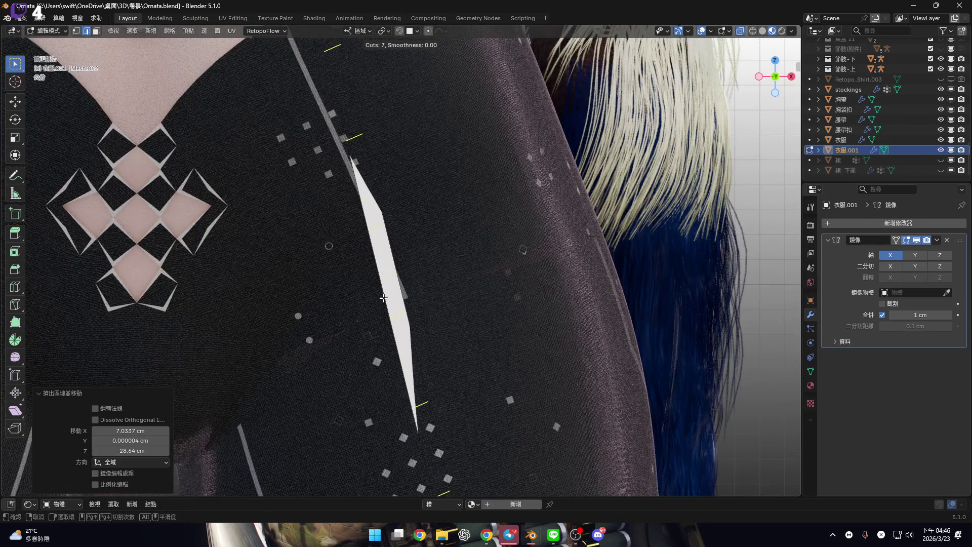
pyautogui.click(383, 298)
pyautogui.rightClick(384, 298)
pyautogui.click(133, 395)
pyautogui.write('100')
pyautogui.press('Return')
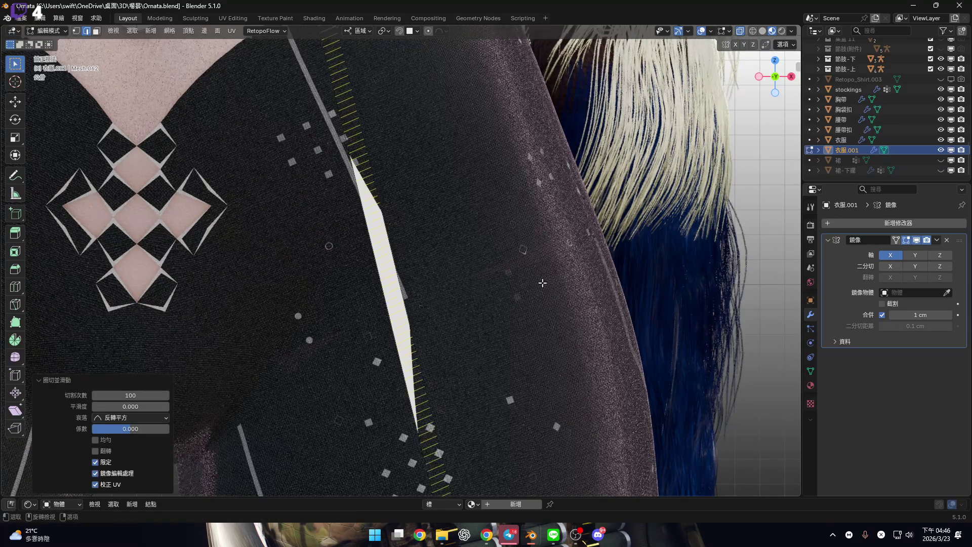
pyautogui.click(134, 394)
pyautogui.write('10')
pyautogui.press('Return')
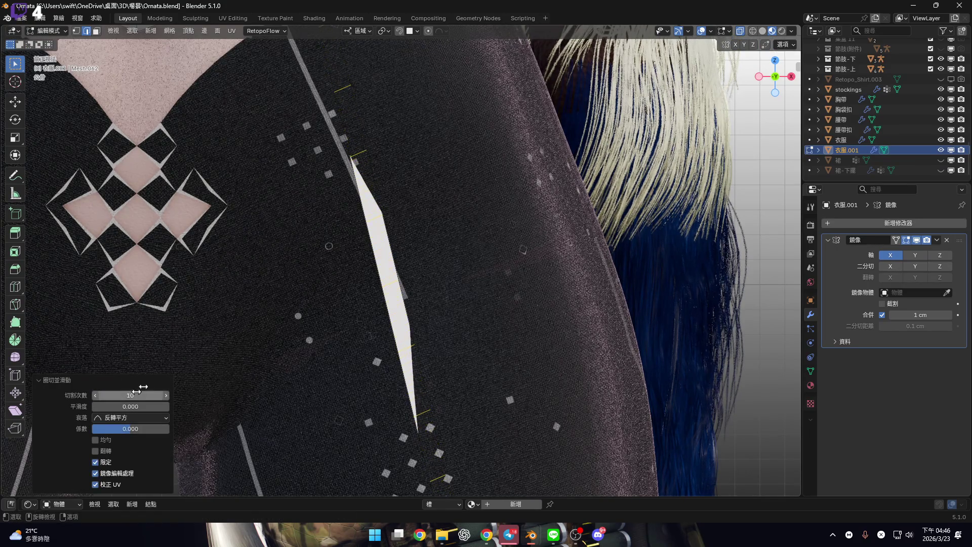
pyautogui.scroll(-5, 393, 277)
pyautogui.keyDown('shift'); pyautogui.moveTo(393, 277); pyautogui.dragTo(400, 218, button='middle'); pyautogui.keyUp('shift')
pyautogui.scroll(6, 418, 365)
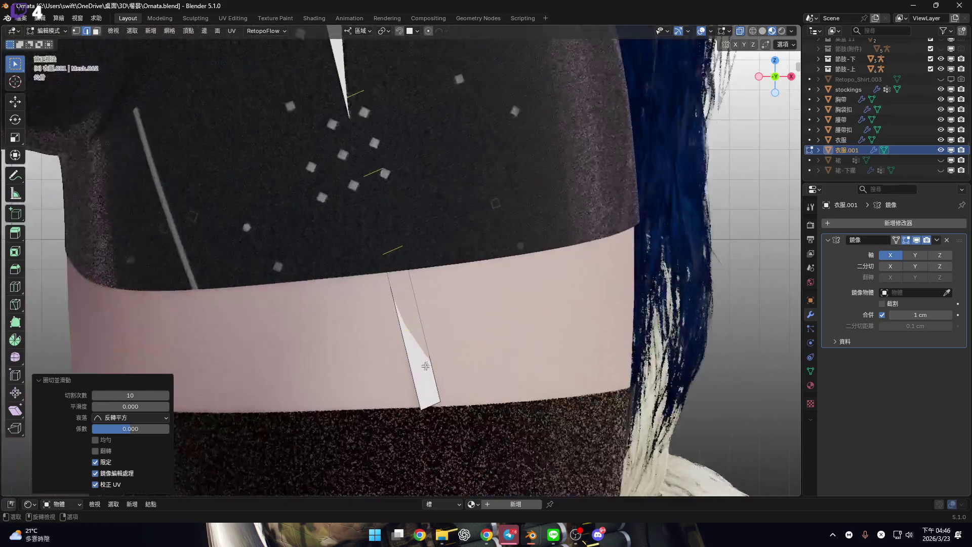
# Rotate the strap's lower end about 21° to bend it
pyautogui.scroll(-5, 418, 365)
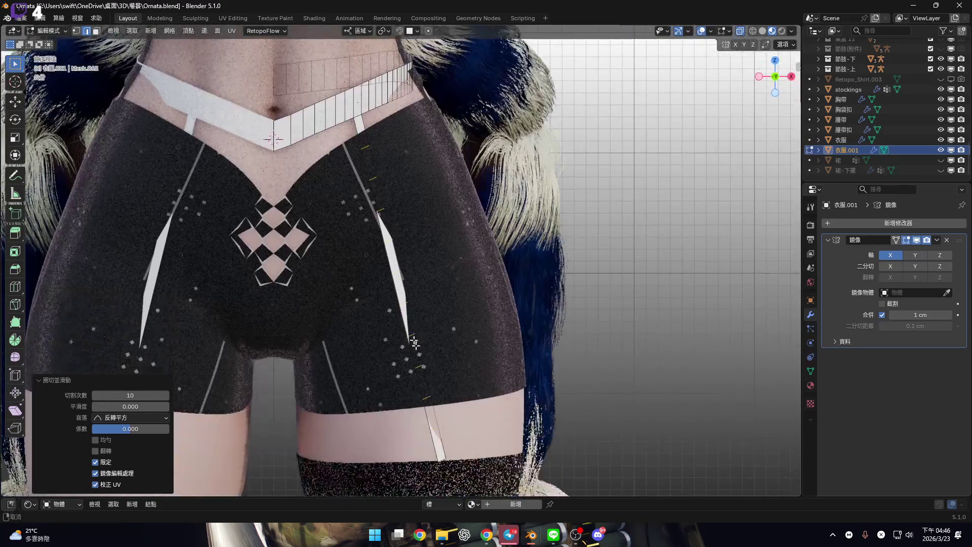
pyautogui.scroll(5, 374, 189)
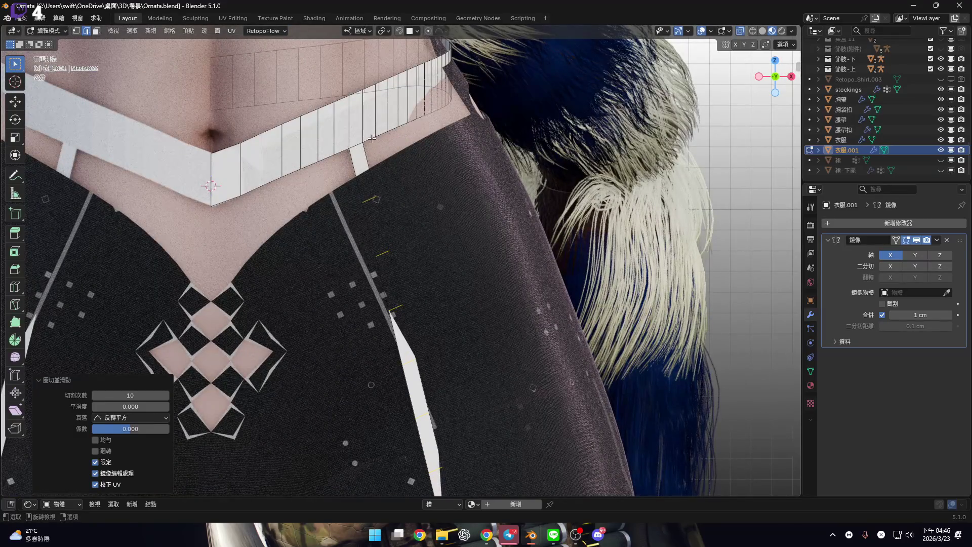
pyautogui.moveTo(397, 355)
pyautogui.keyDown('shift'); pyautogui.mouseDown(button='middle')
pyautogui.moveTo(371, 118)
pyautogui.moveTo(374, 303)
pyautogui.mouseUp(button='middle'); pyautogui.keyUp('shift')
pyautogui.scroll(3, 498, 266)
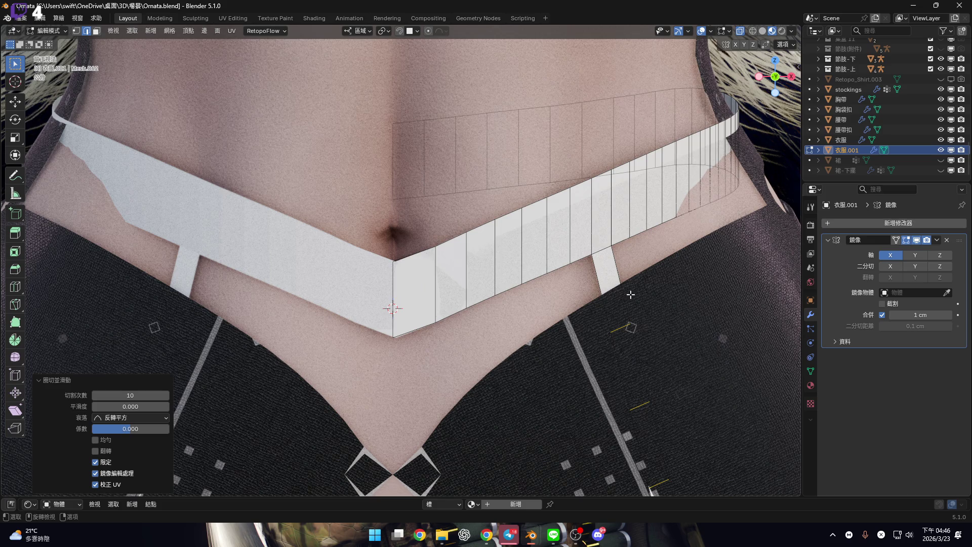
pyautogui.moveTo(630, 294)
pyautogui.keyDown('shift'); pyautogui.mouseDown(button='middle')
pyautogui.moveTo(445, 212)
pyautogui.moveTo(514, 139)
pyautogui.moveTo(526, 303)
pyautogui.moveTo(539, 278)
pyautogui.mouseUp(button='middle'); pyautogui.keyUp('shift')
pyautogui.scroll(5, 557, 276)
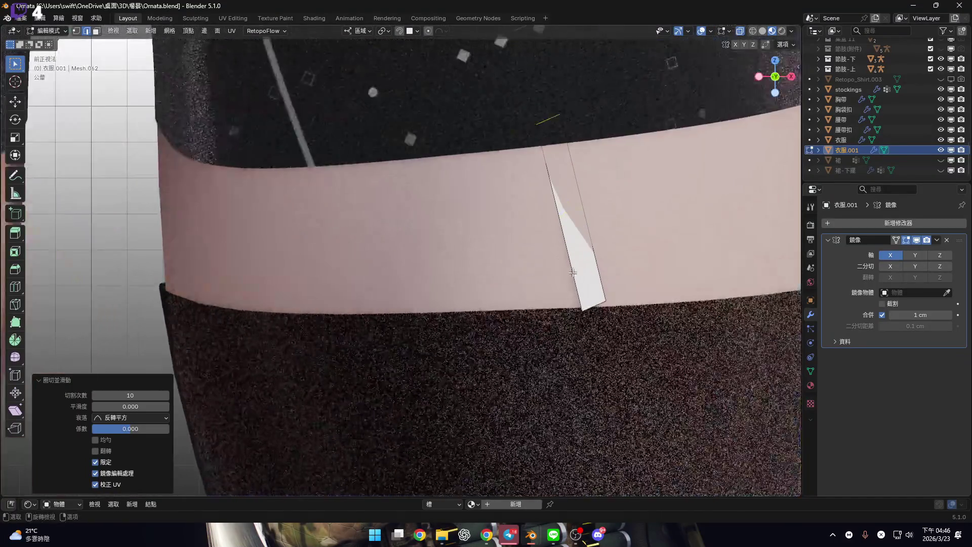
pyautogui.scroll(5, 573, 273)
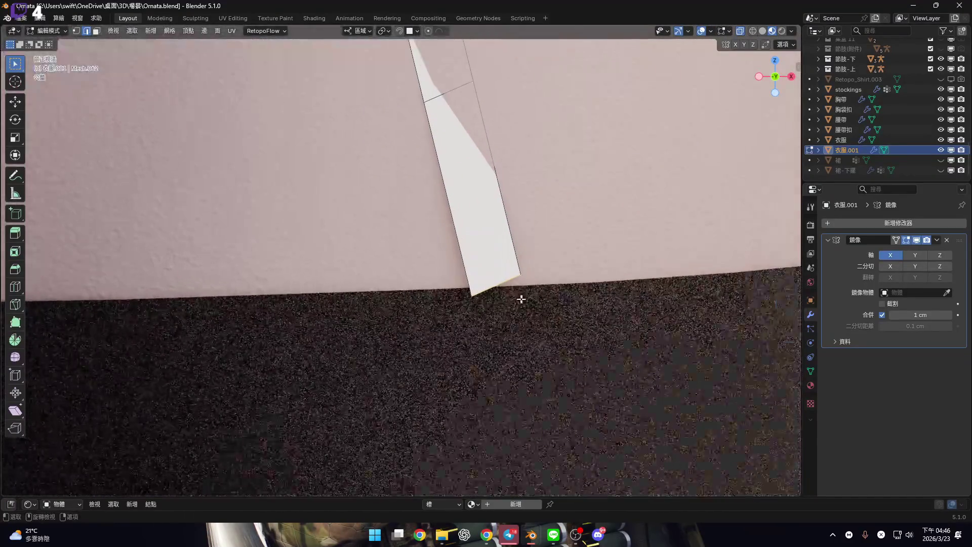
pyautogui.press('r')
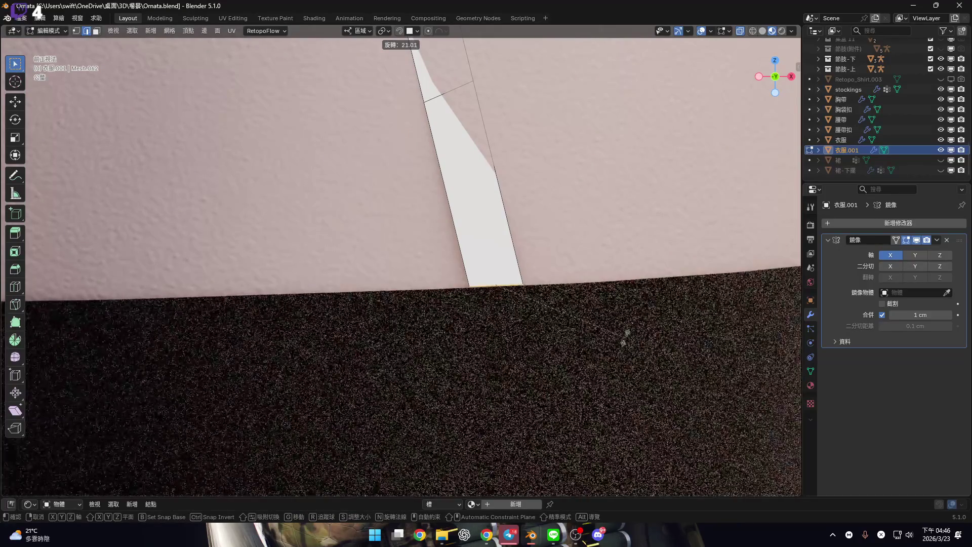
pyautogui.click(460, 217)
# Extrude the strap end 3.61 cm along local Z onto the stocking, rotating it 24.1°
pyautogui.scroll(-5, 501, 299)
pyautogui.moveTo(500, 334)
pyautogui.keyDown('shift'); pyautogui.mouseDown(button='middle')
pyautogui.moveTo(488, 263)
pyautogui.moveTo(497, 204)
pyautogui.mouseUp(button='middle'); pyautogui.keyUp('shift')
pyautogui.scroll(3, 488, 250)
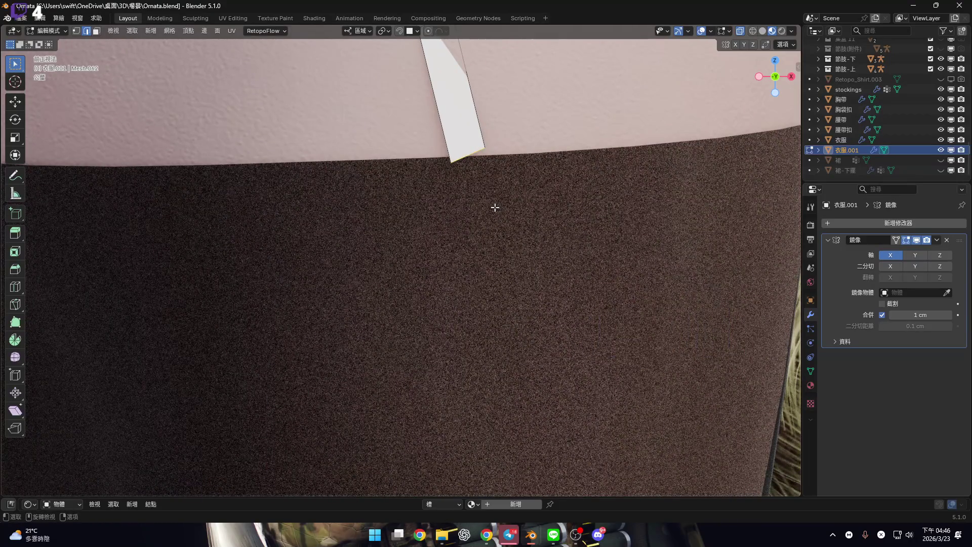
pyautogui.press('e')
pyautogui.press('z')
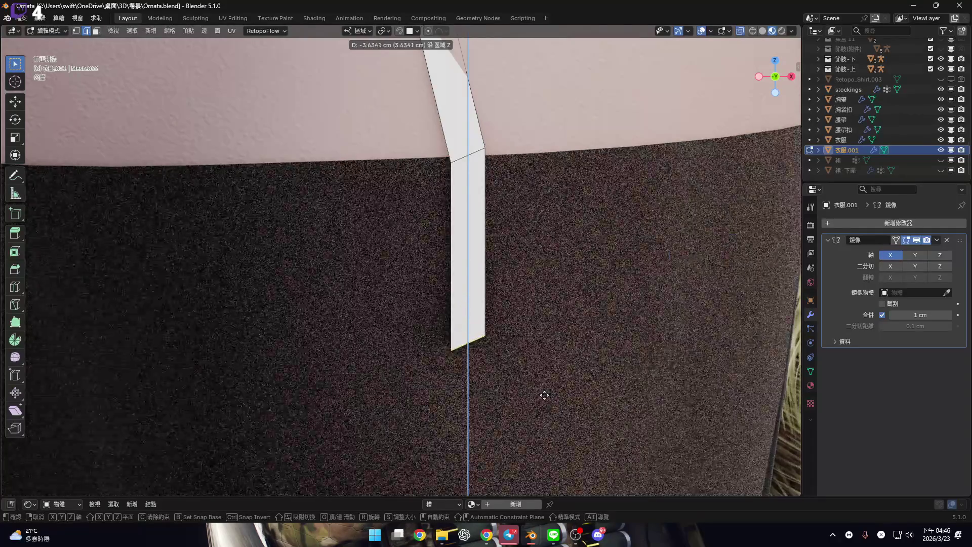
pyautogui.click(543, 394)
pyautogui.press('r')
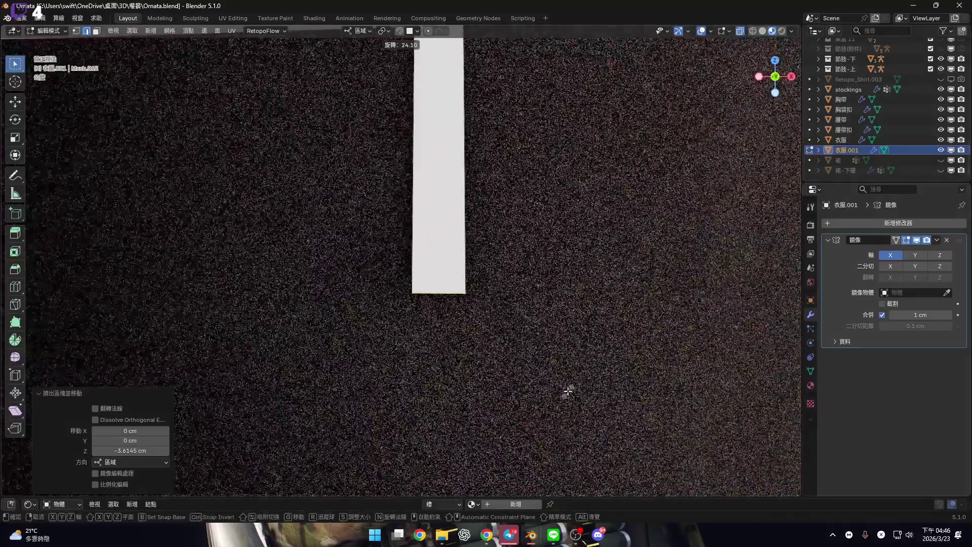
pyautogui.click(567, 392)
pyautogui.scroll(-5, 488, 374)
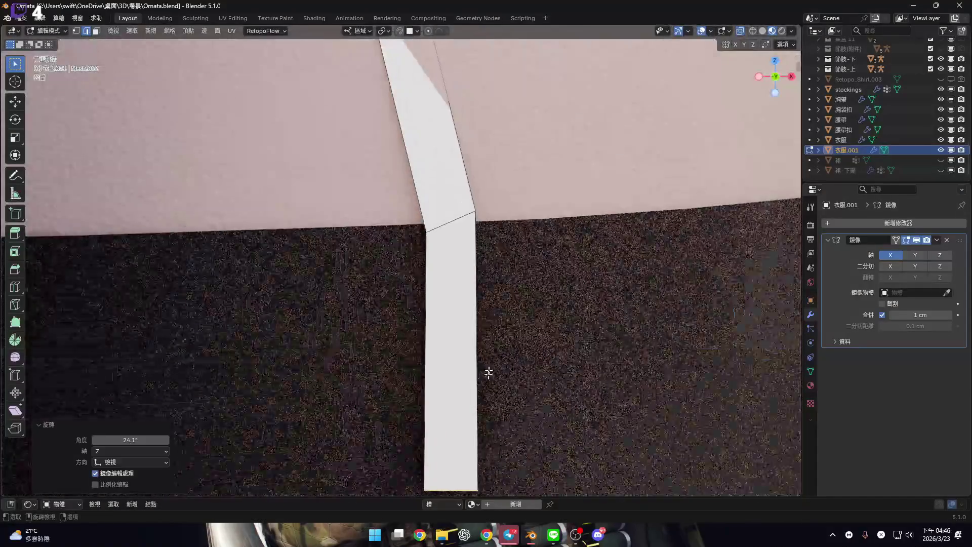
pyautogui.scroll(-5, 535, 368)
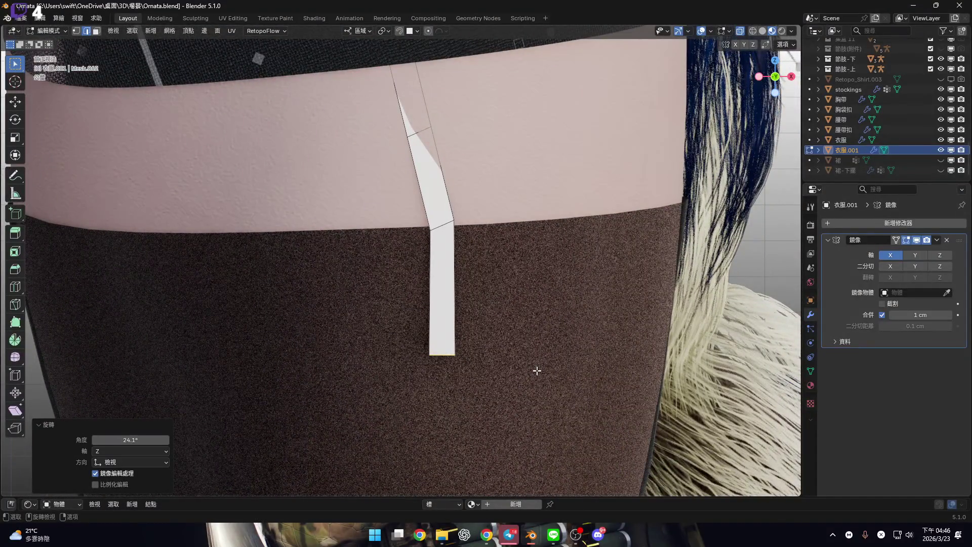
pyautogui.keyDown('shift'); pyautogui.scroll(5, 507, 313); pyautogui.keyUp('shift')
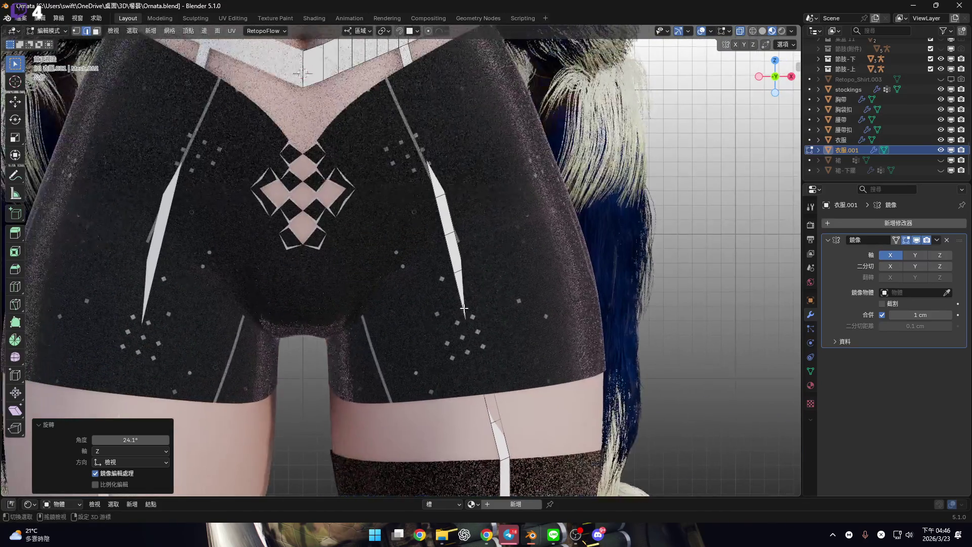
pyautogui.keyDown('shift'); pyautogui.scroll(5, 477, 295); pyautogui.keyUp('shift')
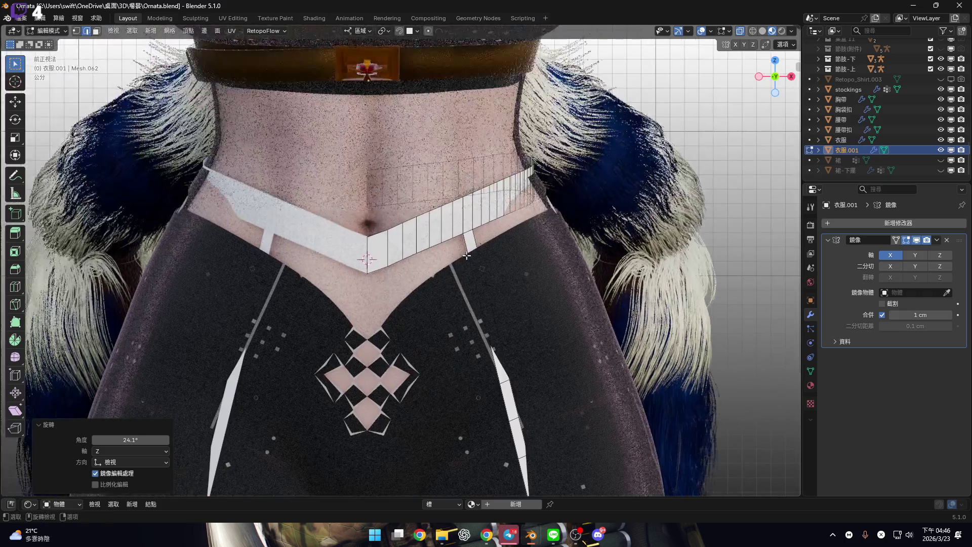
# Select the belt's bottom edge loop in edge mode
pyautogui.scroll(6, 481, 304)
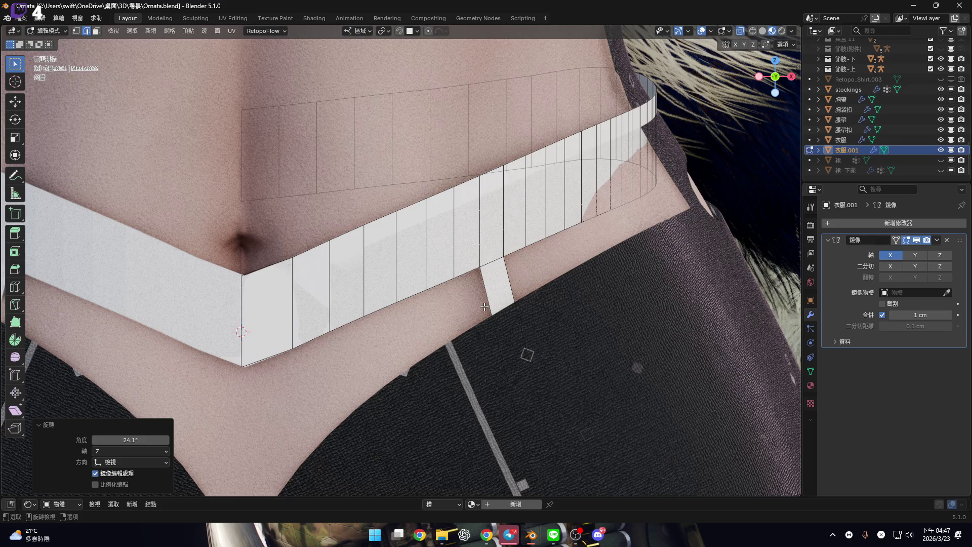
pyautogui.moveTo(297, 343); pyautogui.dragTo(450, 317, button='middle')
pyautogui.scroll(-3, 449, 316)
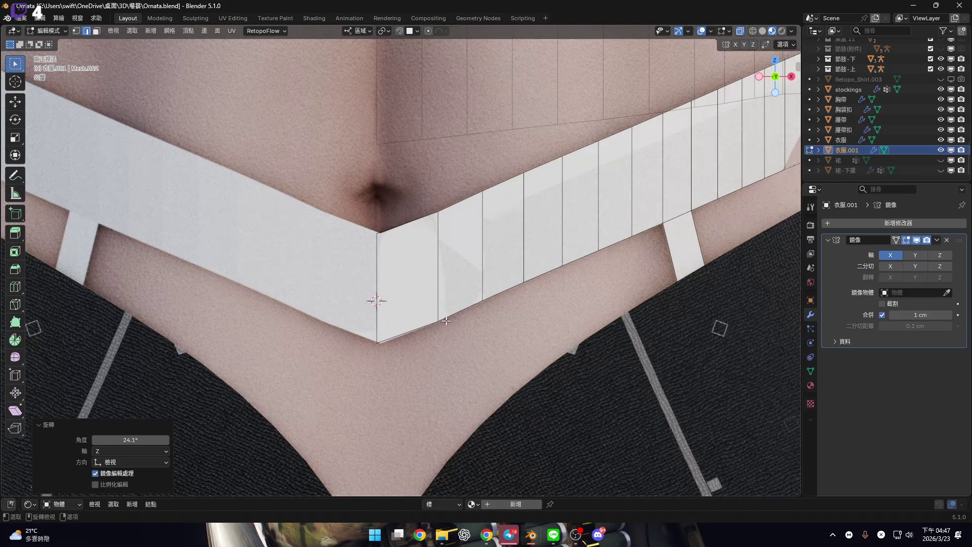
pyautogui.scroll(3, 387, 318)
pyautogui.scroll(2, 387, 318)
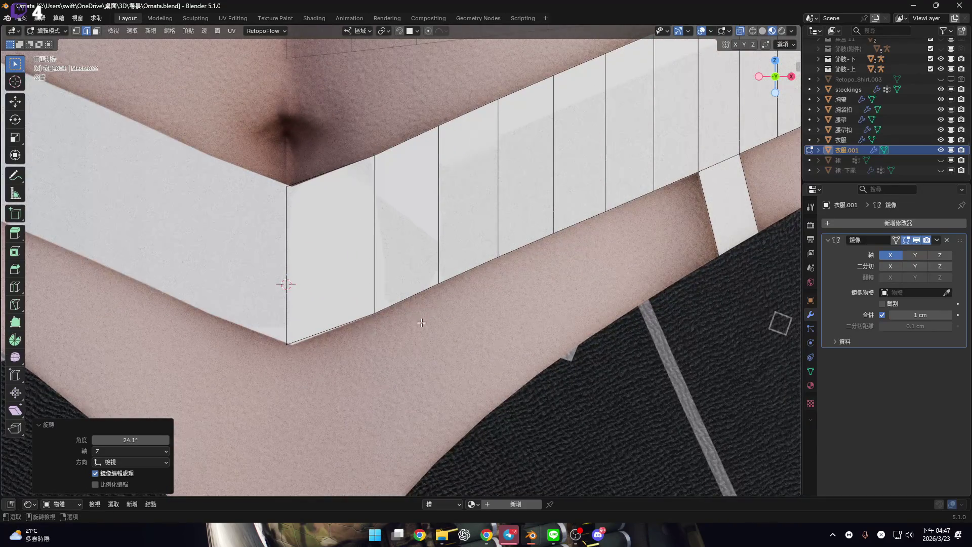
pyautogui.keyDown('shift'); pyautogui.moveTo(375, 313); pyautogui.dragTo(361, 287, button='middle'); pyautogui.keyUp('shift')
pyautogui.scroll(-5, 361, 287)
pyautogui.press('3')
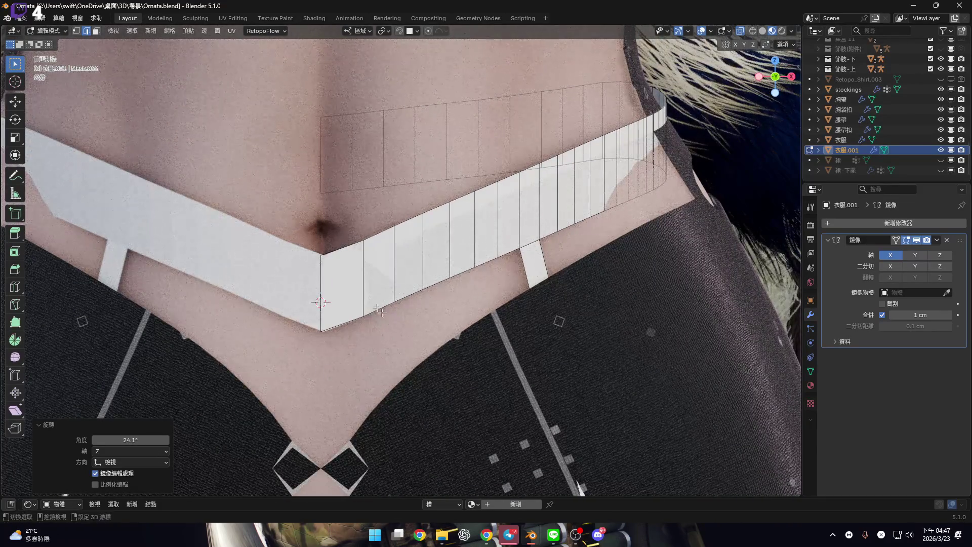
pyautogui.scroll(4, 356, 304)
pyautogui.press('1')
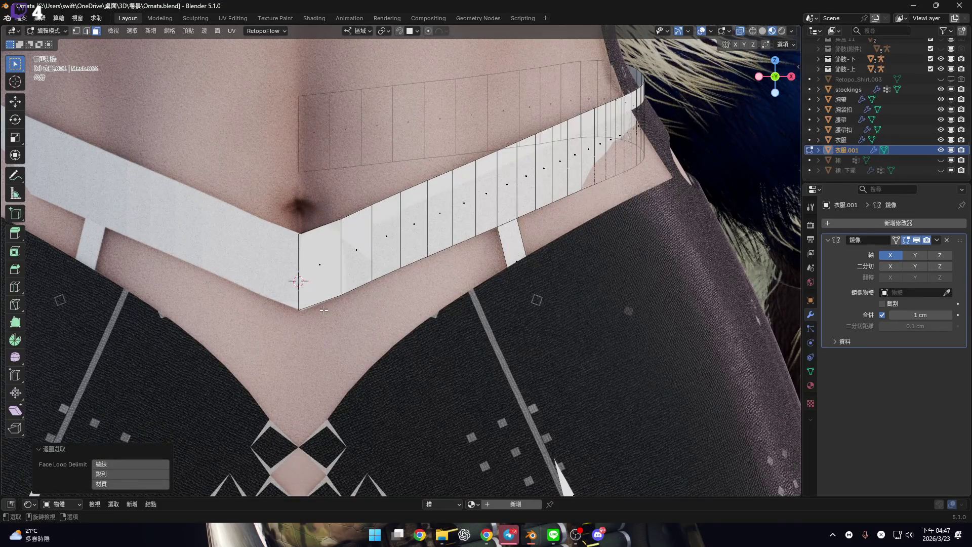
pyautogui.press('2')
pyautogui.moveTo(322, 304)
pyautogui.mouseDown(button='middle')
pyautogui.moveTo(654, 217)
pyautogui.moveTo(554, 243)
pyautogui.moveTo(762, 107)
pyautogui.mouseUp(button='middle')
pyautogui.keyDown('ctrl'); pyautogui.click(613, 207); pyautogui.keyUp('ctrl')
# In front view, extrude the bottom edges in place and begin fattening them outward
pyautogui.press('KP_1')
pyautogui.scroll(3, 546, 244)
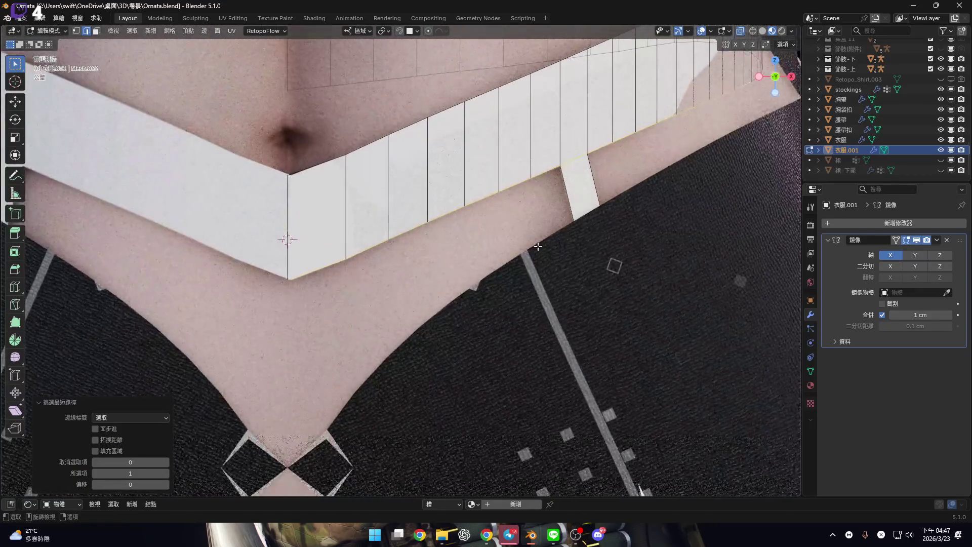
pyautogui.press('e')
pyautogui.rightClick(545, 243)
pyautogui.hotkey('alt', 's')
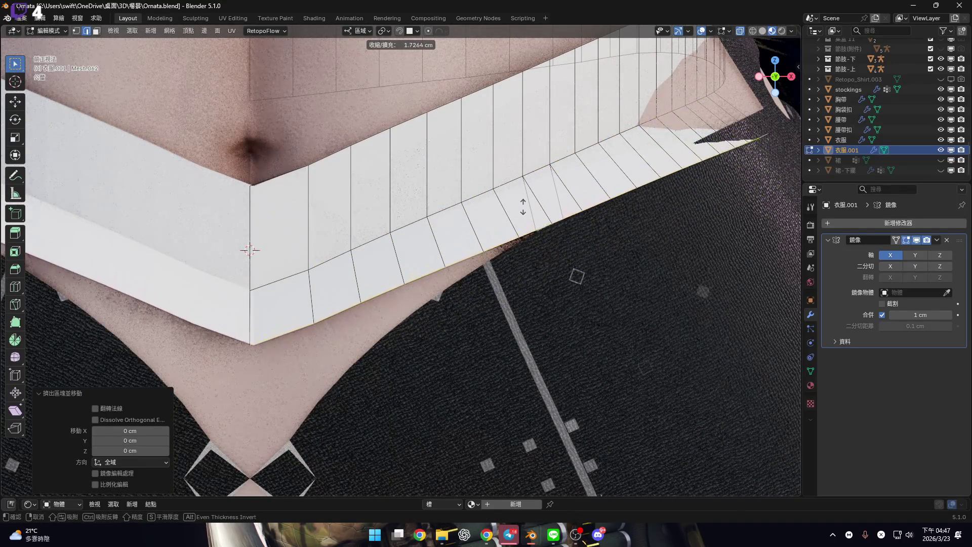
# Confirm the widened bottom strip of the belt
pyautogui.click(489, 211)
pyautogui.keyDown('shift'); pyautogui.moveTo(340, 323); pyautogui.dragTo(352, 344, button='middle'); pyautogui.keyUp('shift')
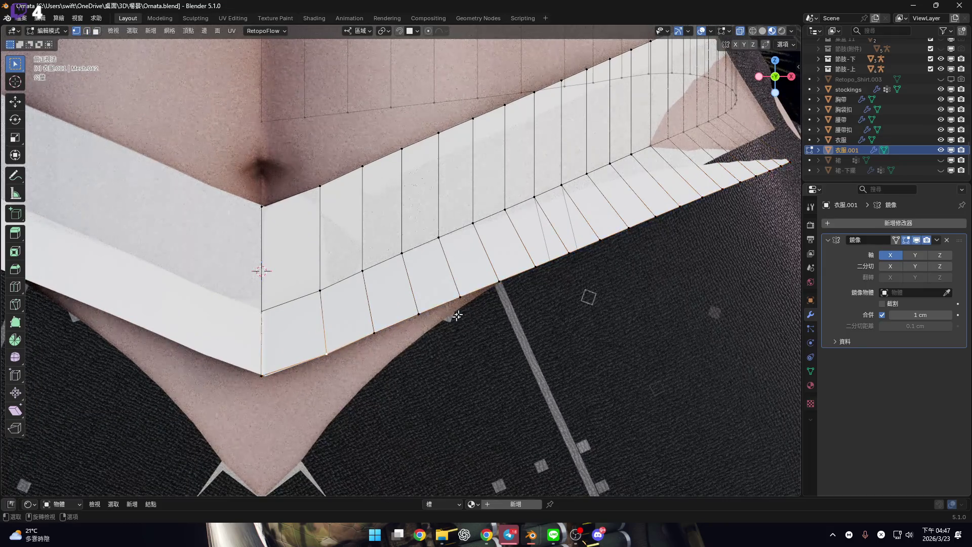
pyautogui.scroll(1, 457, 316)
pyautogui.keyDown('shift'); pyautogui.moveTo(458, 315); pyautogui.dragTo(408, 332, button='middle'); pyautogui.keyUp('shift')
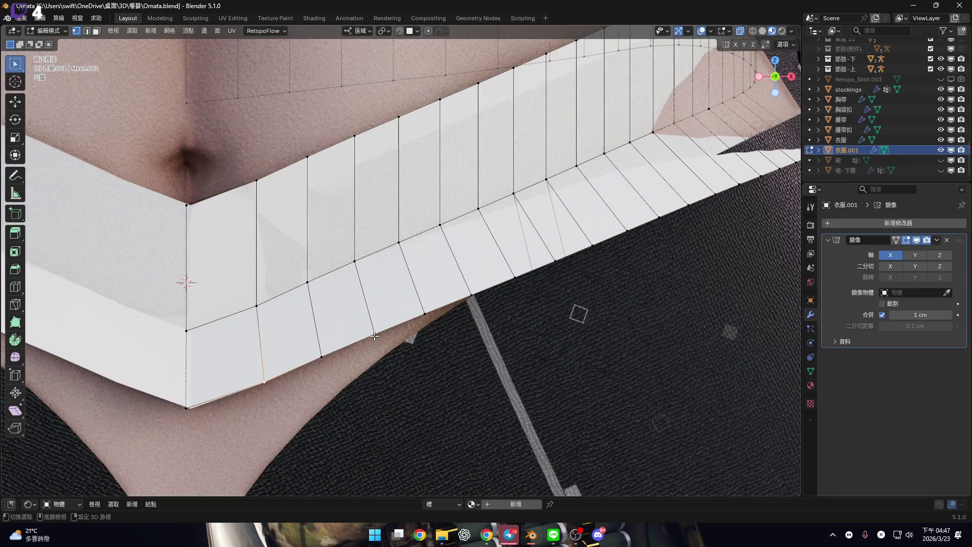
# Add more bottom edges to the selection and start a shrink/fatten in front view
pyautogui.keyDown('ctrl'); pyautogui.click(424, 344); pyautogui.keyUp('ctrl')
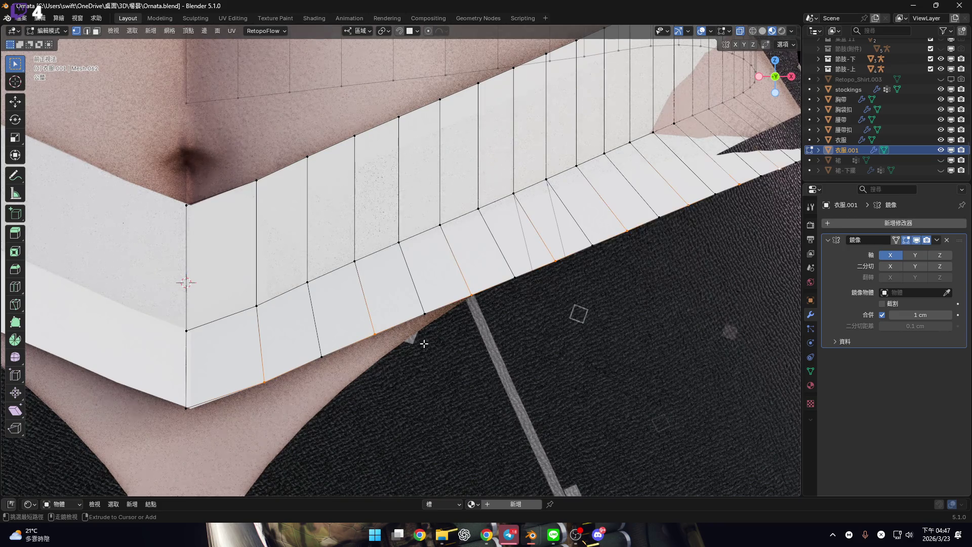
pyautogui.moveTo(419, 341)
pyautogui.mouseDown(button='middle')
pyautogui.moveTo(241, 369)
pyautogui.moveTo(397, 311)
pyautogui.moveTo(454, 263)
pyautogui.moveTo(430, 275)
pyautogui.moveTo(616, 265)
pyautogui.moveTo(489, 292)
pyautogui.mouseUp(button='middle')
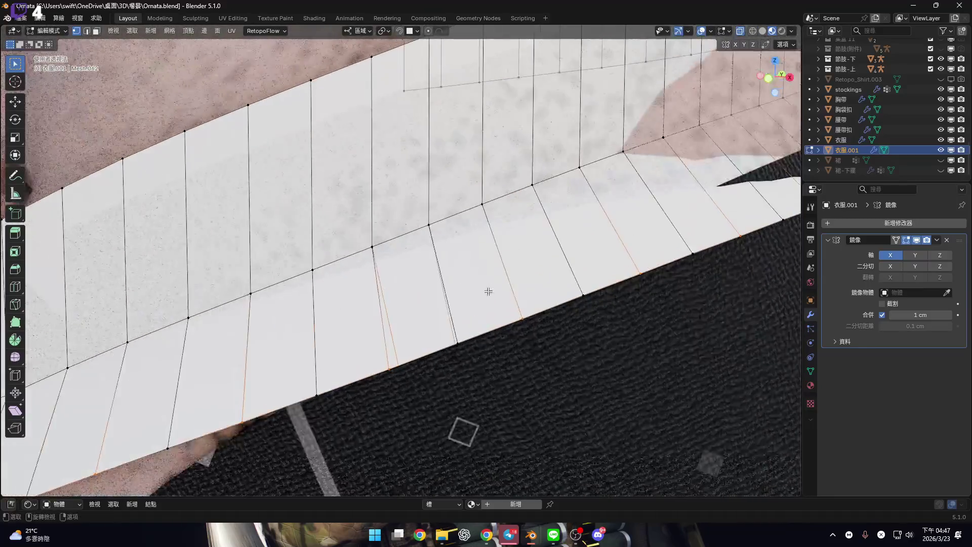
pyautogui.scroll(-3, 517, 276)
pyautogui.click(772, 81)
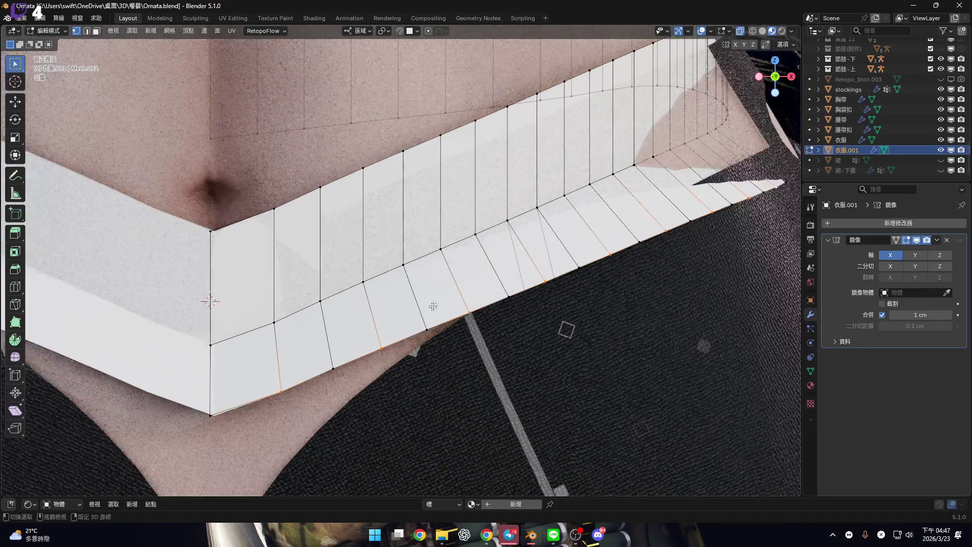
pyautogui.hotkey('alt', 's')
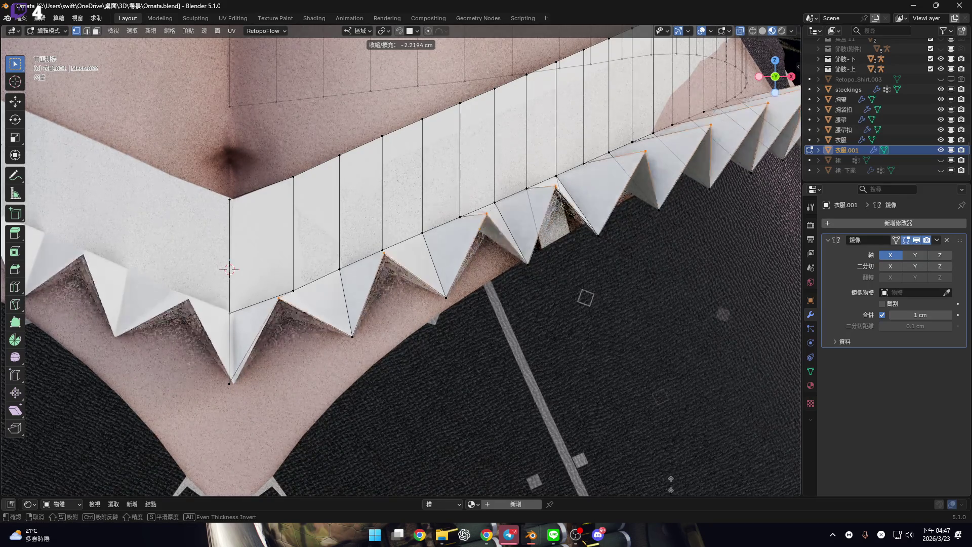
# Commit the -1.74 cm shrink/fatten into pointed teeth and inspect it in perspective
pyautogui.click(667, 473)
pyautogui.moveTo(667, 473)
pyautogui.mouseDown(button='middle')
pyautogui.moveTo(424, 290)
pyautogui.moveTo(401, 297)
pyautogui.moveTo(441, 307)
pyautogui.mouseUp(button='middle')
pyautogui.scroll(-5, 423, 290)
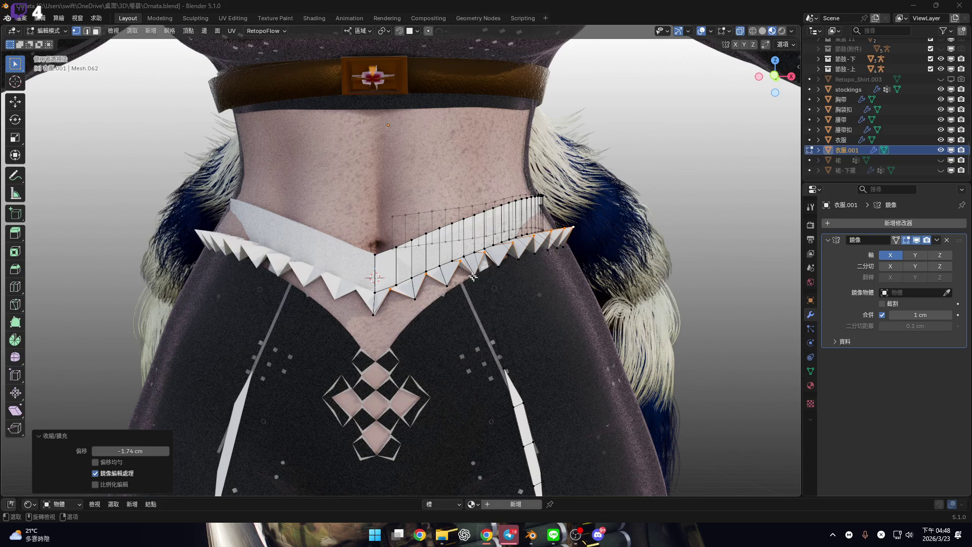
pyautogui.scroll(2, 476, 286)
pyautogui.keyDown('shift'); pyautogui.moveTo(478, 292); pyautogui.dragTo(527, 305, button='middle'); pyautogui.keyUp('shift')
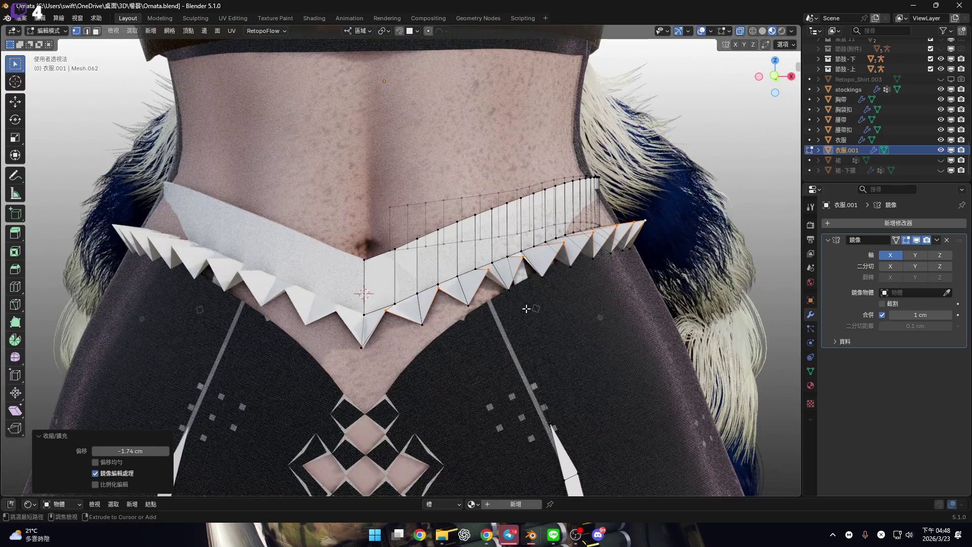
# Undo the jagged shrink and the added lower face strip, then switch to vertex selection
pyautogui.hotkey('ctrl', 'z')
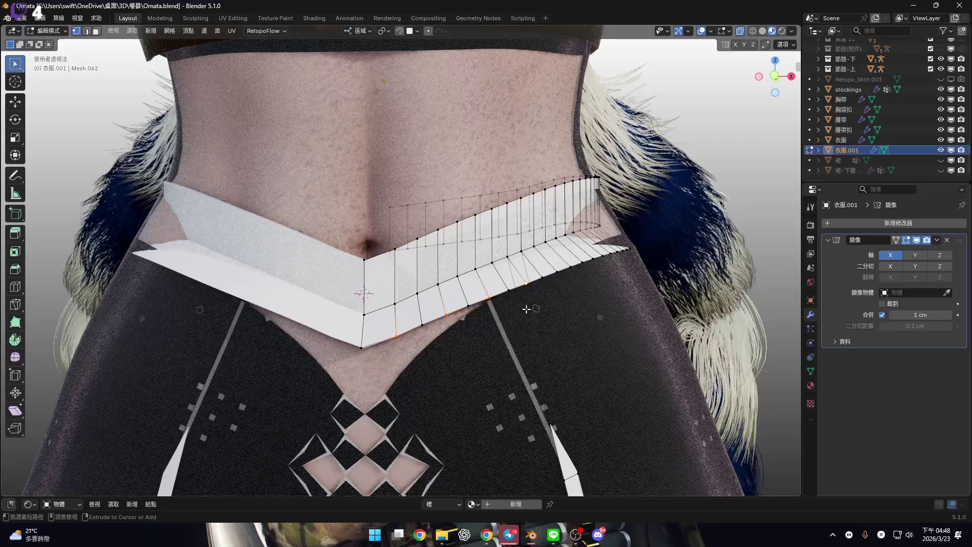
pyautogui.hotkey('ctrl', 'z')
pyautogui.scroll(3, 406, 309)
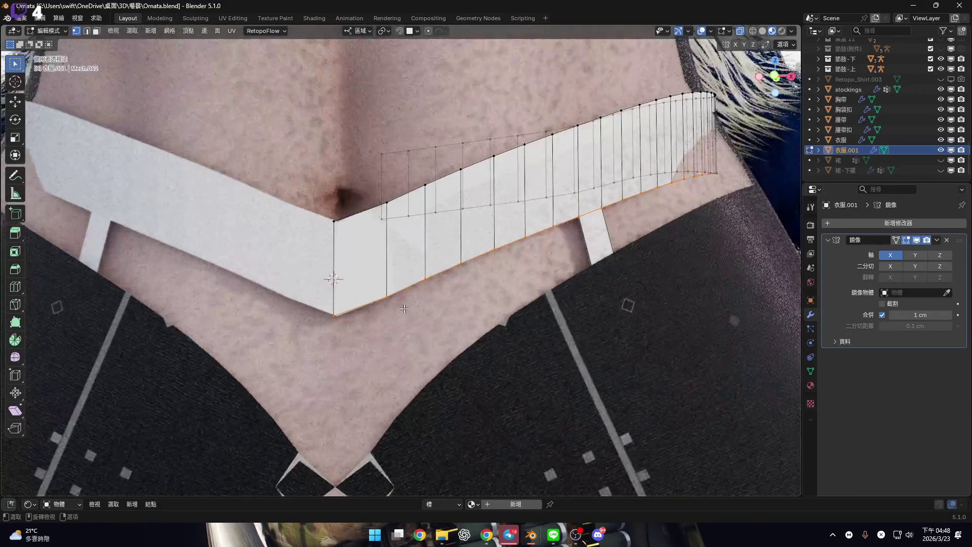
pyautogui.press('1')
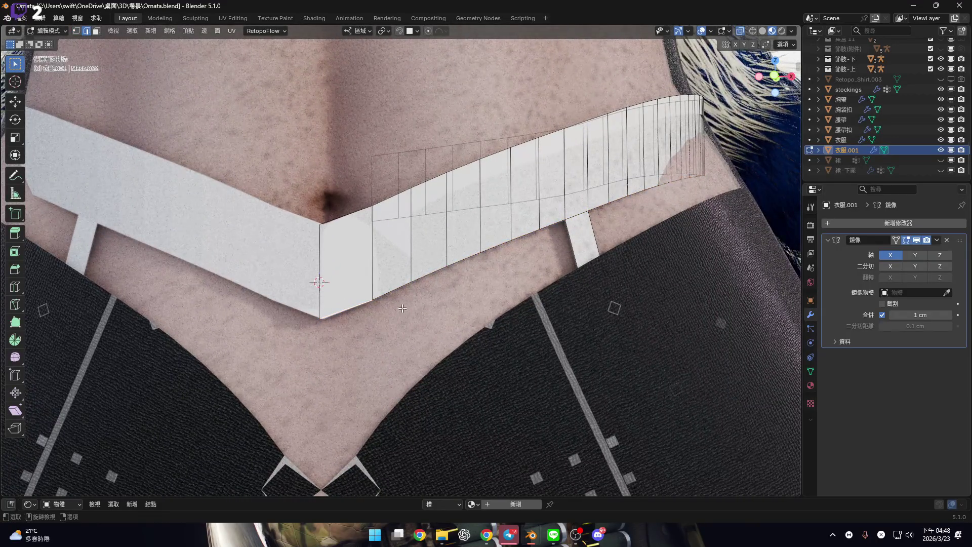
pyautogui.keyDown('shift'); pyautogui.moveTo(407, 309); pyautogui.dragTo(404, 323, button='middle'); pyautogui.keyUp('shift')
# Select every other vertex along the belt's bottom edge
pyautogui.keyDown('ctrl'); pyautogui.click(542, 253); pyautogui.keyUp('ctrl')
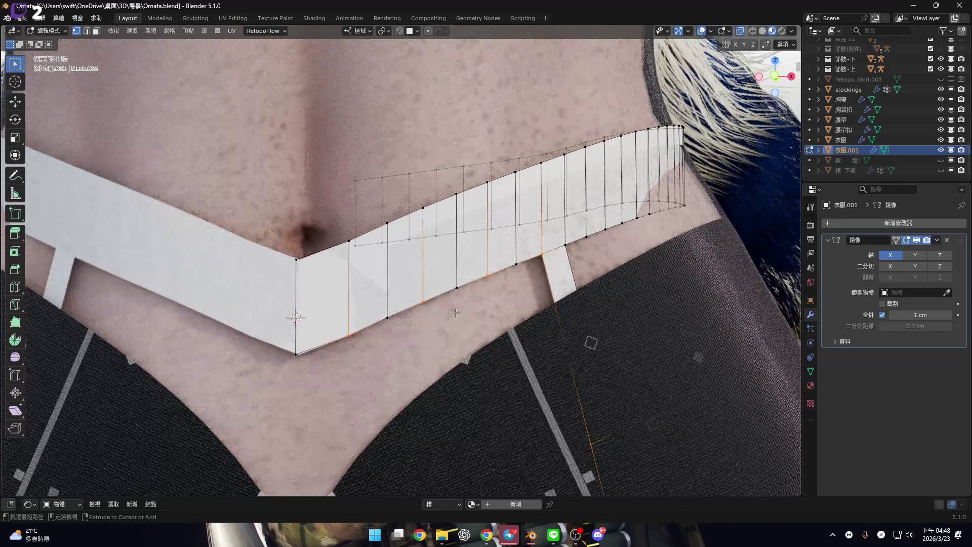
pyautogui.scroll(-5, 456, 313)
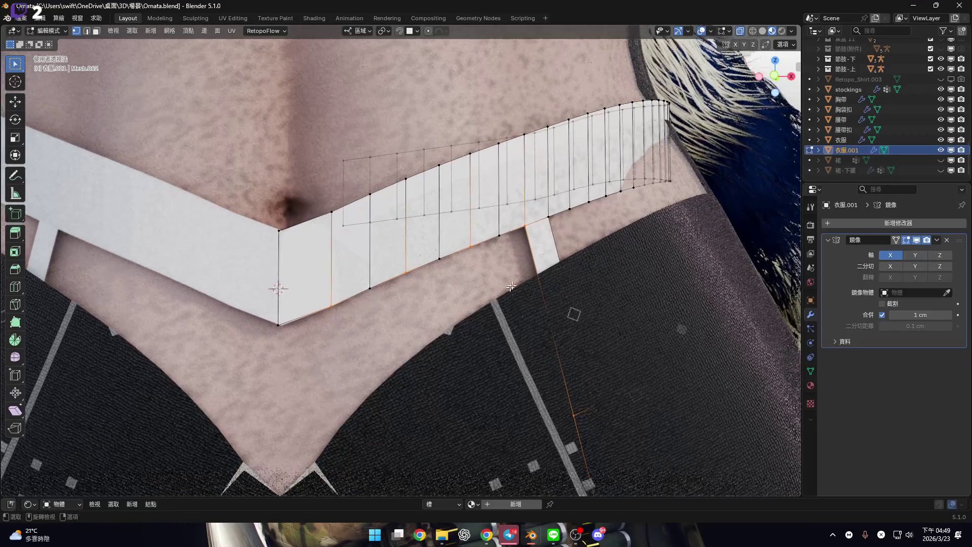
pyautogui.scroll(-6, 541, 302)
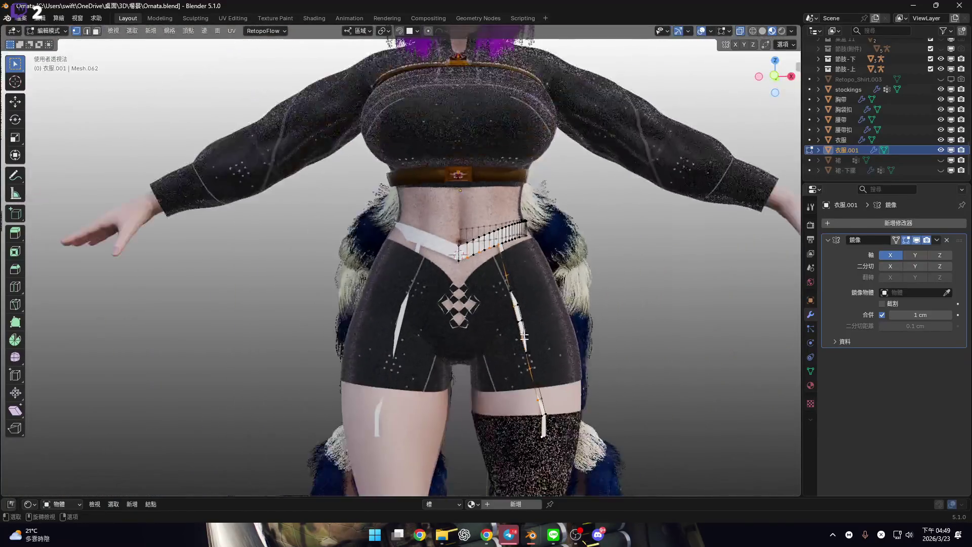
pyautogui.press('c')
pyautogui.press('Escape')
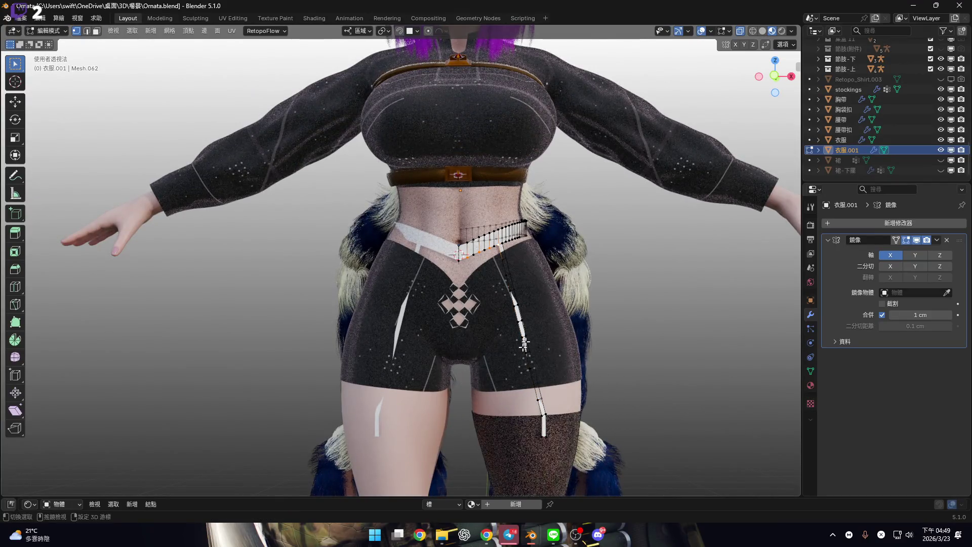
pyautogui.scroll(8, 468, 324)
pyautogui.scroll(2, 468, 324)
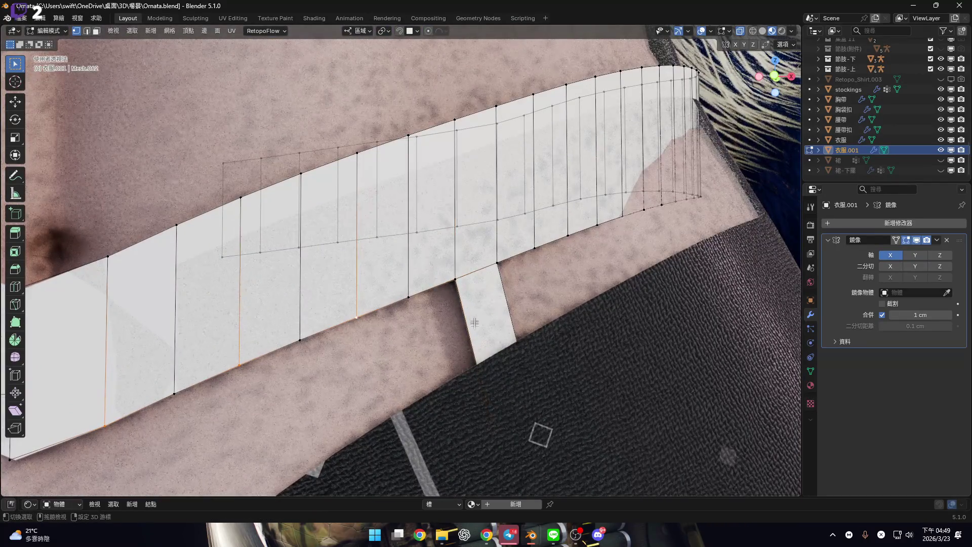
pyautogui.keyDown('shift'); pyautogui.scroll(3, 475, 323); pyautogui.keyUp('shift')
pyautogui.keyDown('ctrl'); pyautogui.scroll(-5, 492, 307); pyautogui.keyUp('ctrl')
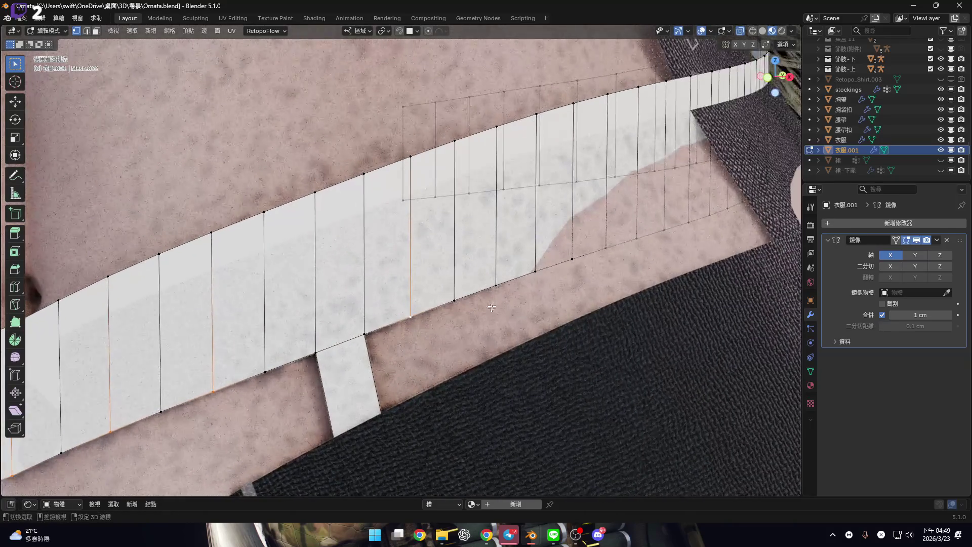
pyautogui.keyDown('ctrl'); pyautogui.click(563, 360); pyautogui.keyUp('ctrl')
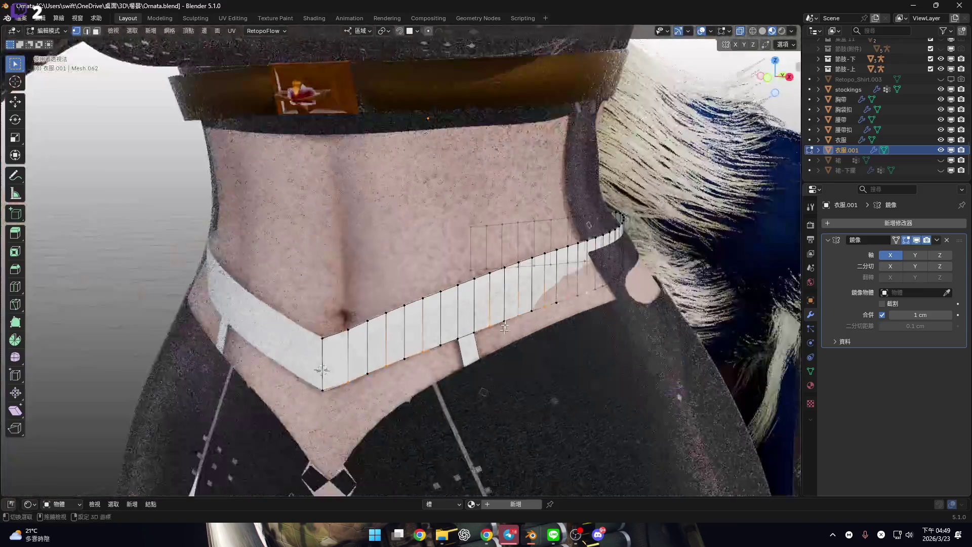
# In front view, extrude the alternating bottom vertices straight down along Z, about -2.89 cm
pyautogui.scroll(-5, 775, 76)
pyautogui.moveTo(767, 80); pyautogui.dragTo(783, 71)
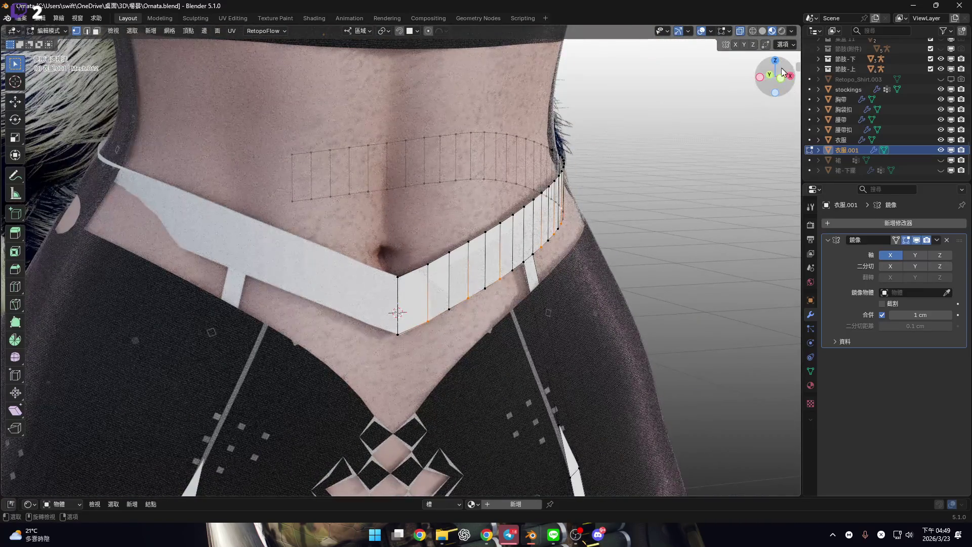
pyautogui.click(781, 78)
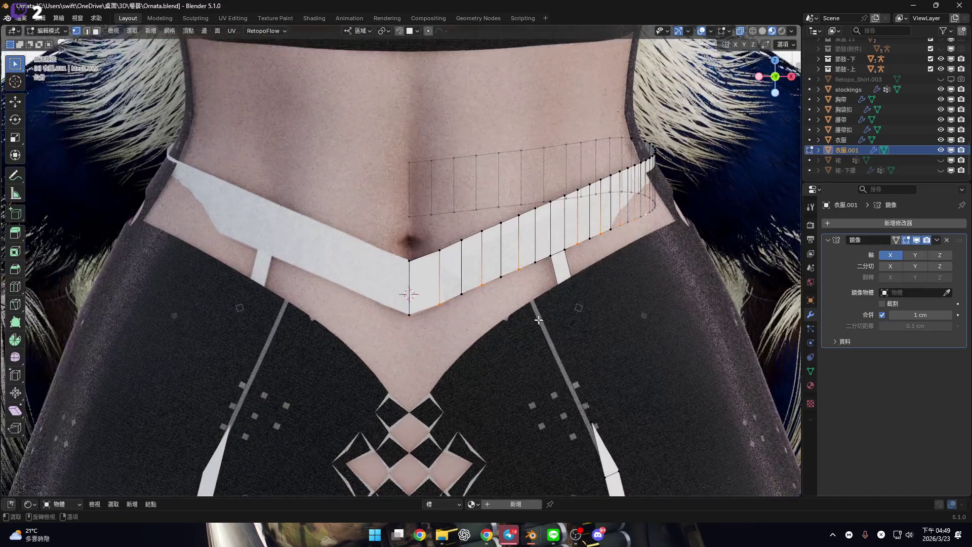
pyautogui.scroll(3, 536, 336)
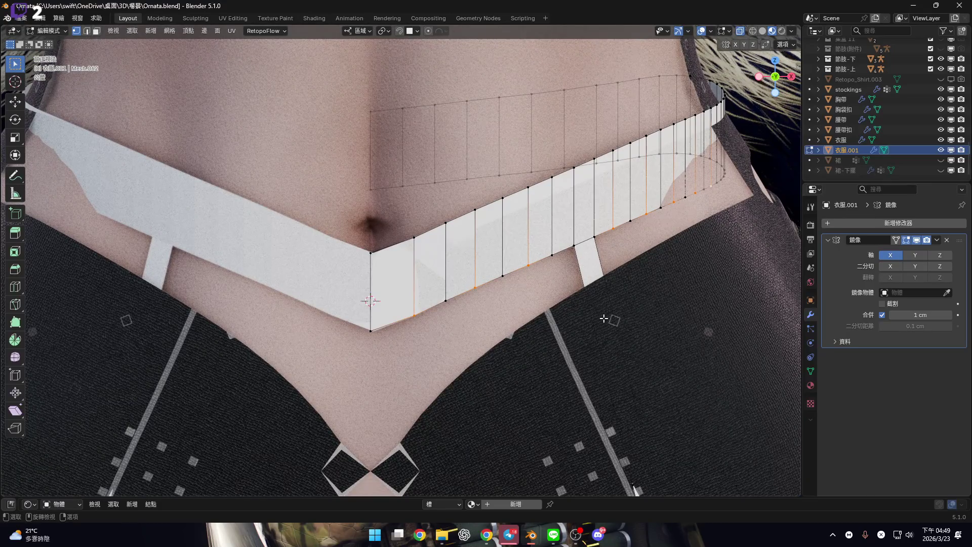
pyautogui.press('e')
pyautogui.press('z')
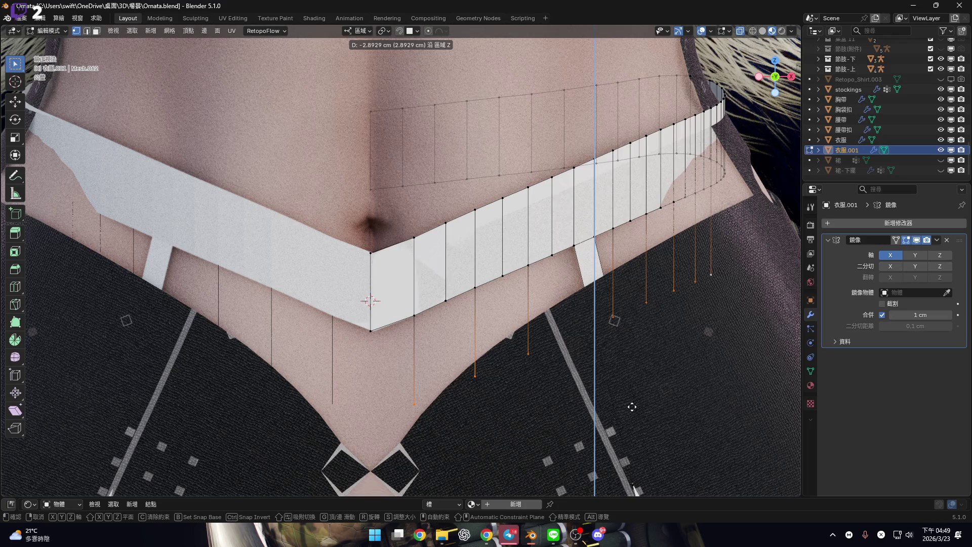
pyautogui.rightClick(632, 406)
pyautogui.hotkey('ctrl', 'z')
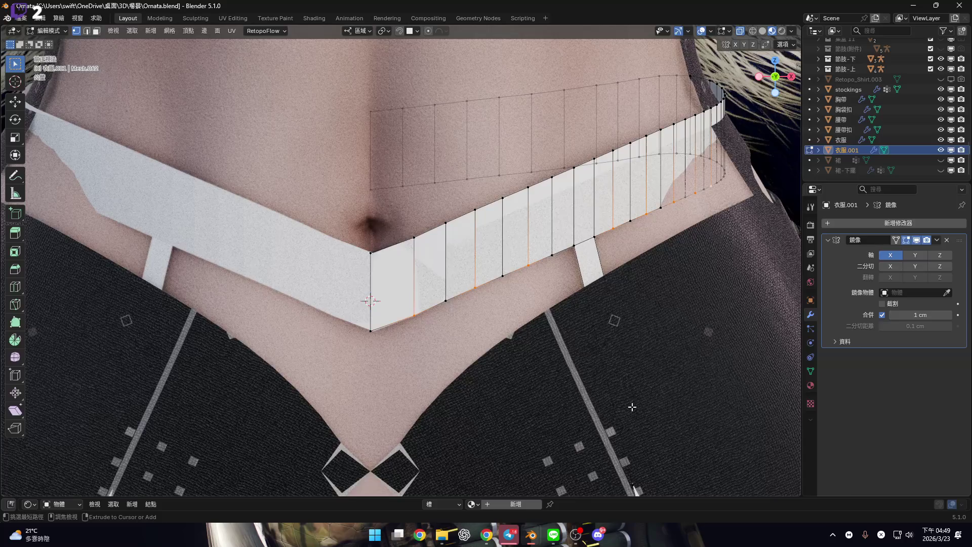
pyautogui.hotkey('ctrl', 'z')
pyautogui.hotkey('ctrl', 'z')
pyautogui.hotkey('ctrl', 'z')
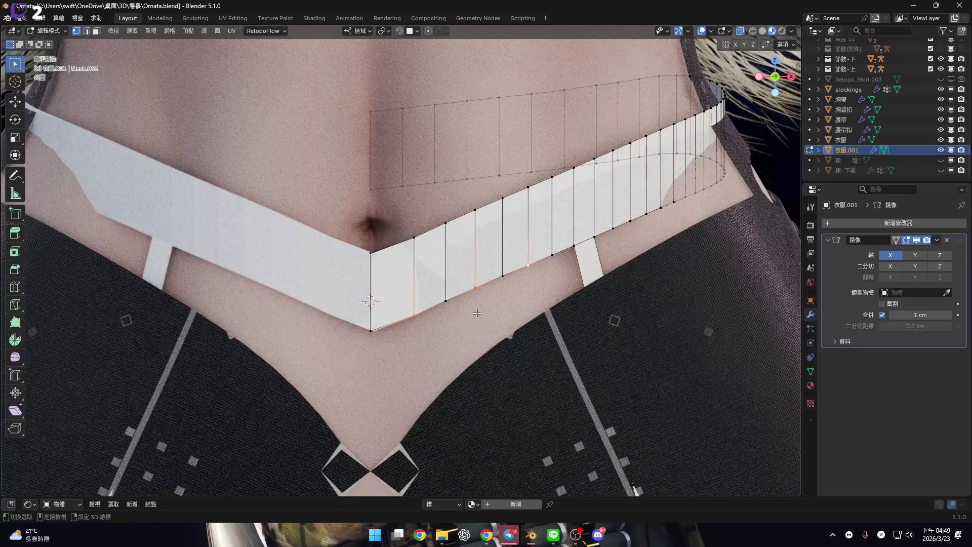
pyautogui.press('3')
pyautogui.click(392, 306)
pyautogui.moveTo(434, 303)
pyautogui.mouseDown(button='middle')
pyautogui.moveTo(359, 321)
pyautogui.moveTo(395, 304)
pyautogui.mouseUp(button='middle')
pyautogui.press('1')
pyautogui.press('g')
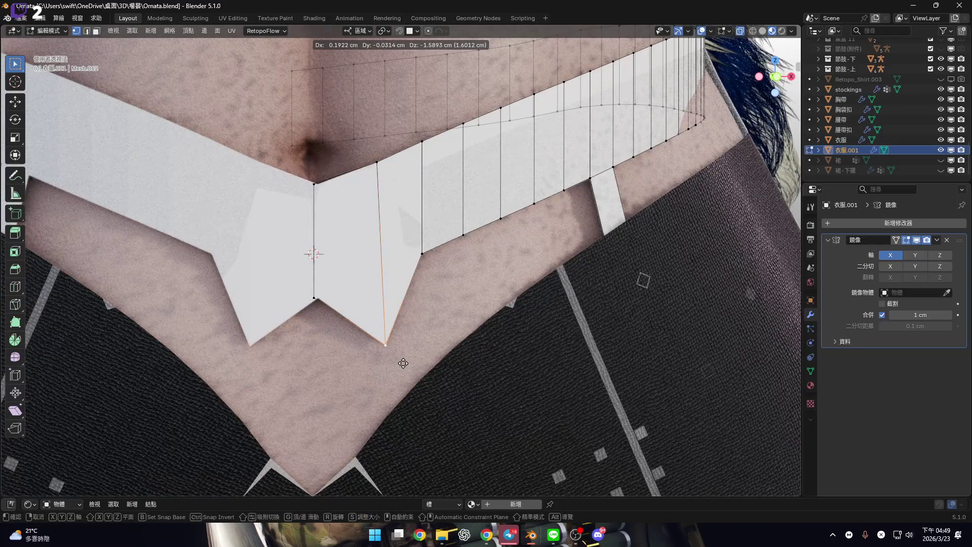
pyautogui.press('Escape')
pyautogui.press('2')
pyautogui.moveTo(393, 277)
pyautogui.mouseDown(button='middle')
pyautogui.moveTo(332, 272)
pyautogui.moveTo(345, 291)
pyautogui.moveTo(406, 296)
pyautogui.mouseUp(button='middle')
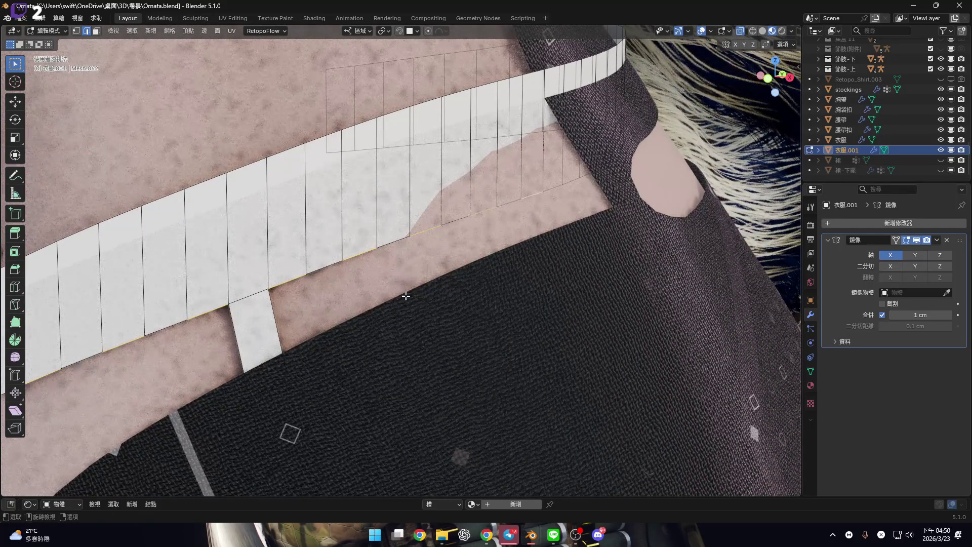
pyautogui.press('KP_1')
pyautogui.press('KP_1')
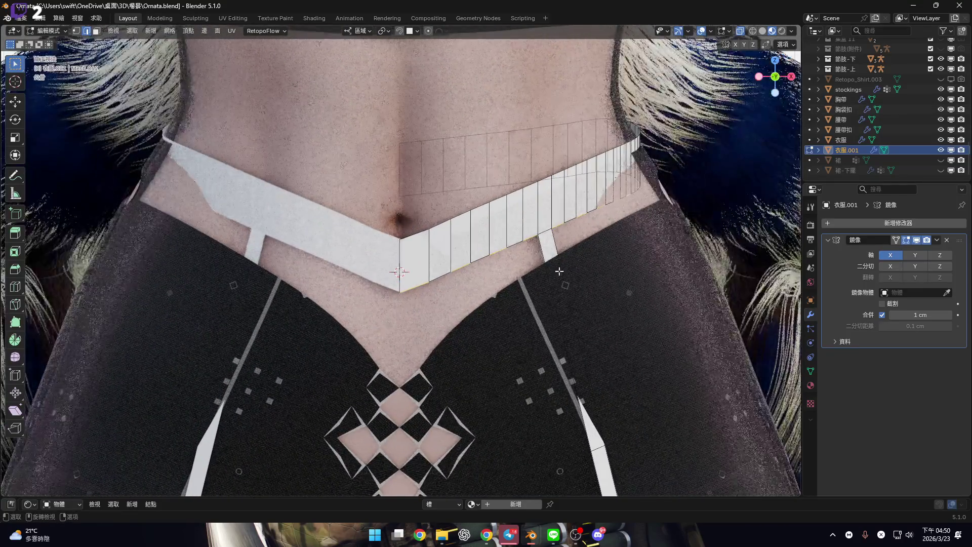
pyautogui.scroll(3, 515, 259)
pyautogui.keyDown('shift'); pyautogui.moveTo(514, 259); pyautogui.dragTo(545, 286, button='middle'); pyautogui.keyUp('shift')
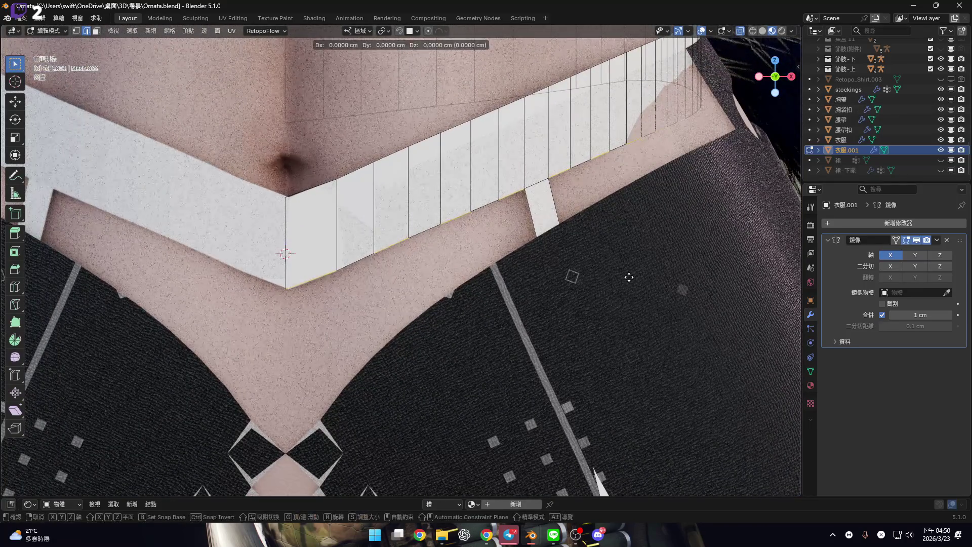
pyautogui.press('e')
pyautogui.press('z')
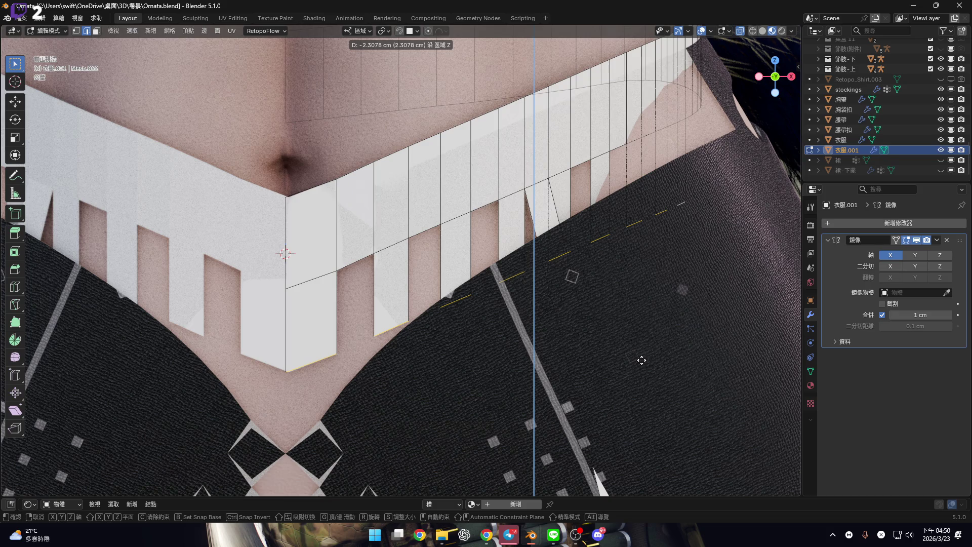
pyautogui.rightClick(641, 360)
pyautogui.hotkey('ctrl', 'z')
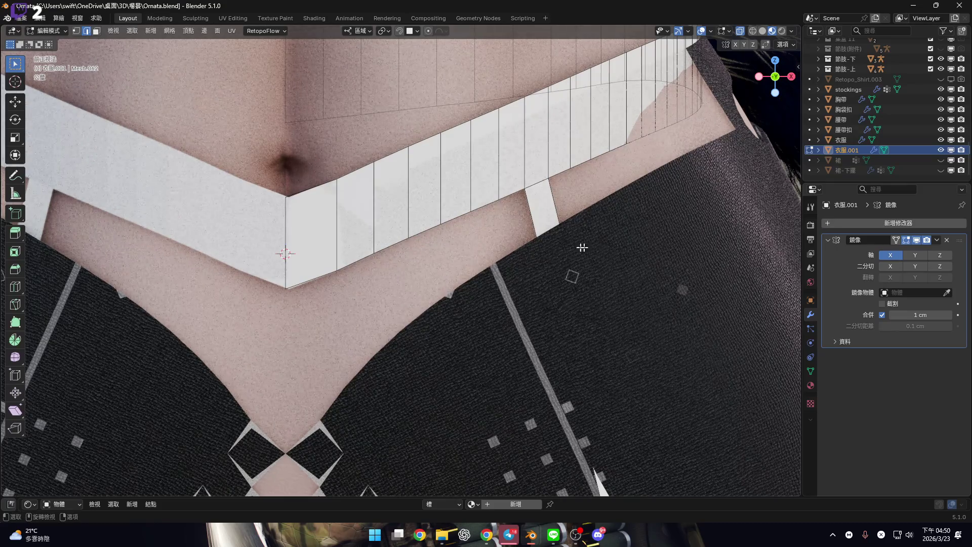
pyautogui.keyDown('shift'); pyautogui.moveTo(575, 275); pyautogui.dragTo(627, 238, button='middle'); pyautogui.keyUp('shift')
pyautogui.scroll(-5, 513, 252)
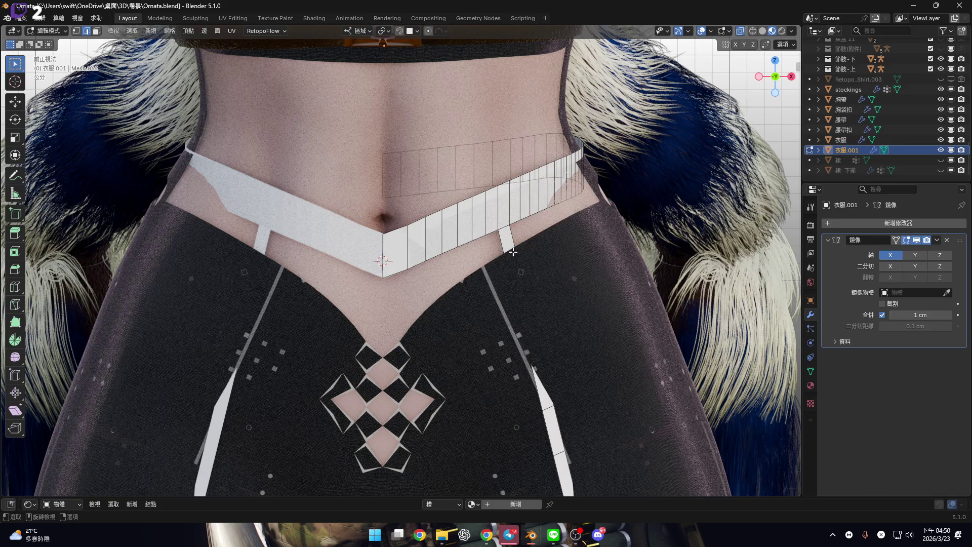
# Box-select the white shorts stripe, grow the selection along it, and delete those faces
pyautogui.scroll(-5, 514, 253)
pyautogui.scroll(5, 527, 311)
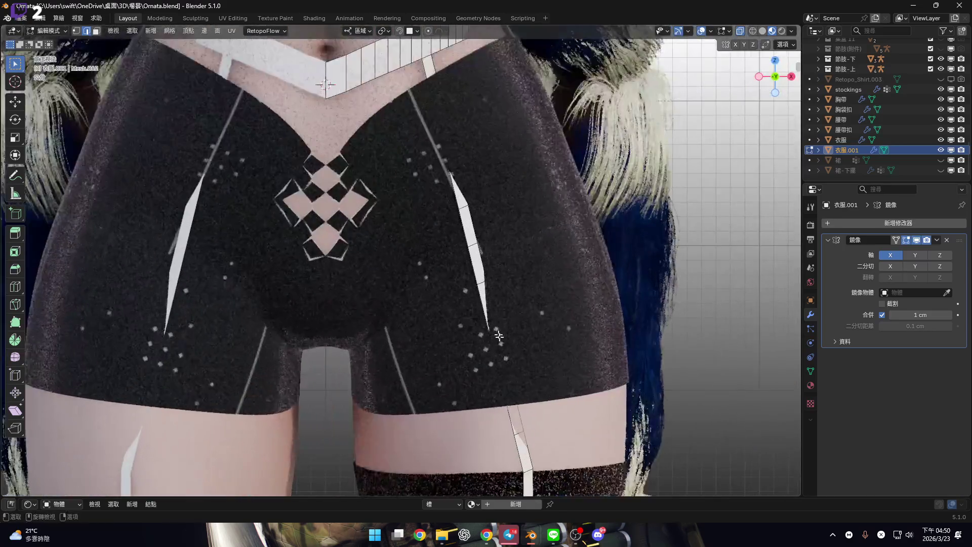
pyautogui.moveTo(531, 395)
pyautogui.mouseDown()
pyautogui.moveTo(471, 169)
pyautogui.moveTo(412, 86)
pyautogui.mouseUp()
pyautogui.scroll(5, 504, 274)
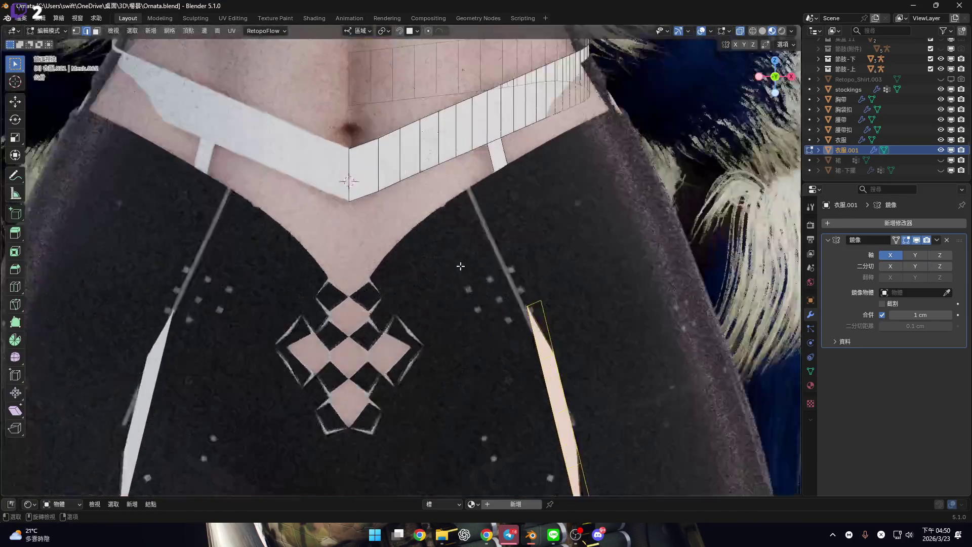
pyautogui.press('ctrl+KP_Add')
pyautogui.press('ctrl+KP_Add')
pyautogui.press('x')
pyautogui.click(503, 275)
pyautogui.scroll(-2, 455, 230)
pyautogui.scroll(3, 455, 231)
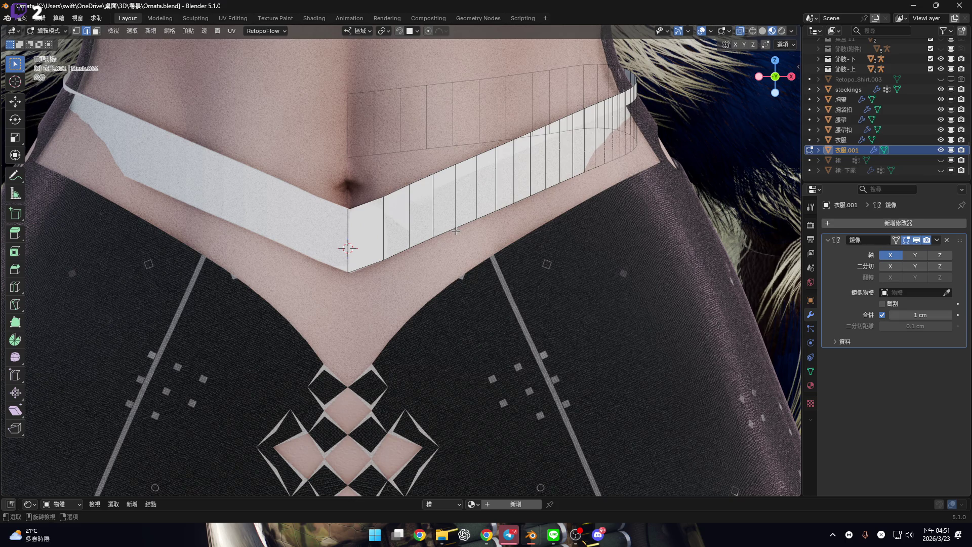
pyautogui.keyDown('shift'); pyautogui.moveTo(521, 270); pyautogui.dragTo(489, 297, button='middle'); pyautogui.keyUp('shift')
# Select the whole band and unwrap it in the UV Editing workspace
pyautogui.press('l')
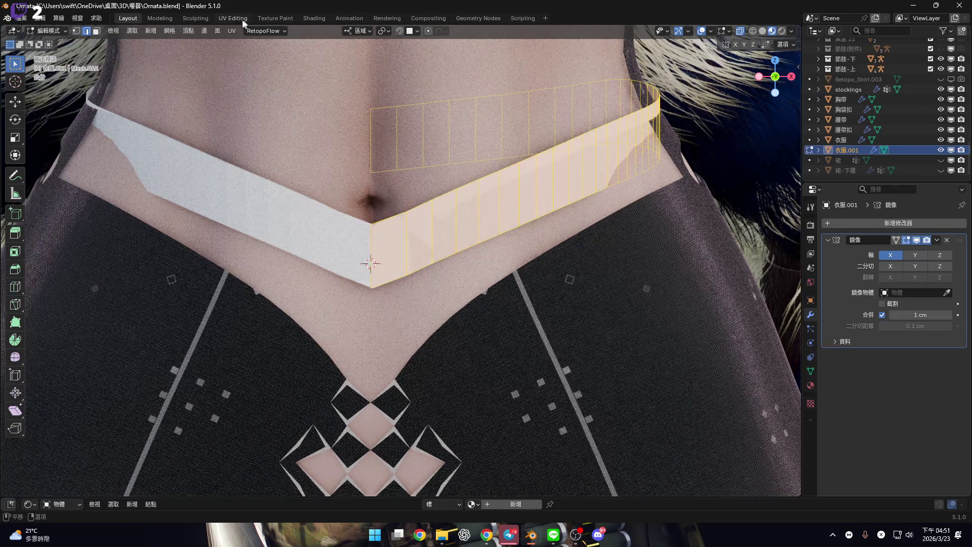
pyautogui.click(233, 18)
pyautogui.moveTo(505, 196); pyautogui.dragTo(557, 228, button='middle')
pyautogui.scroll(3, 557, 228)
pyautogui.press('i')
pyautogui.press('Escape')
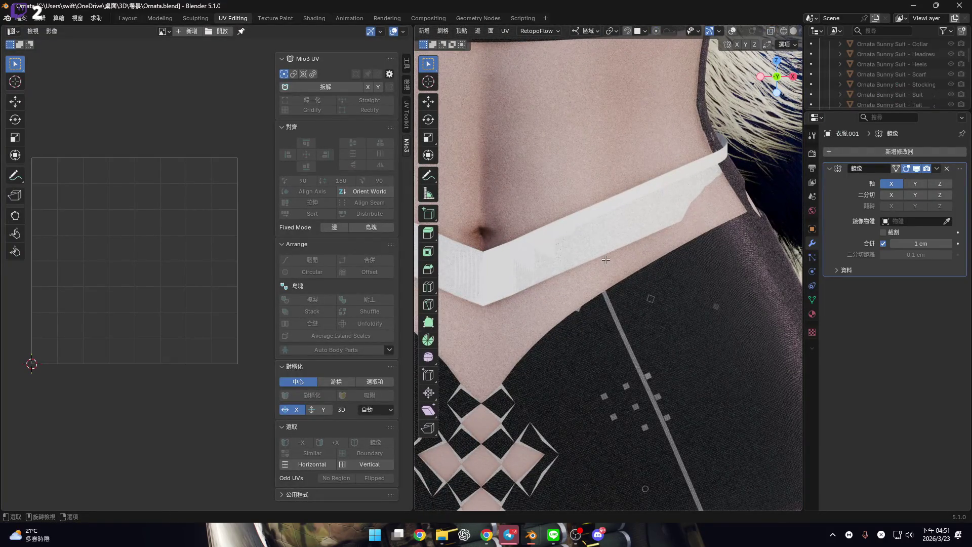
pyautogui.press('u')
pyautogui.click(608, 261)
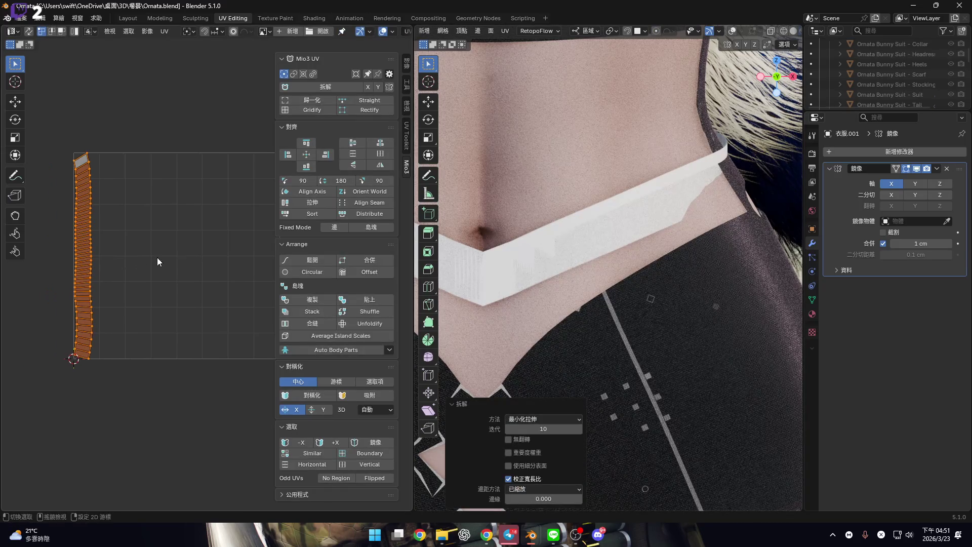
# Gridify the UV island, rotate it 90°, normalize it, then squash it vertically
pyautogui.click(313, 111)
pyautogui.moveTo(180, 242)
pyautogui.mouseDown(button='middle')
pyautogui.moveTo(142, 246)
pyautogui.moveTo(227, 262)
pyautogui.moveTo(164, 257)
pyautogui.mouseUp(button='middle')
pyautogui.write('r90')
pyautogui.press('Return')
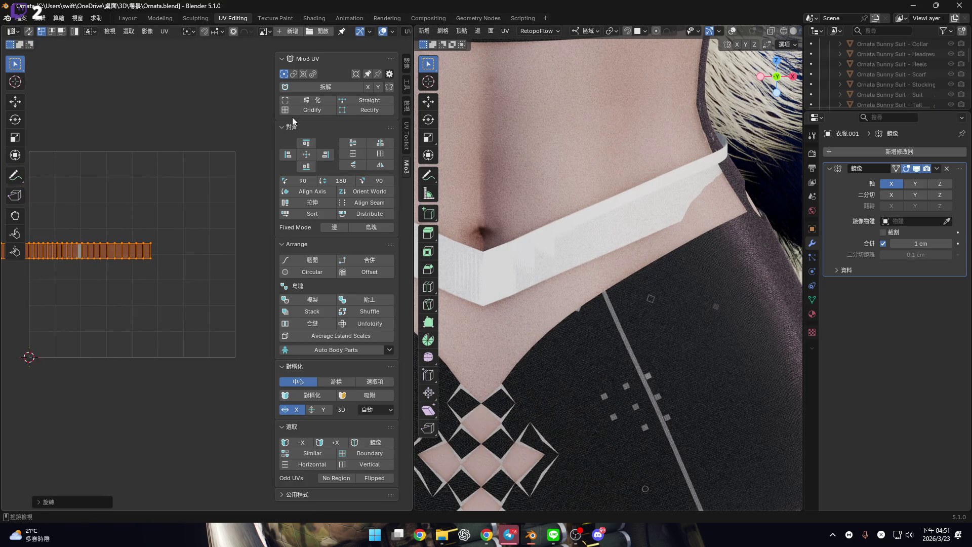
pyautogui.click(318, 99)
pyautogui.scroll(3, 144, 278)
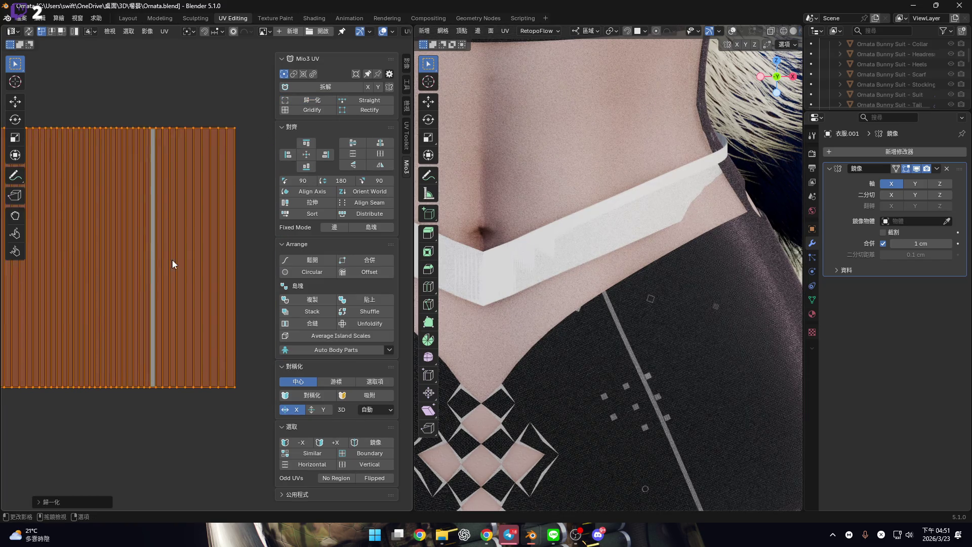
pyautogui.scroll(-4, 175, 261)
pyautogui.press('s')
pyautogui.press('x')
pyautogui.press('y')
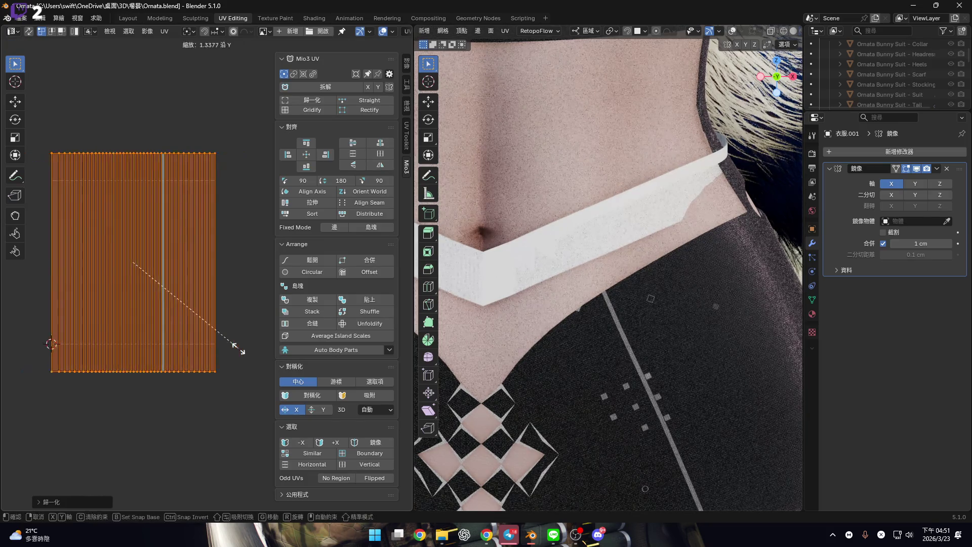
pyautogui.click(170, 264)
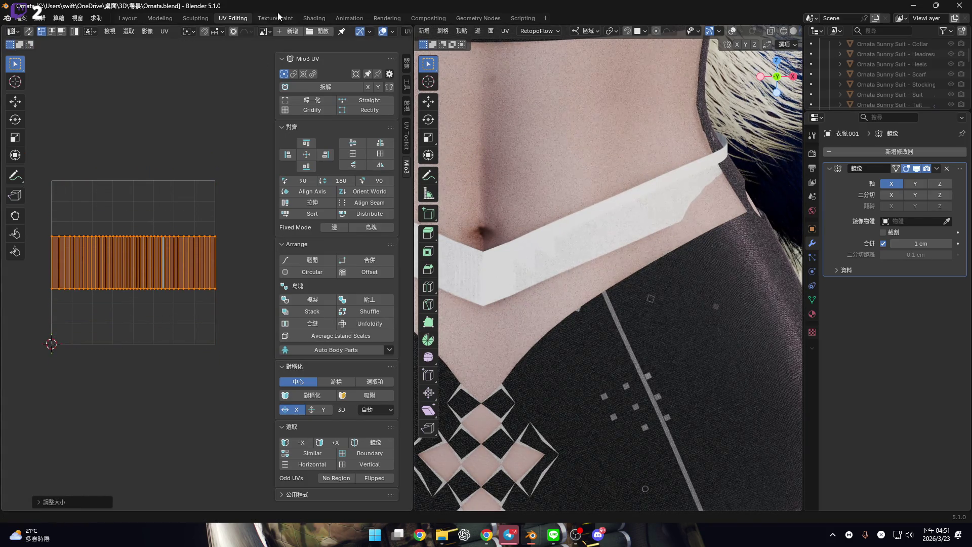
pyautogui.hotkey('ctrl', 'pageup')
pyautogui.hotkey('ctrl', 'pageup')
pyautogui.hotkey('ctrl', 'pageup')
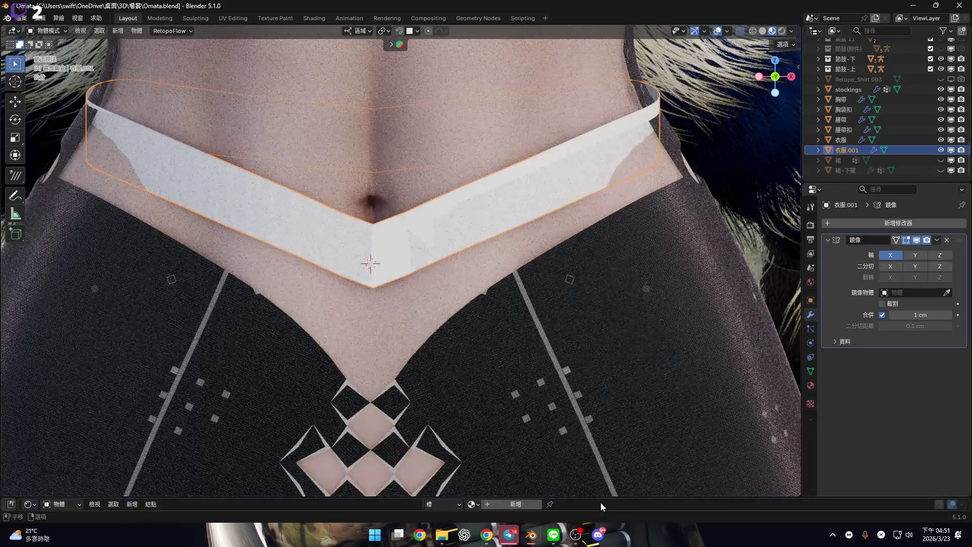
# Create a new material for the band, checking the stockings' and shirt's materials for reference
pyautogui.moveTo(598, 500); pyautogui.dragTo(610, 396)
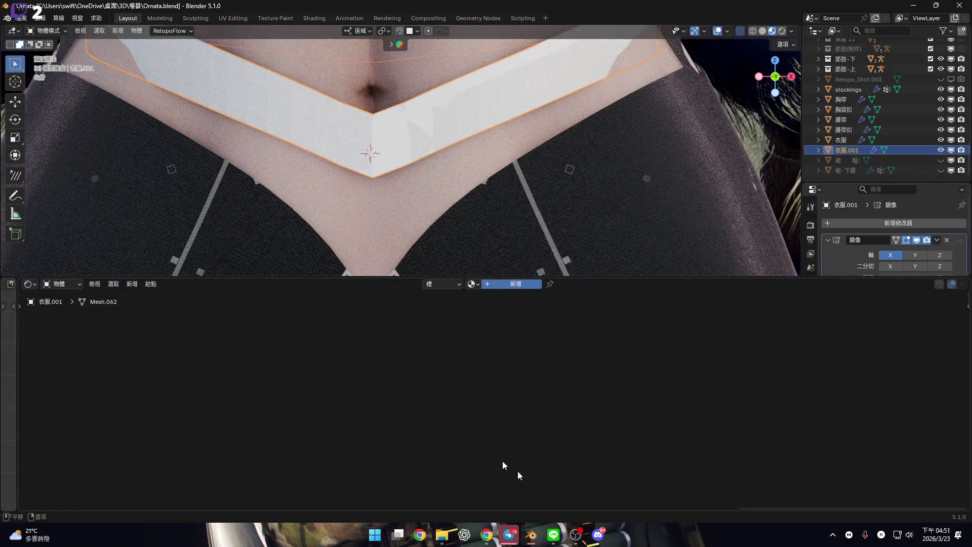
pyautogui.click(512, 283)
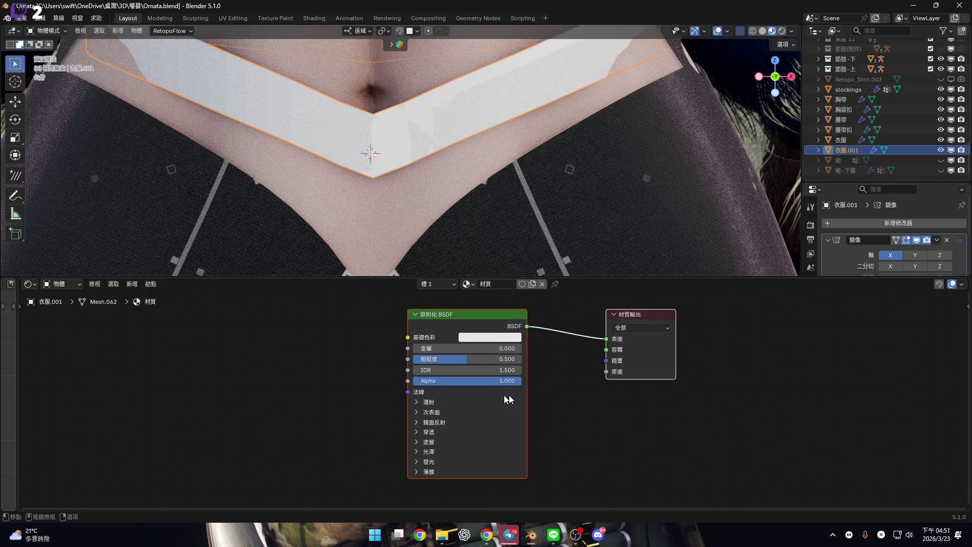
pyautogui.click(847, 91)
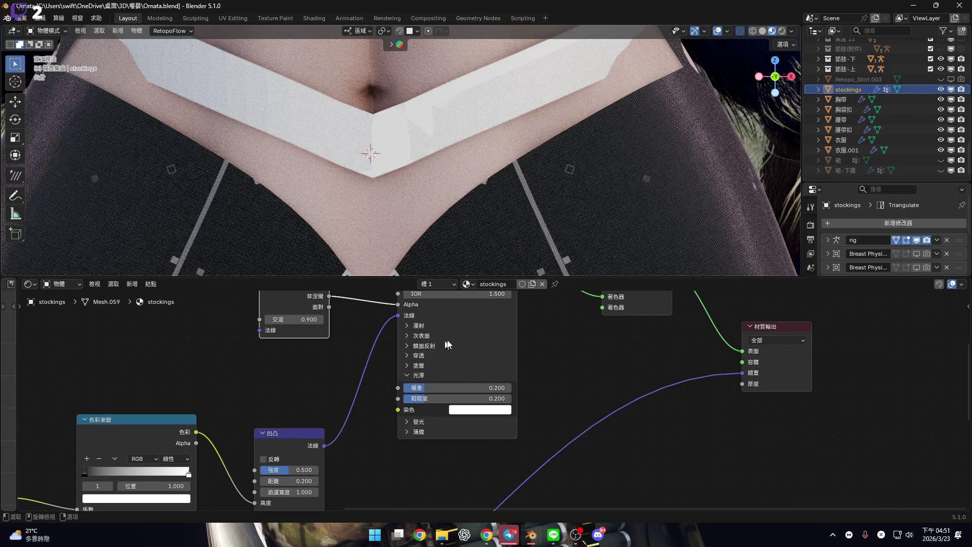
pyautogui.click(443, 248)
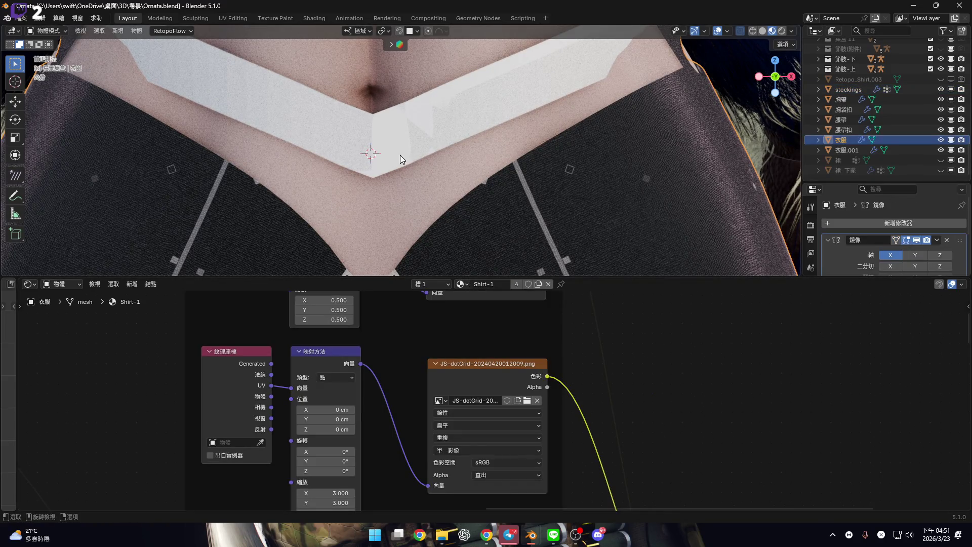
pyautogui.click(401, 155)
# Rename the band's new material to 'stockings-1'
pyautogui.doubleClick(501, 284)
pyautogui.write('stockings-1')
pyautogui.press('Return')
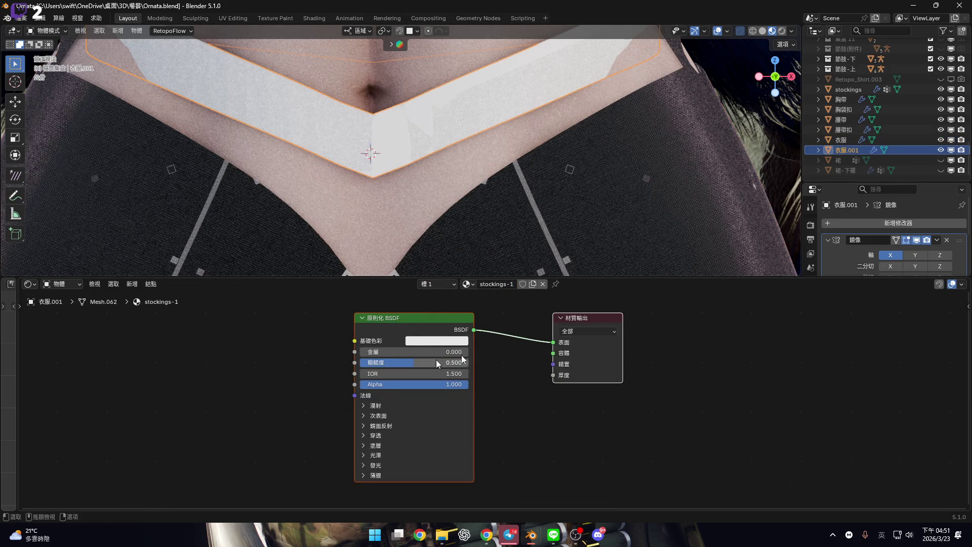
pyautogui.scroll(-1, 461, 359)
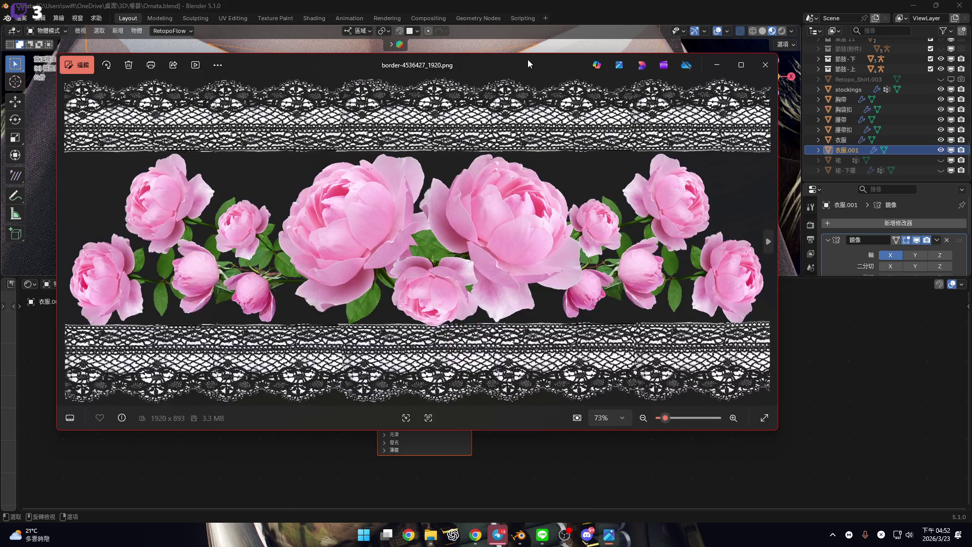
pyautogui.moveTo(528, 59); pyautogui.dragTo(971, 23)
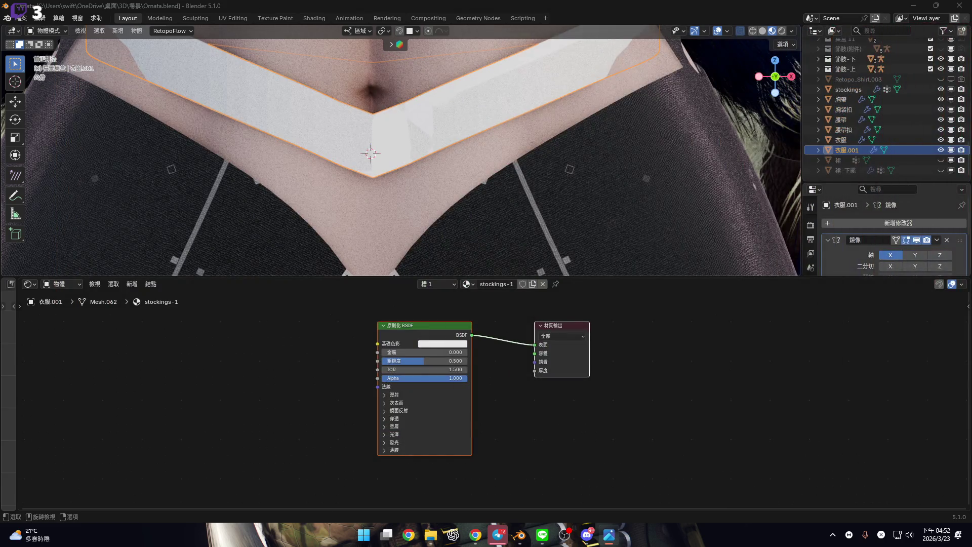
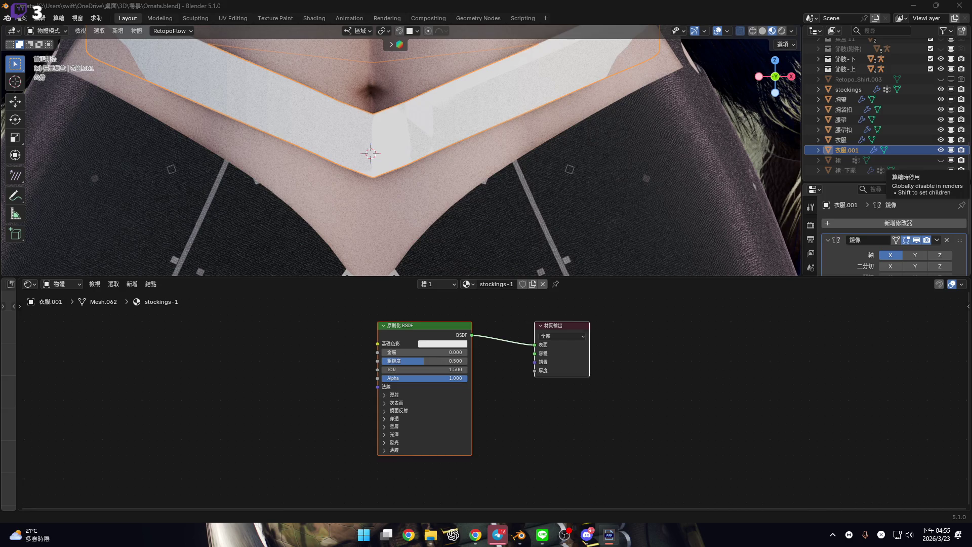
# Drag 77.jpg into the Shader Editor as an Image Texture node and place it beside the BSDF
pyautogui.press('super')
pyautogui.press('shift+super+s')
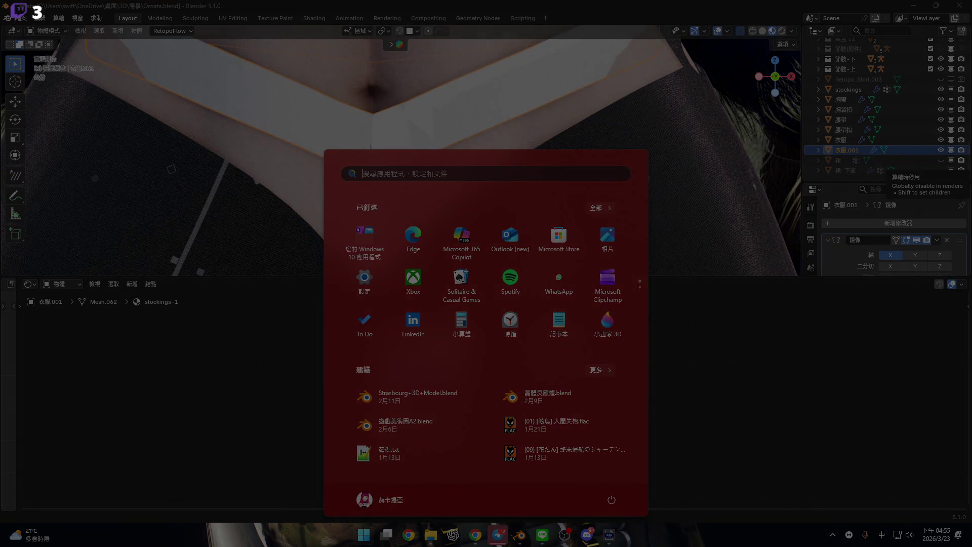
pyautogui.press('Escape')
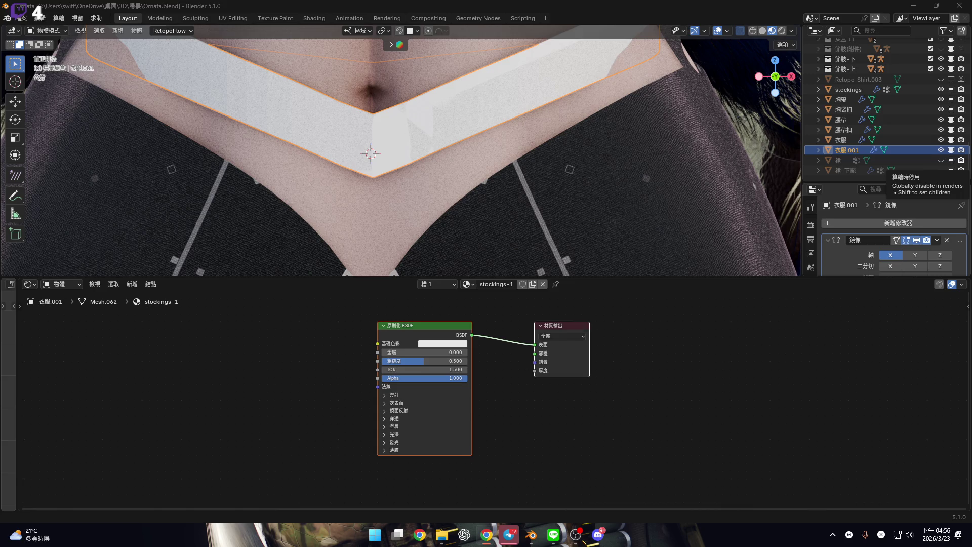
pyautogui.moveTo(350, 476); pyautogui.dragTo(422, 500, button='middle')
pyautogui.click(442, 537)
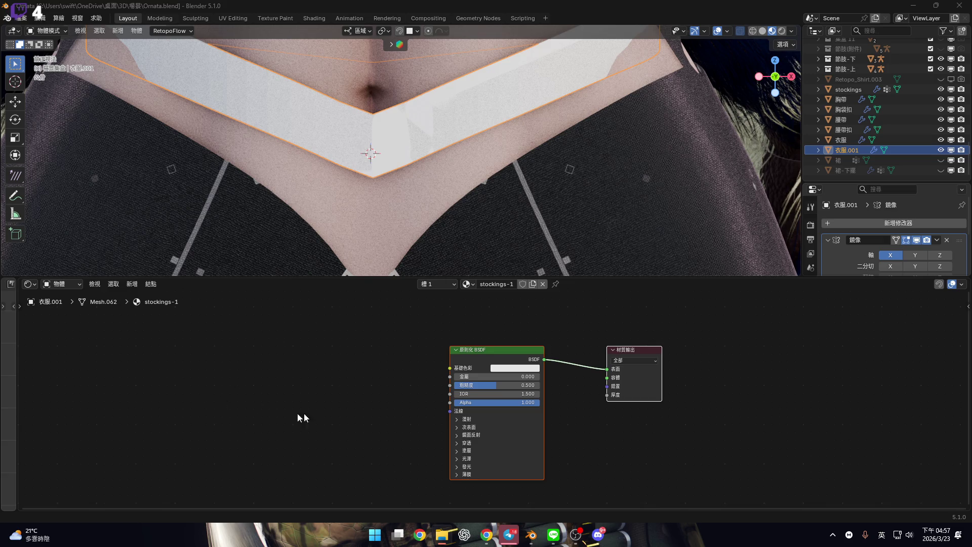
pyautogui.moveTo(3, 405); pyautogui.dragTo(254, 446)
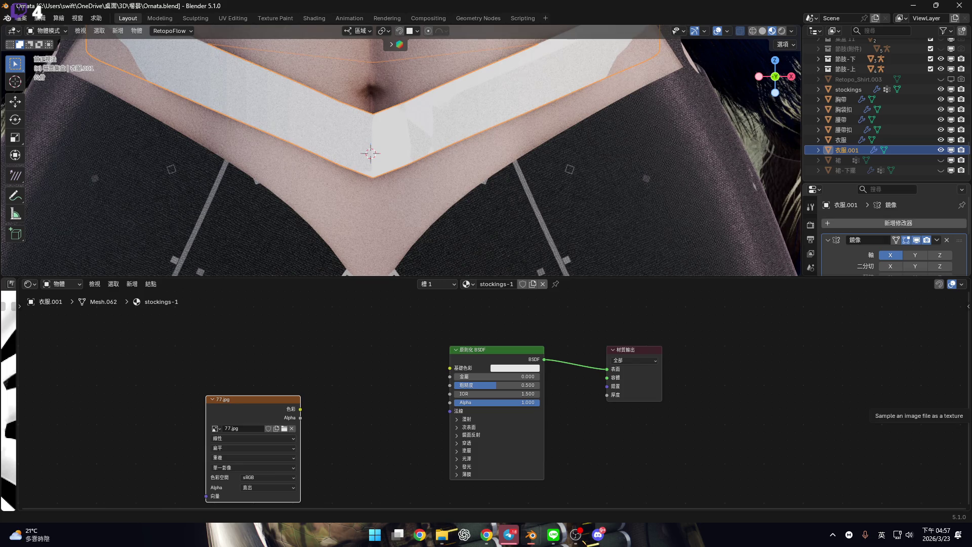
pyautogui.scroll(2, 331, 387)
pyautogui.press('g')
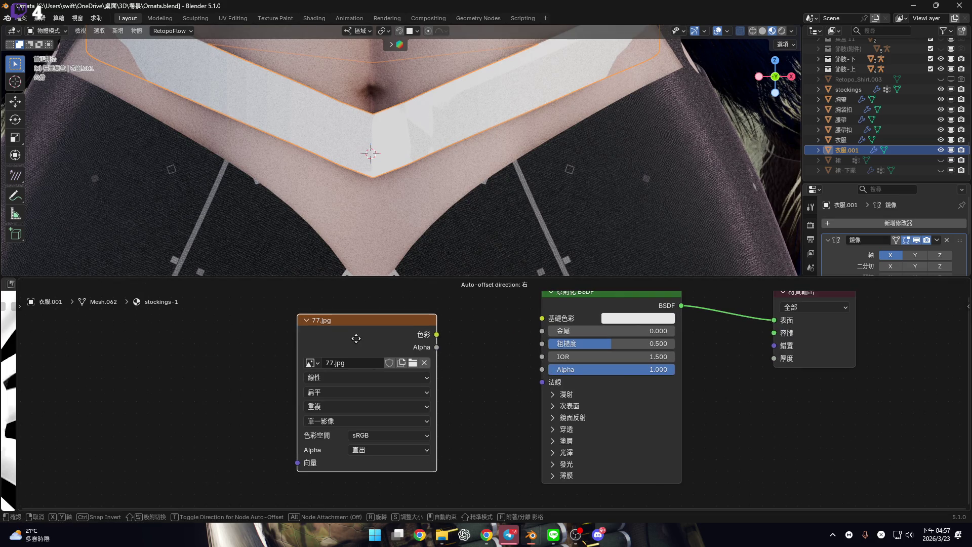
pyautogui.click(281, 386)
# Check the 77.jpg node's colour space, leave it unchanged, and pull a new link from it
pyautogui.scroll(1, 343, 436)
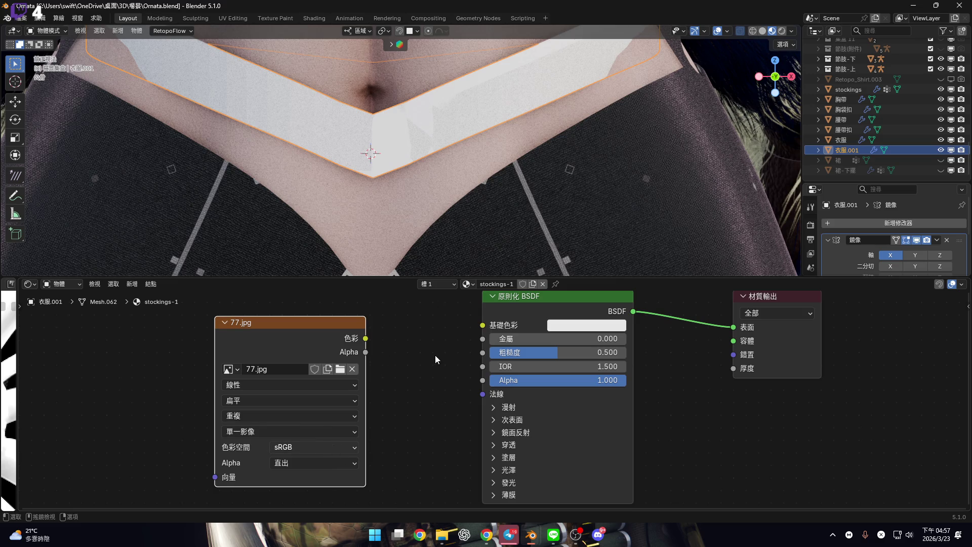
pyautogui.click(314, 446)
pyautogui.press('Escape')
pyautogui.moveTo(310, 331)
pyautogui.mouseDown()
pyautogui.moveTo(94, 349)
pyautogui.moveTo(169, 370)
pyautogui.moveTo(264, 377)
pyautogui.mouseUp()
# Add a Layer Weight node fed by the 77.jpg alpha via the link search
pyautogui.write('h/6')
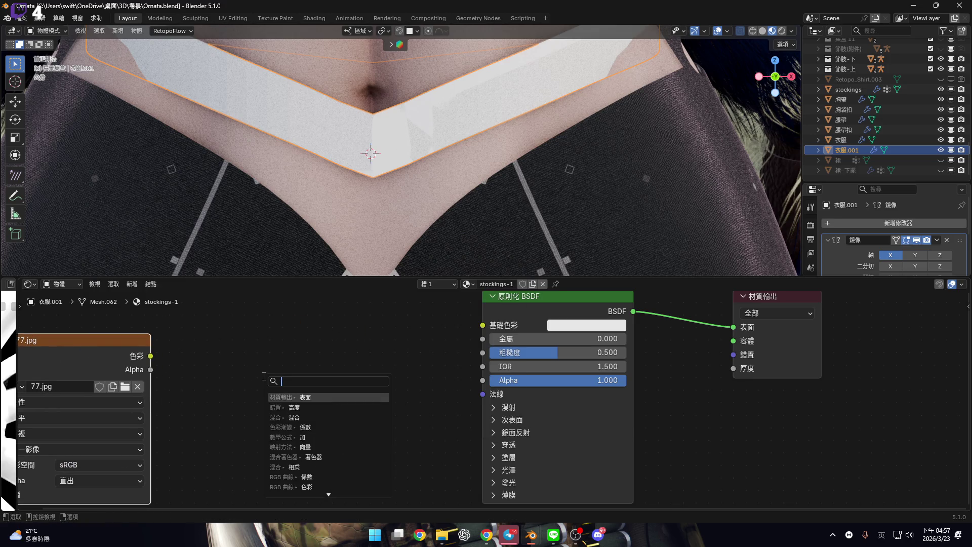
pyautogui.press('BackSpace')
pyautogui.press('BackSpace')
pyautogui.press('BackSpace')
pyautogui.press('shift')
pyautogui.write('ㄊ')
pyautogui.write('層')
pyautogui.press('shift')
pyautogui.press('Down')
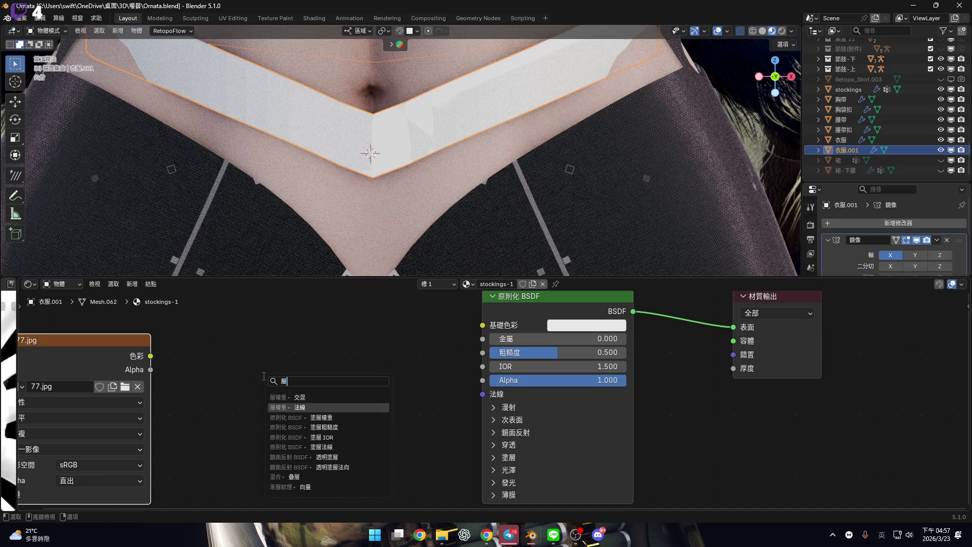
pyautogui.press('Return')
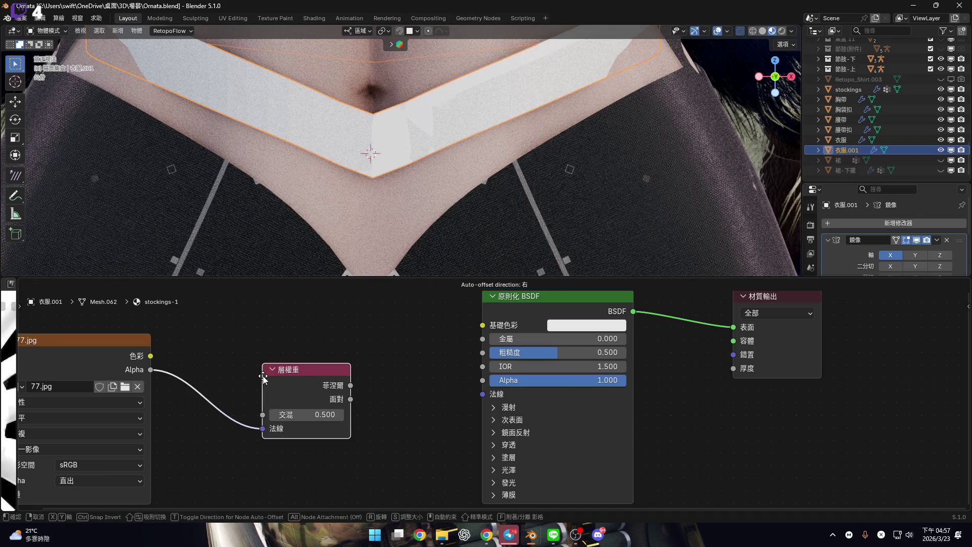
# Connect Layer Weight Fresnel to the Principled BSDF Normal and set Blend to 0.800
pyautogui.moveTo(368, 402); pyautogui.dragTo(352, 413, button='middle')
pyautogui.scroll(1, 351, 413)
pyautogui.moveTo(290, 397); pyautogui.dragTo(443, 407)
pyautogui.click(231, 432)
pyautogui.write('0.8')
pyautogui.press('Return')
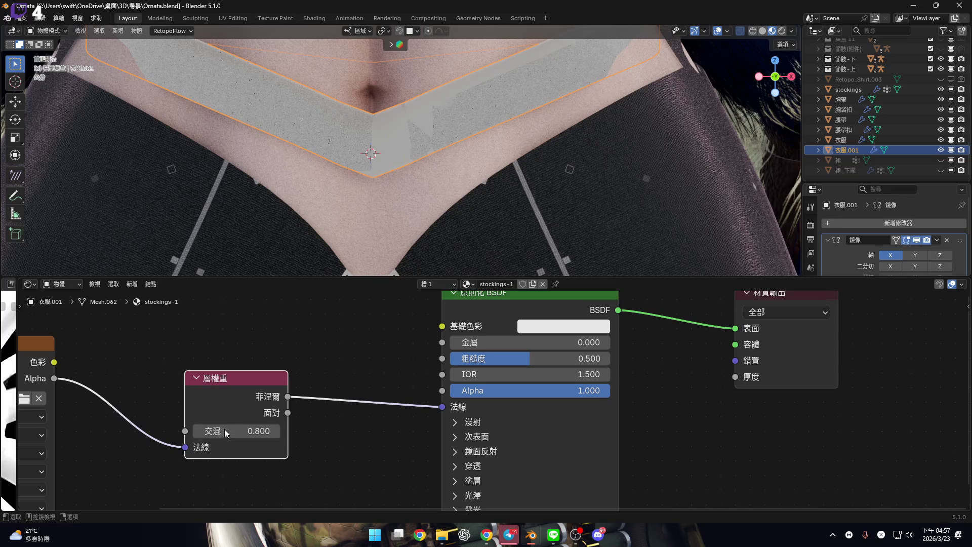
# Set the Principled BSDF base colour to black
pyautogui.scroll(-1, 233, 436)
pyautogui.moveTo(232, 436)
pyautogui.mouseDown(button='middle')
pyautogui.moveTo(557, 441)
pyautogui.moveTo(552, 424)
pyautogui.mouseUp(button='middle')
pyautogui.scroll(-1, 383, 414)
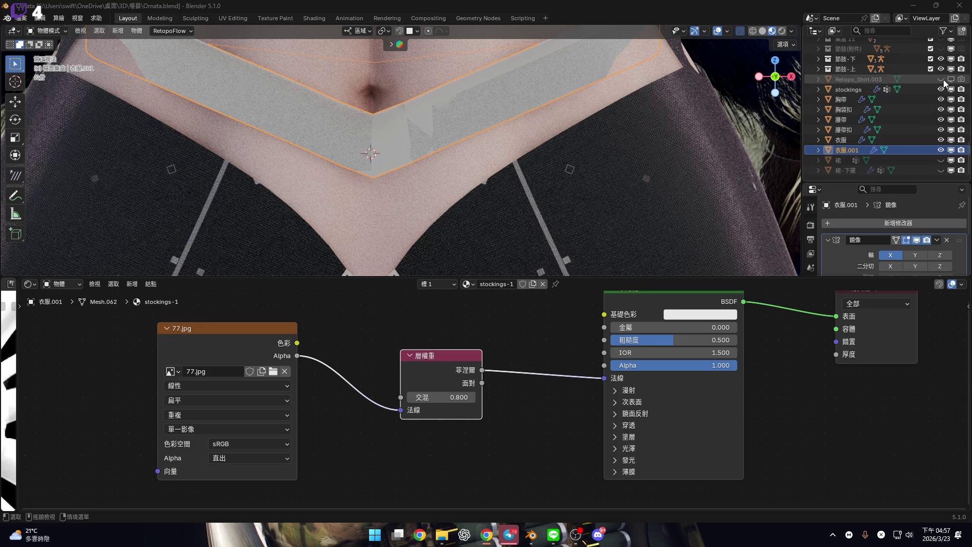
pyautogui.moveTo(290, 387); pyautogui.dragTo(235, 432, button='middle')
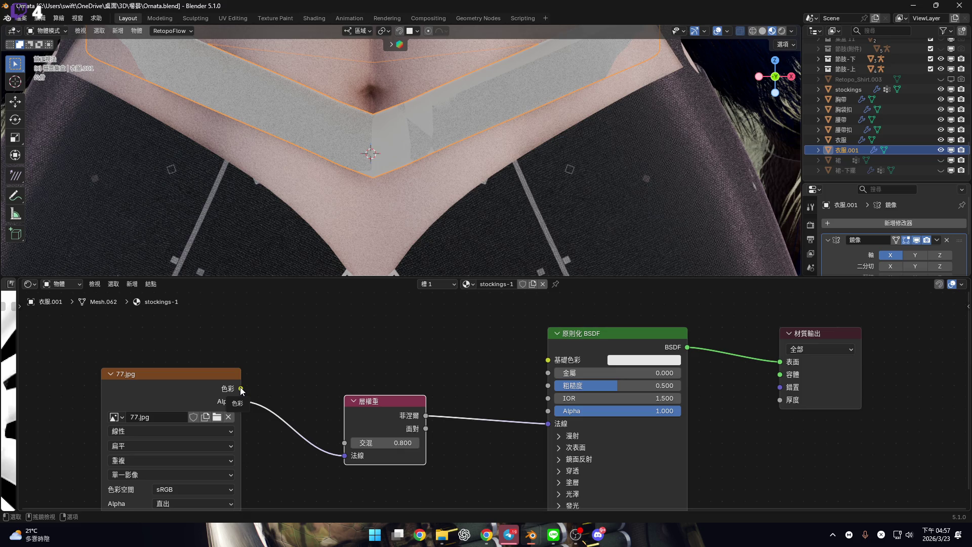
pyautogui.click(633, 361)
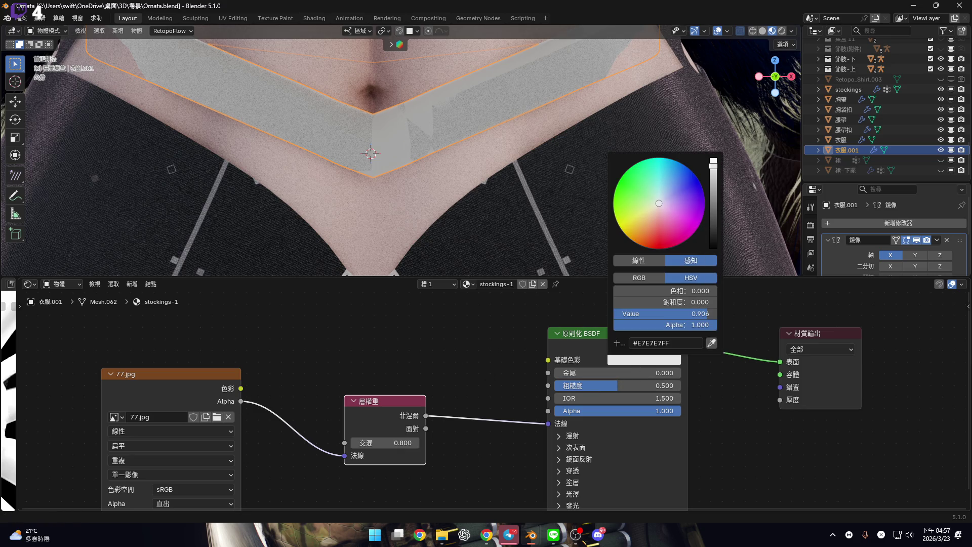
pyautogui.moveTo(658, 313); pyautogui.dragTo(616, 314)
pyautogui.click(590, 375)
pyautogui.press('Return')
# In UV Editing, display 77.jpg behind the belt's UVs
pyautogui.click(233, 18)
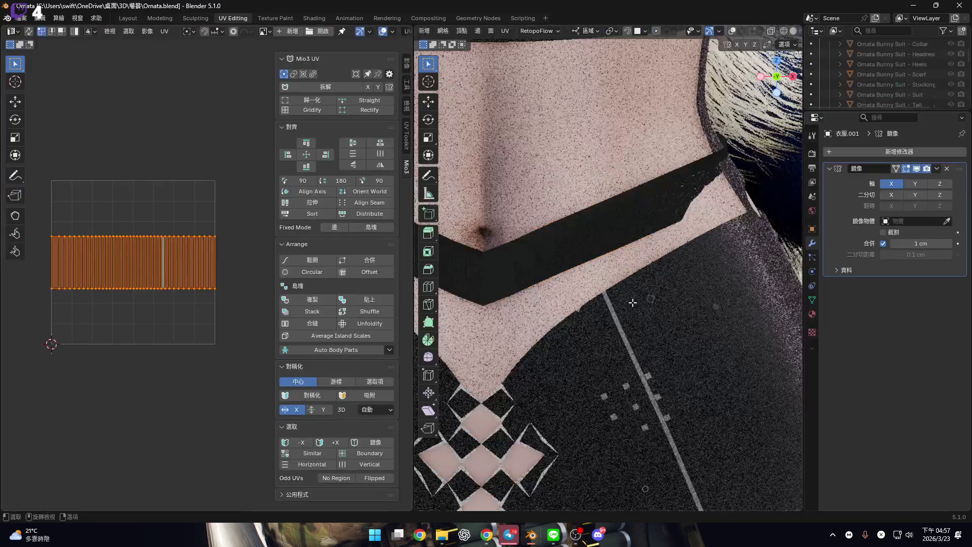
pyautogui.moveTo(633, 238); pyautogui.dragTo(659, 233, button='middle')
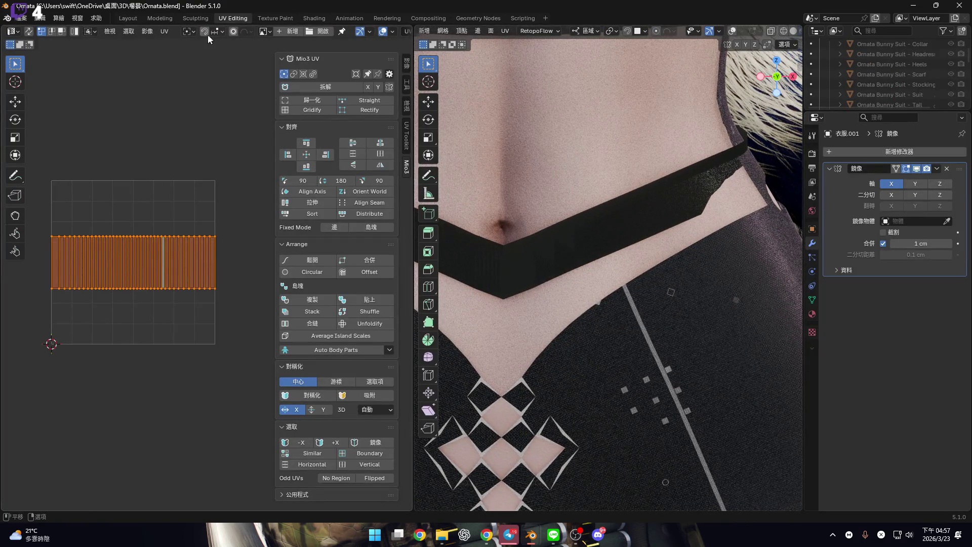
pyautogui.click(264, 31)
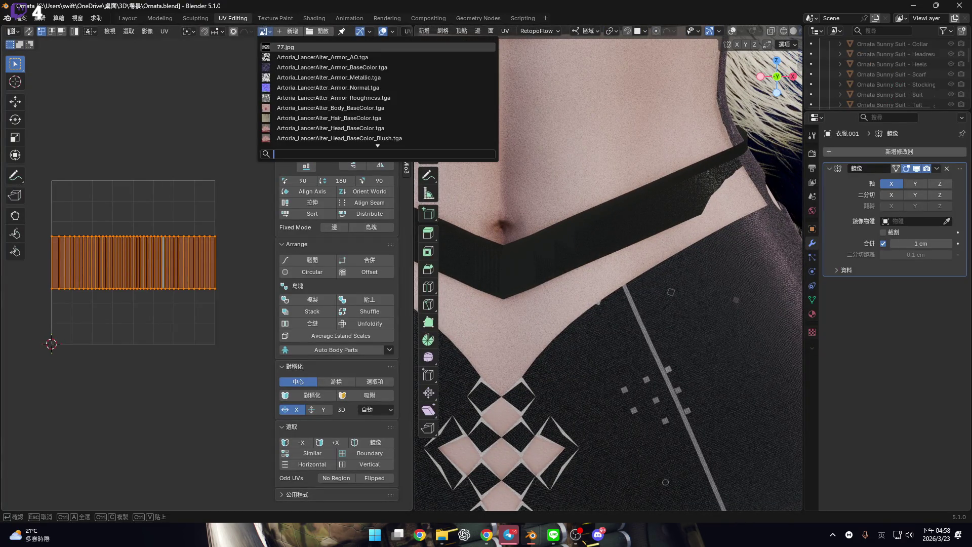
pyautogui.click(285, 47)
pyautogui.scroll(-5, 189, 296)
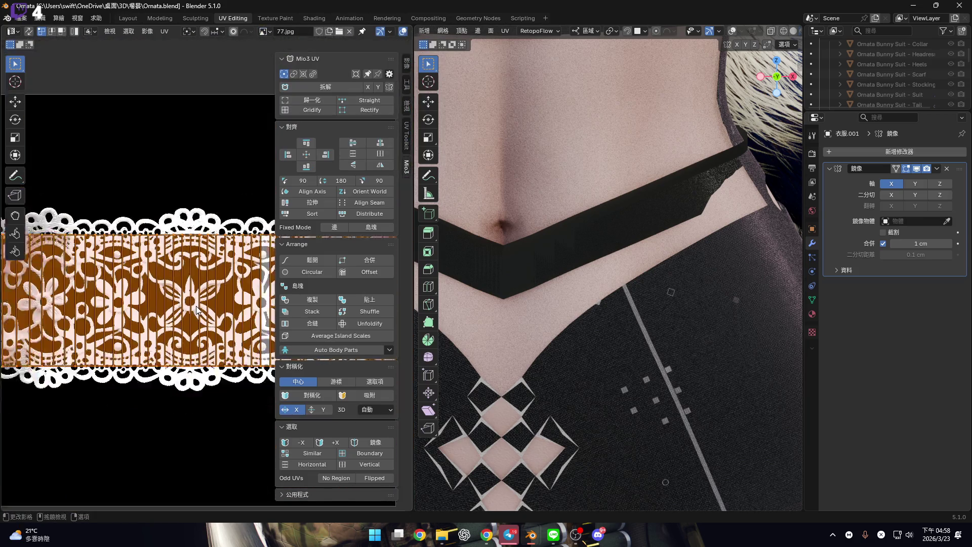
pyautogui.scroll(3, 188, 296)
pyautogui.keyDown('shift'); pyautogui.moveTo(633, 264); pyautogui.dragTo(615, 271, button='middle'); pyautogui.keyUp('shift')
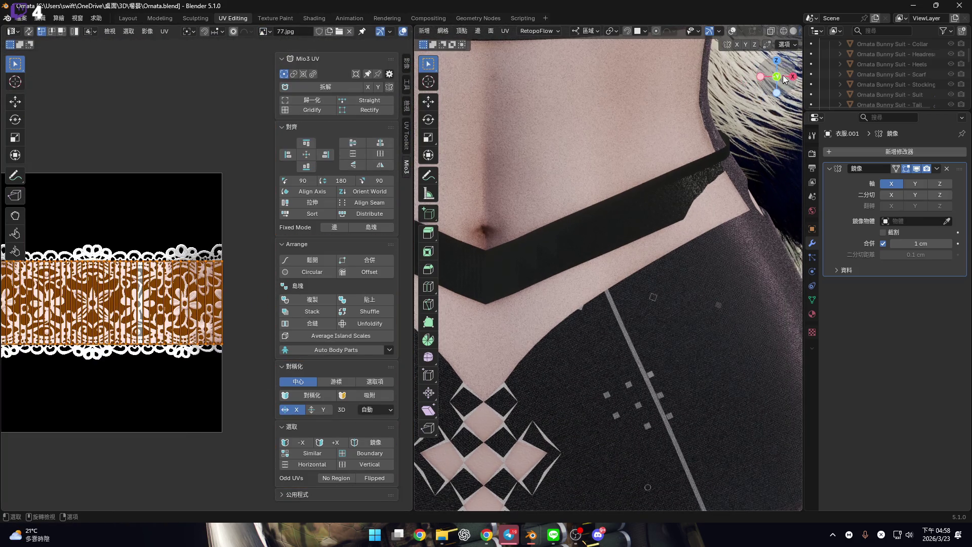
pyautogui.click(776, 77)
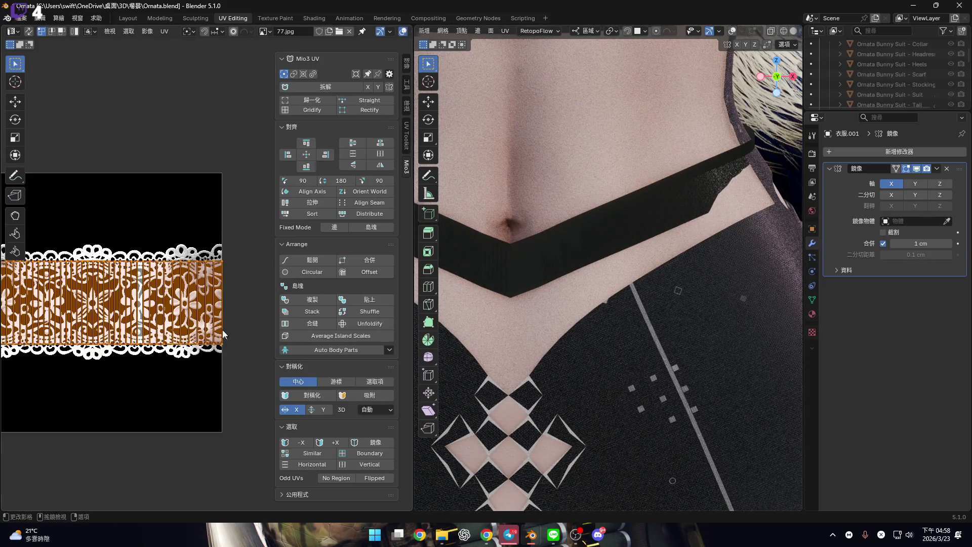
# Normalize the belt's UV strip so it fills the whole 77.jpg image
pyautogui.press('s')
pyautogui.rightClick(245, 386)
pyautogui.click(307, 100)
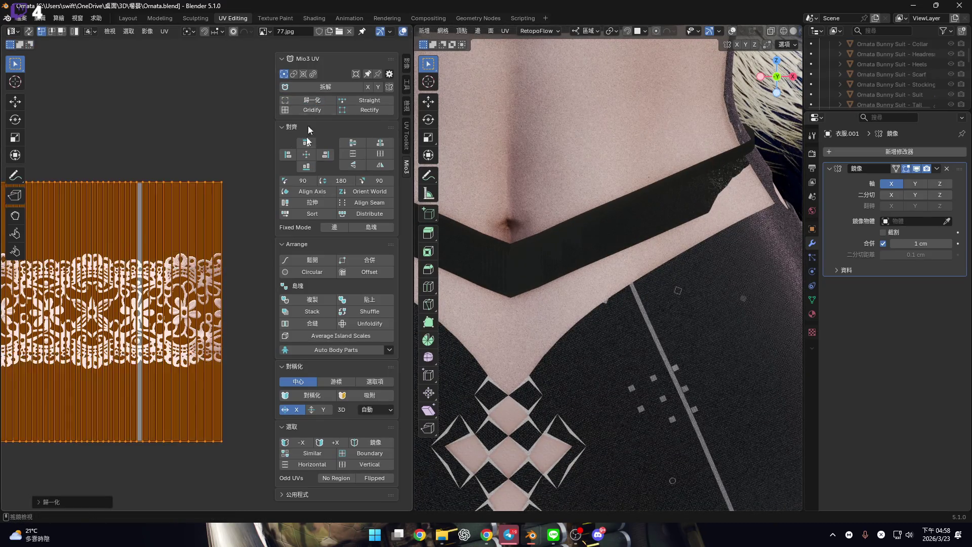
pyautogui.scroll(4, 635, 244)
pyautogui.moveTo(623, 256)
pyautogui.keyDown('shift'); pyautogui.mouseDown(button='middle')
pyautogui.moveTo(679, 254)
pyautogui.moveTo(619, 248)
pyautogui.mouseUp(button='middle'); pyautogui.keyUp('shift')
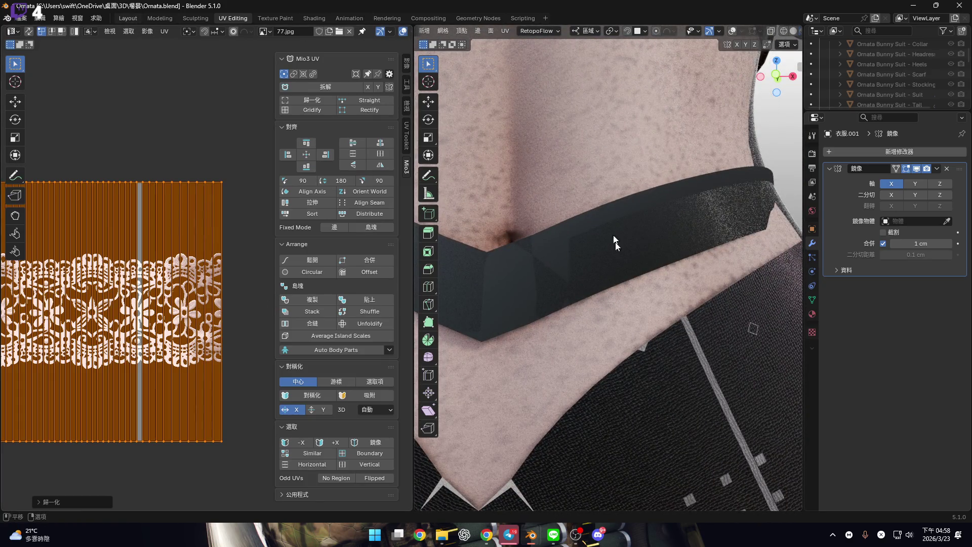
pyautogui.hotkey('ctrl', 'pageup')
pyautogui.hotkey('ctrl', 'pageup')
pyautogui.hotkey('ctrl', 'pageup')
# Move the 77.jpg alpha link from the BSDF Normal to the BSDF Alpha socket
pyautogui.press('Home')
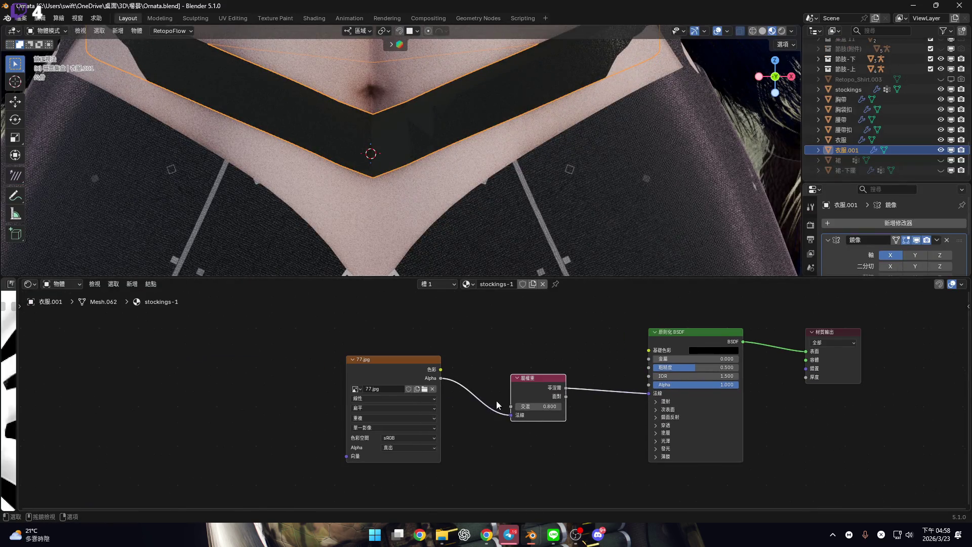
pyautogui.scroll(3, 457, 434)
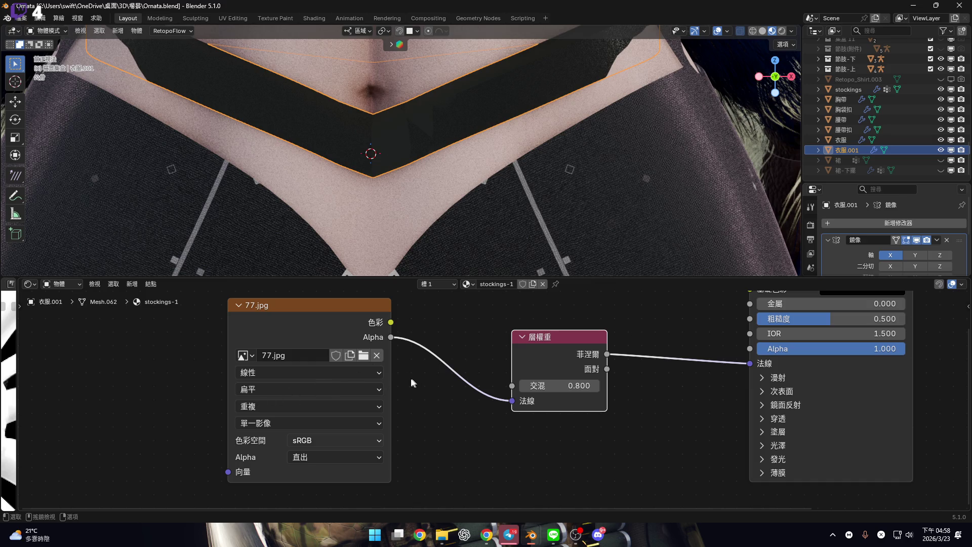
pyautogui.moveTo(412, 378); pyautogui.dragTo(149, 489, button='middle')
pyautogui.scroll(-1, 238, 446)
pyautogui.moveTo(238, 446); pyautogui.dragTo(406, 364, button='middle')
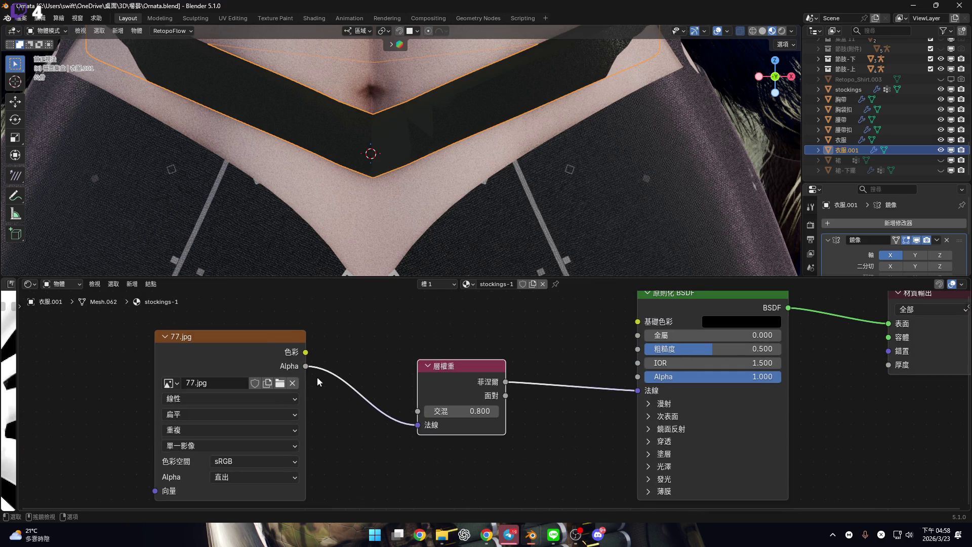
pyautogui.moveTo(306, 366)
pyautogui.mouseDown()
pyautogui.moveTo(635, 390)
pyautogui.moveTo(637, 439)
pyautogui.moveTo(720, 363)
pyautogui.moveTo(634, 358)
pyautogui.mouseUp()
pyautogui.keyDown('shift'); pyautogui.moveTo(568, 107); pyautogui.dragTo(484, 167, button='middle'); pyautogui.keyUp('shift')
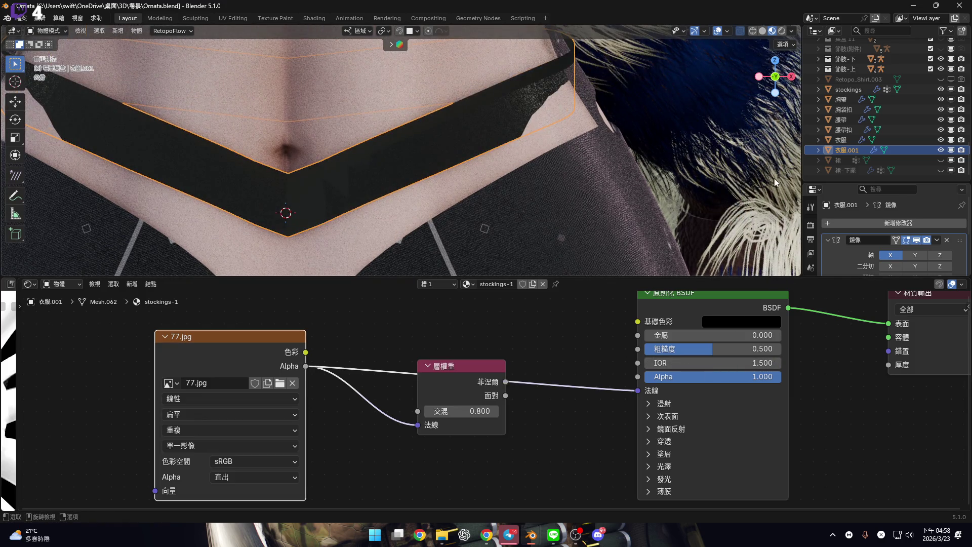
pyautogui.keyDown('shift'); pyautogui.moveTo(592, 166); pyautogui.dragTo(618, 147, button='middle'); pyautogui.keyUp('shift')
pyautogui.press('KP_Decimal')
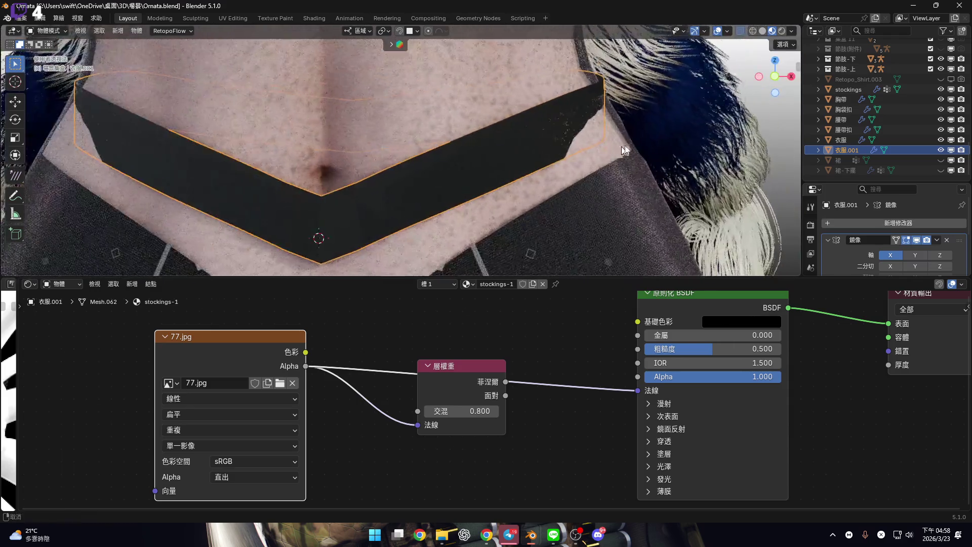
pyautogui.scroll(1, 543, 378)
pyautogui.moveTo(497, 385)
pyautogui.mouseDown()
pyautogui.moveTo(461, 371)
pyautogui.moveTo(497, 367)
pyautogui.mouseUp()
pyautogui.moveTo(446, 363); pyautogui.dragTo(587, 380, button='middle')
# Apply Shade Auto Smooth to the black belt
pyautogui.moveTo(539, 212)
pyautogui.keyDown('shift'); pyautogui.mouseDown(button='middle')
pyautogui.moveTo(495, 219)
pyautogui.moveTo(502, 165)
pyautogui.mouseUp(button='middle'); pyautogui.keyUp('shift')
pyautogui.scroll(3, 503, 165)
pyautogui.rightClick(502, 169)
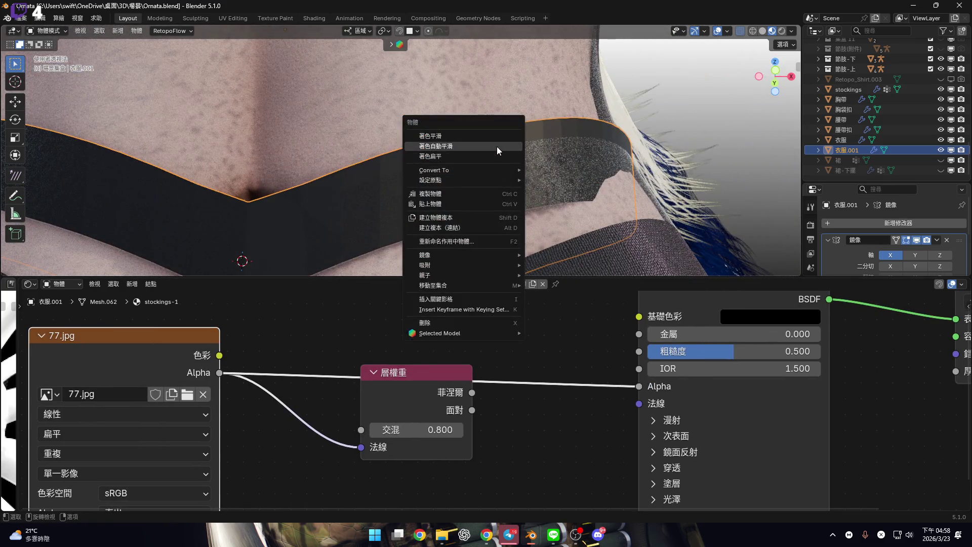
pyautogui.click(497, 146)
pyautogui.moveTo(588, 160); pyautogui.dragTo(583, 192, button='middle')
# Move the Layer Weight node aside, switch to front orthographic, and widen the image preview
pyautogui.moveTo(425, 365)
pyautogui.mouseDown()
pyautogui.moveTo(397, 430)
pyautogui.moveTo(426, 385)
pyautogui.mouseUp()
pyautogui.moveTo(405, 448); pyautogui.dragTo(391, 503)
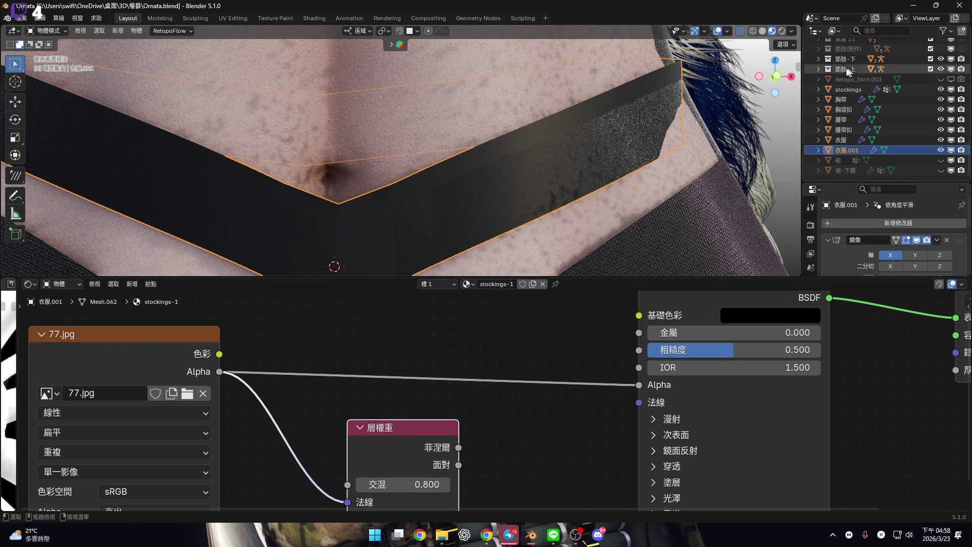
pyautogui.click(778, 76)
pyautogui.scroll(-5, 572, 202)
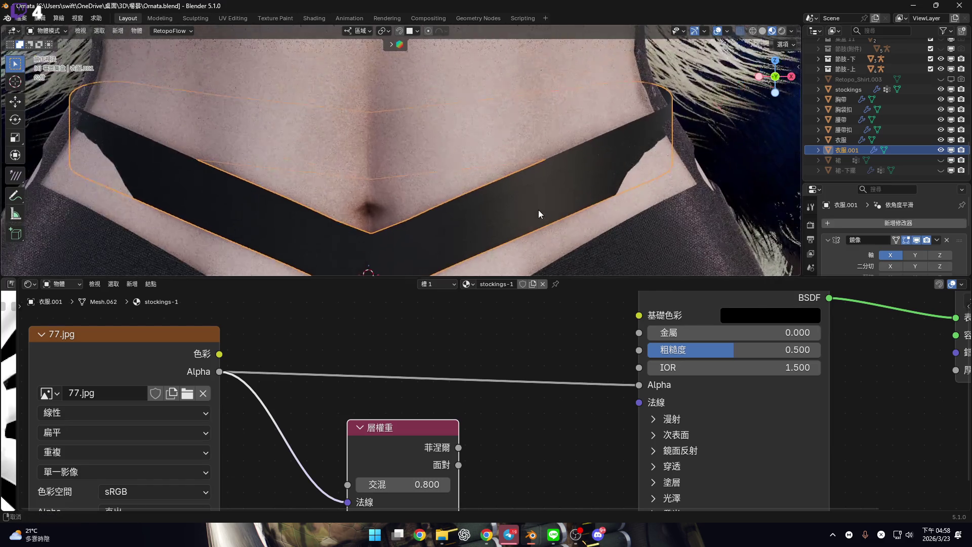
pyautogui.scroll(-2, 526, 171)
pyautogui.scroll(-2, 517, 380)
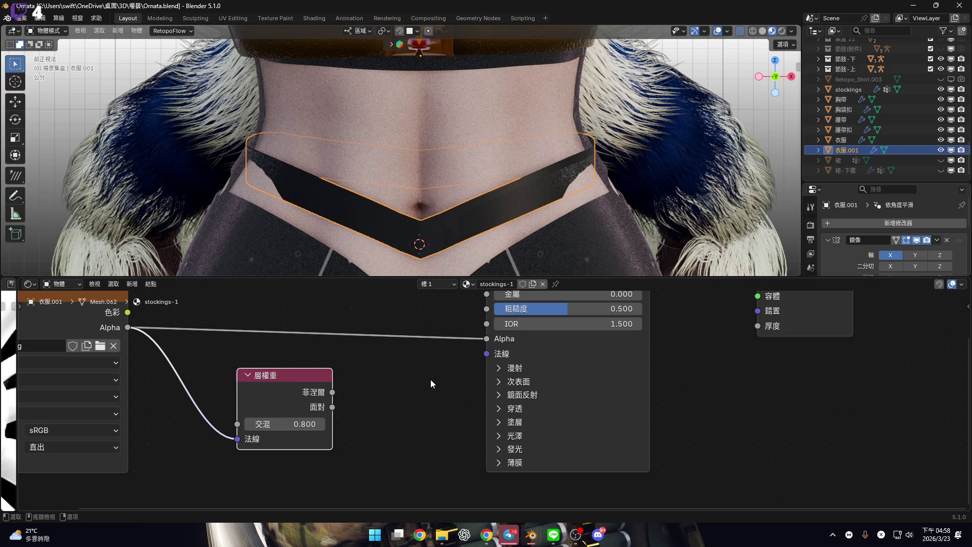
pyautogui.moveTo(187, 420)
pyautogui.mouseDown(button='middle')
pyautogui.moveTo(460, 409)
pyautogui.moveTo(414, 415)
pyautogui.mouseUp(button='middle')
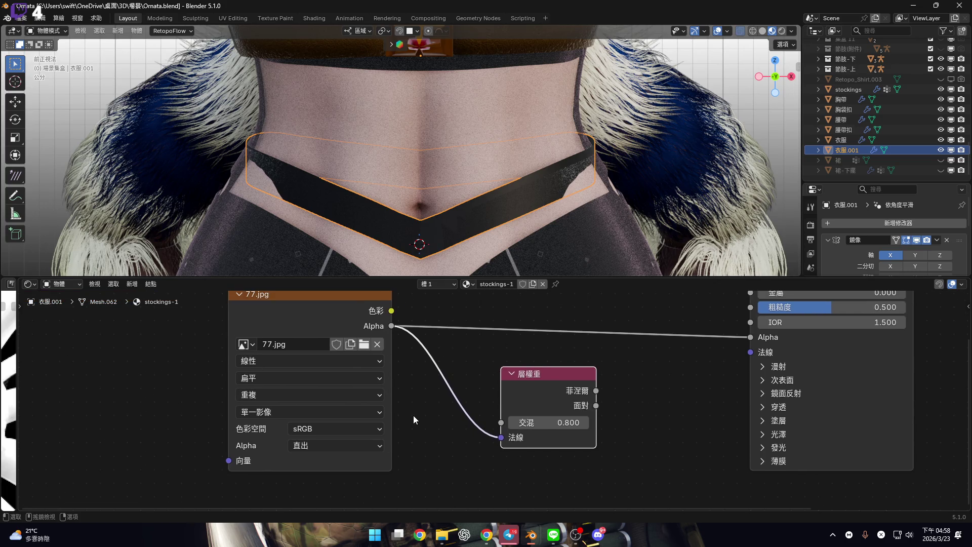
pyautogui.moveTo(18, 461); pyautogui.dragTo(317, 461)
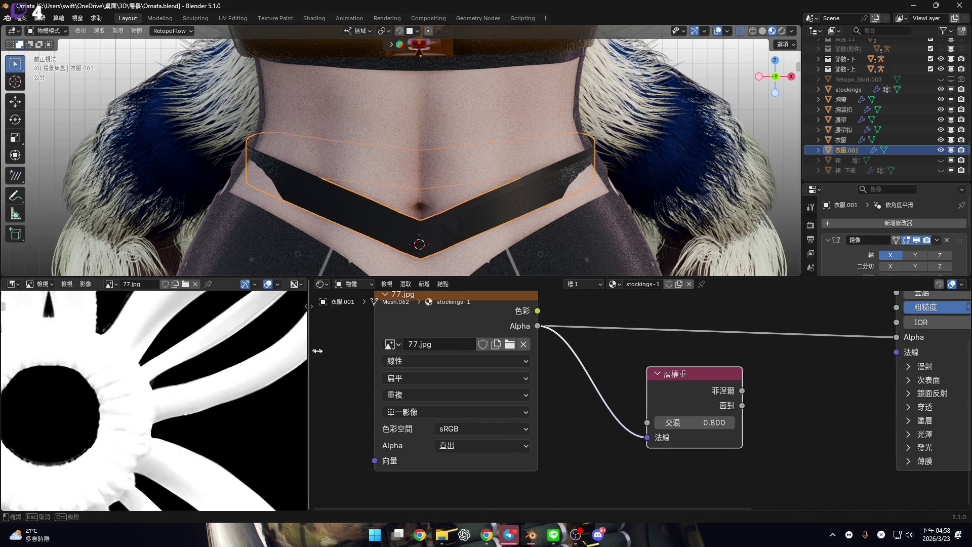
# Try Invert Alpha on the lace image, then undo it
pyautogui.click(86, 284)
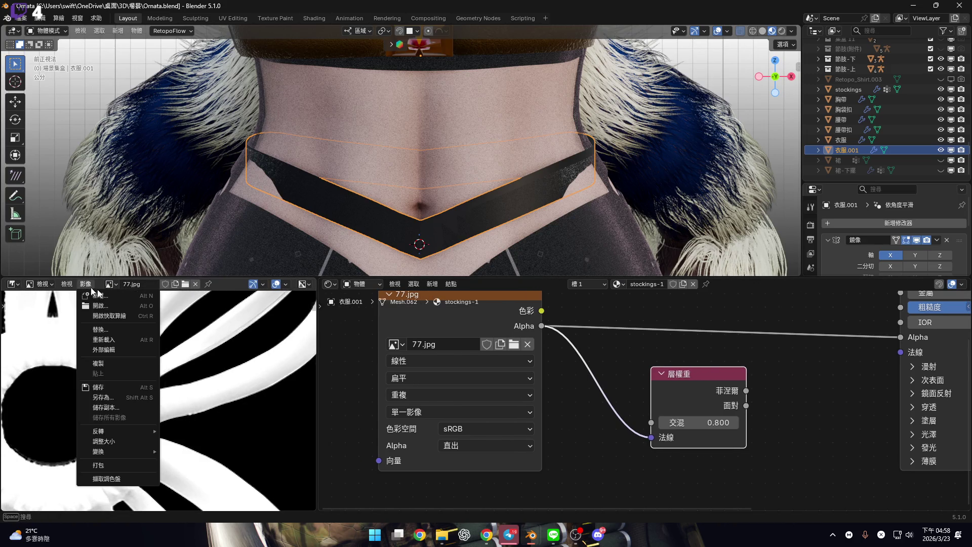
pyautogui.moveTo(135, 432)
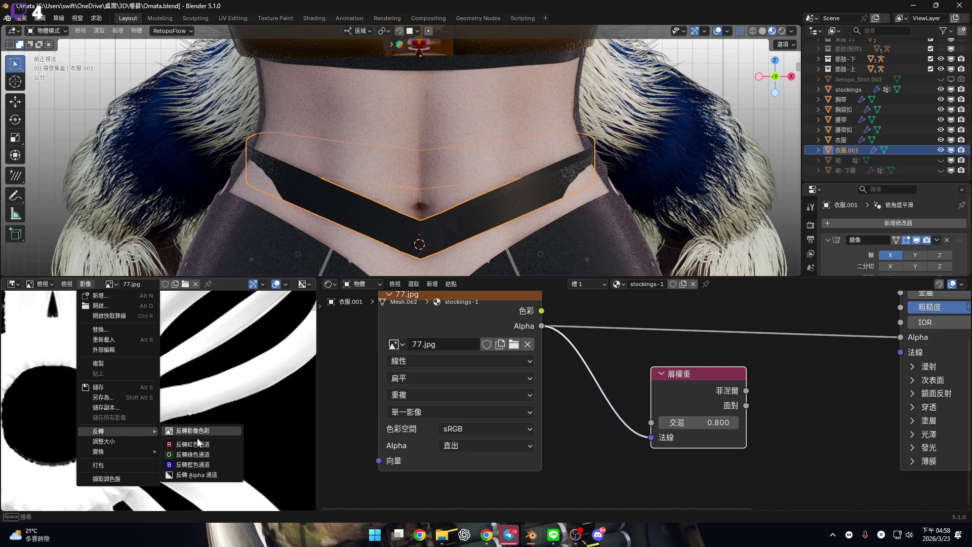
pyautogui.press('Return')
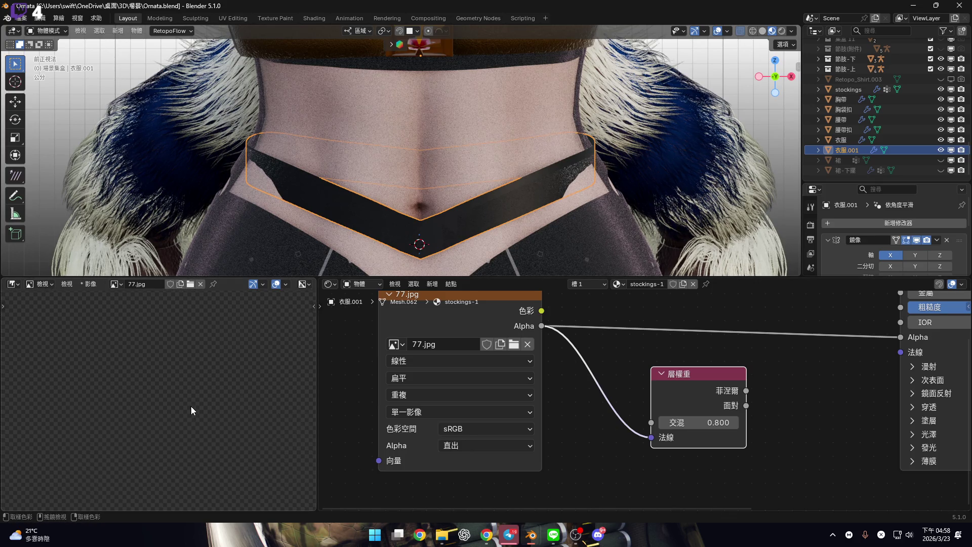
pyautogui.press('Home')
pyautogui.scroll(3, 234, 413)
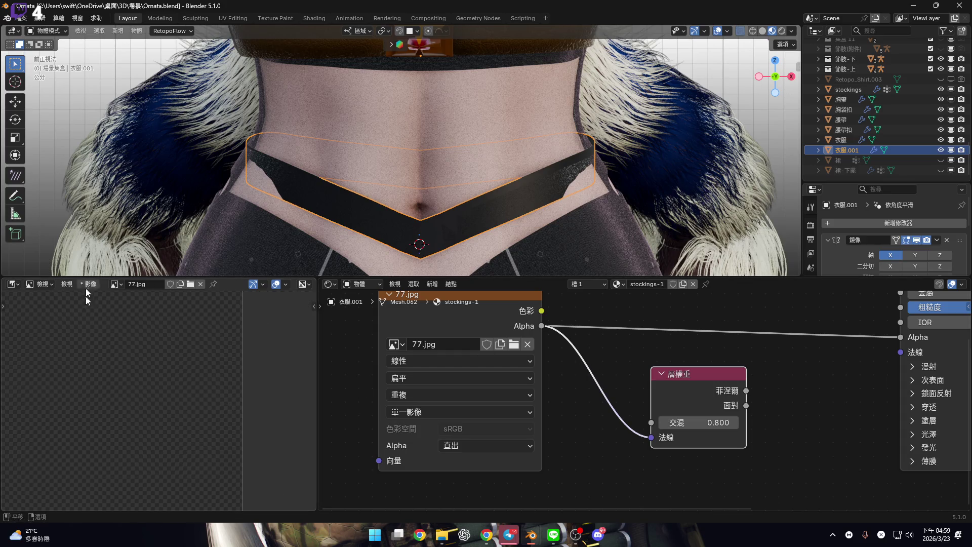
pyautogui.press('ctrl')
pyautogui.hotkey('ctrl', 'z')
# Narrow the image preview to give the node editor more room
pyautogui.click(87, 283)
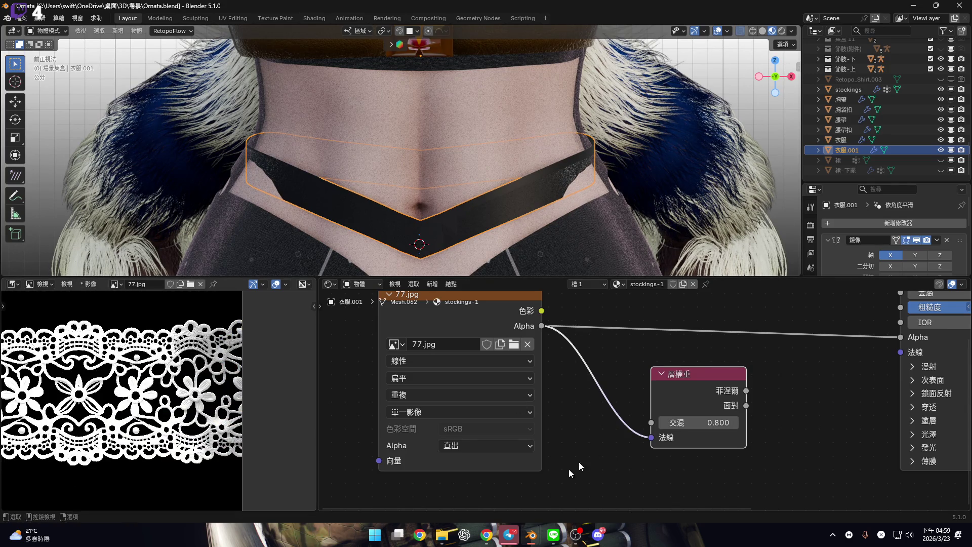
pyautogui.moveTo(322, 418); pyautogui.dragTo(218, 430)
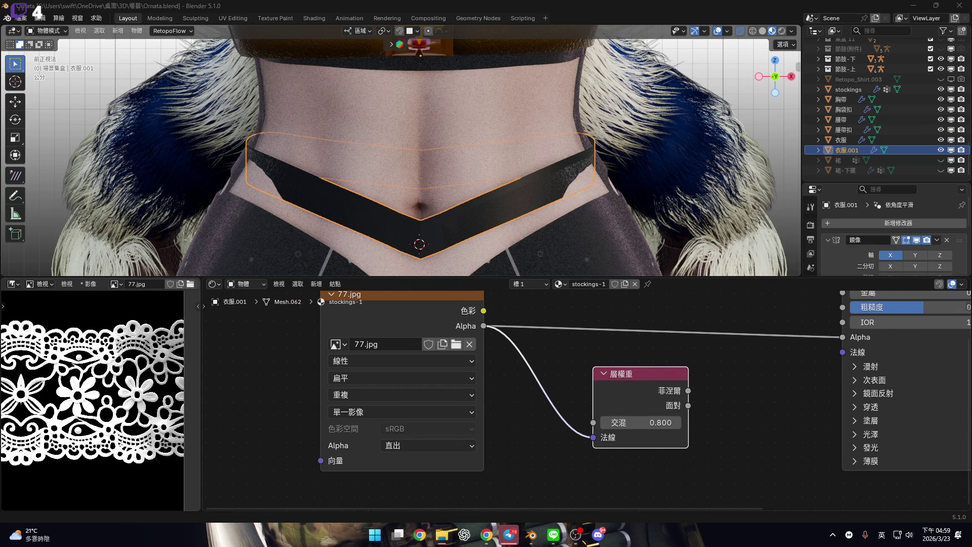
pyautogui.press('shift')
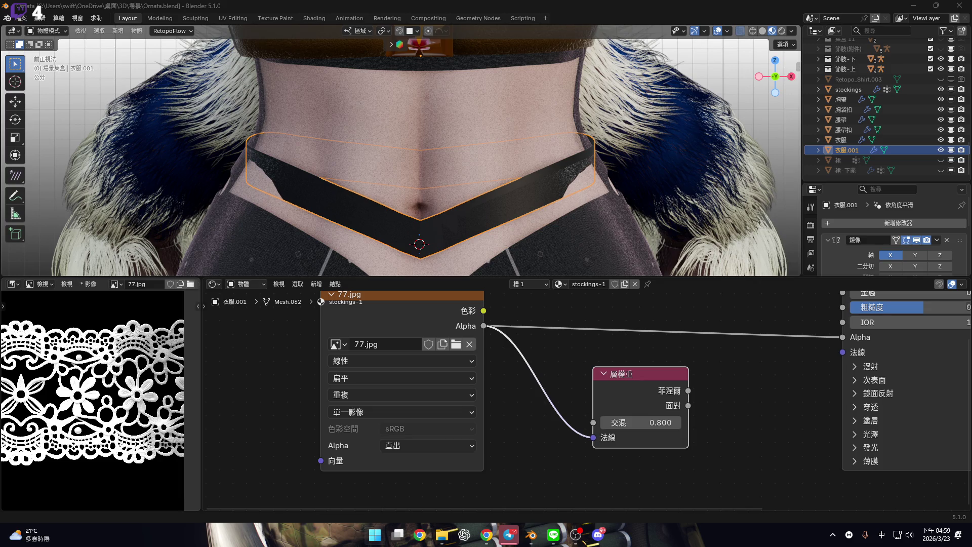
pyautogui.press('shift')
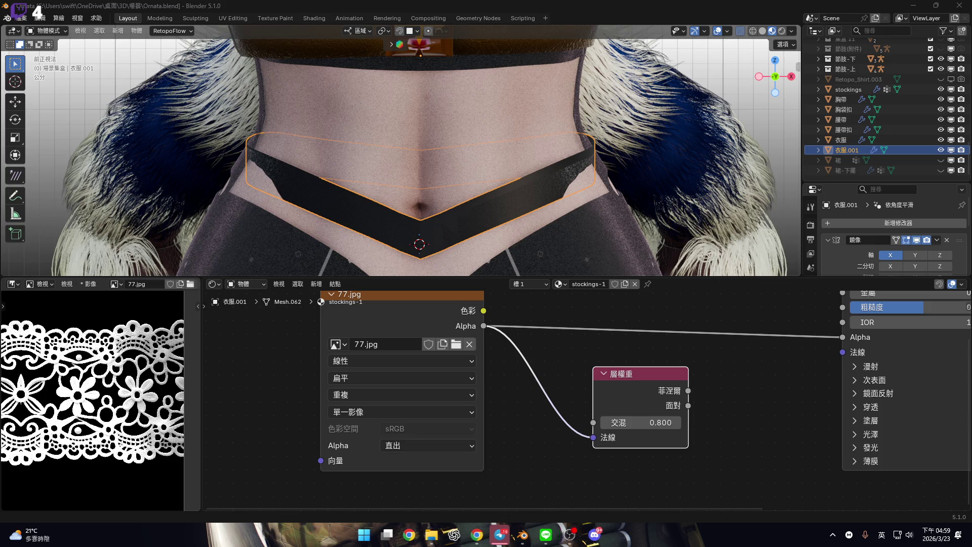
pyautogui.press('shift')
pyautogui.press('shift')
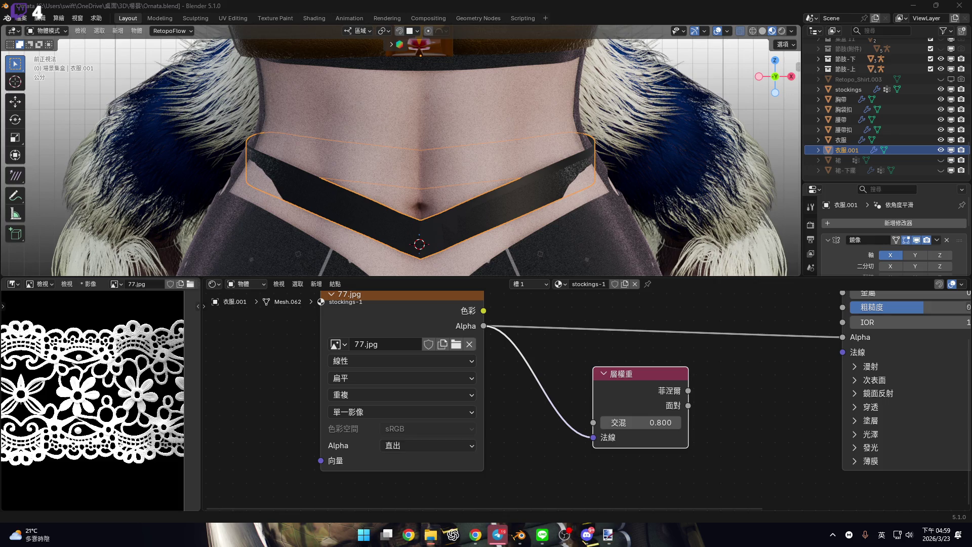
pyautogui.press('shift')
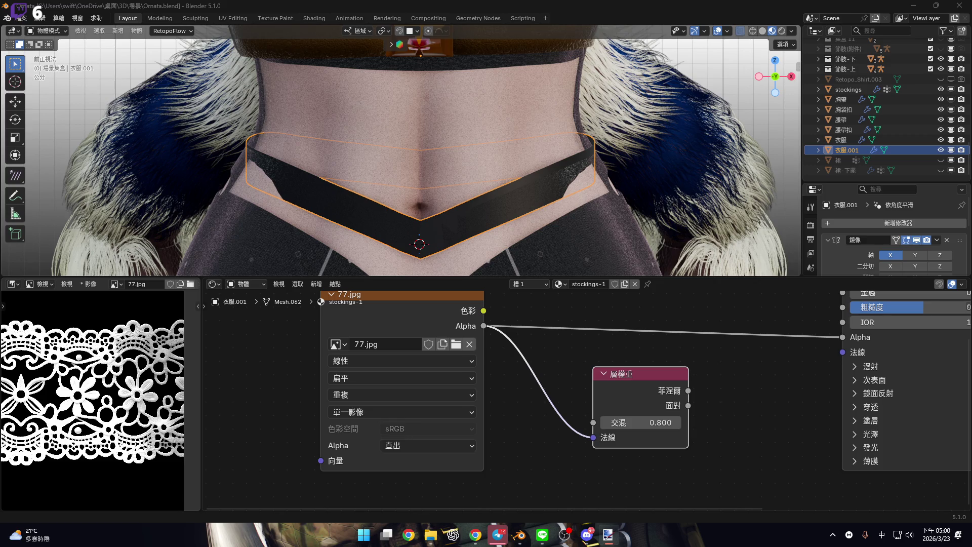
pyautogui.press('shift')
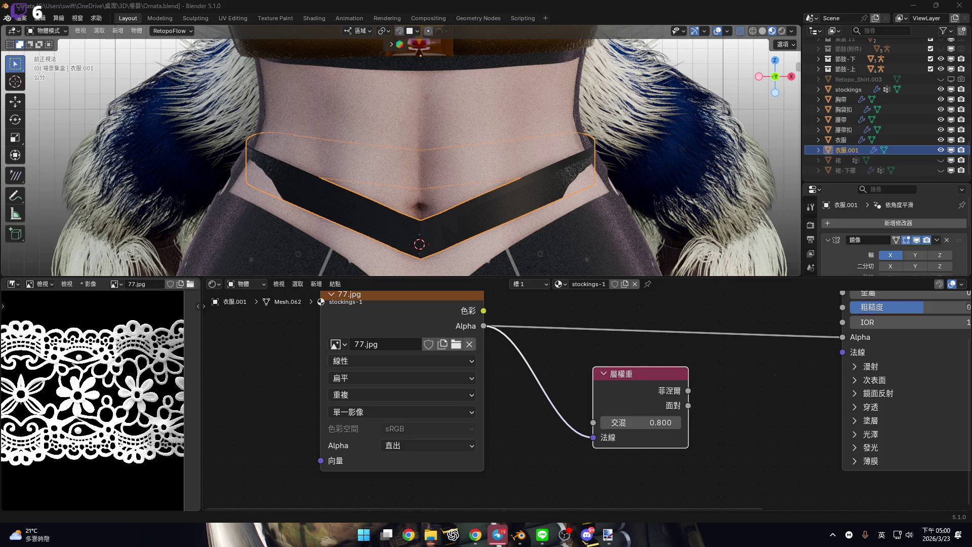
pyautogui.scroll(-3, 308, 370)
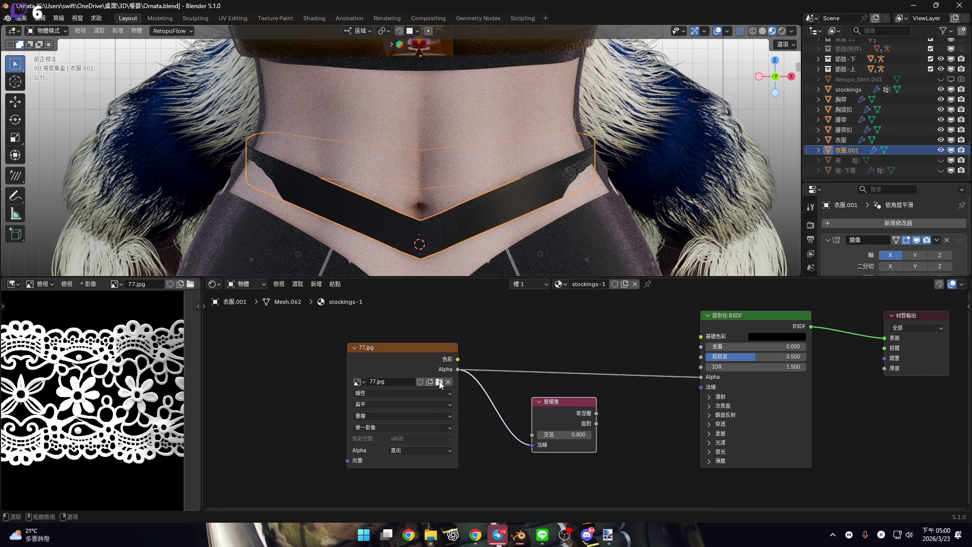
# Unlink 77.jpg from the Image Texture node
pyautogui.moveTo(392, 369); pyautogui.dragTo(399, 357, button='middle')
pyautogui.scroll(2, 464, 394)
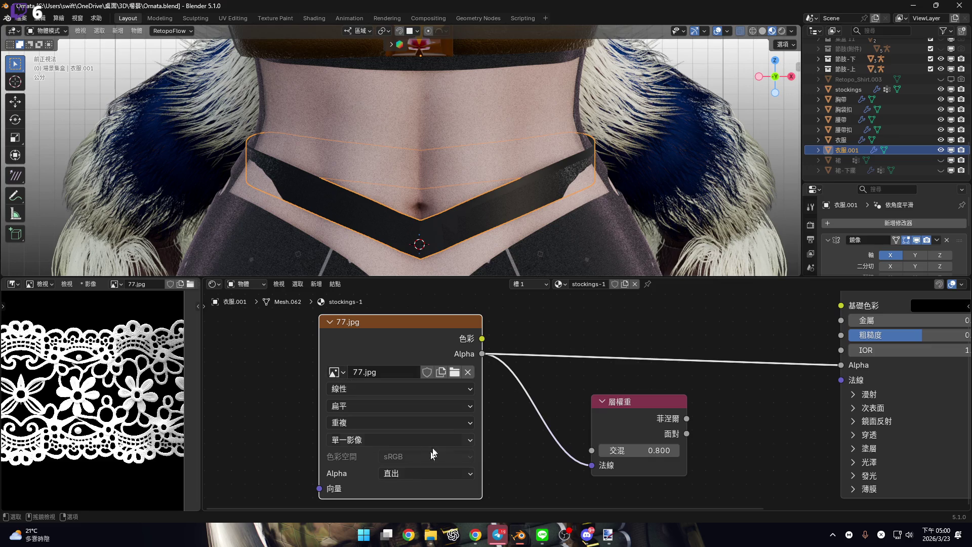
pyautogui.click(468, 373)
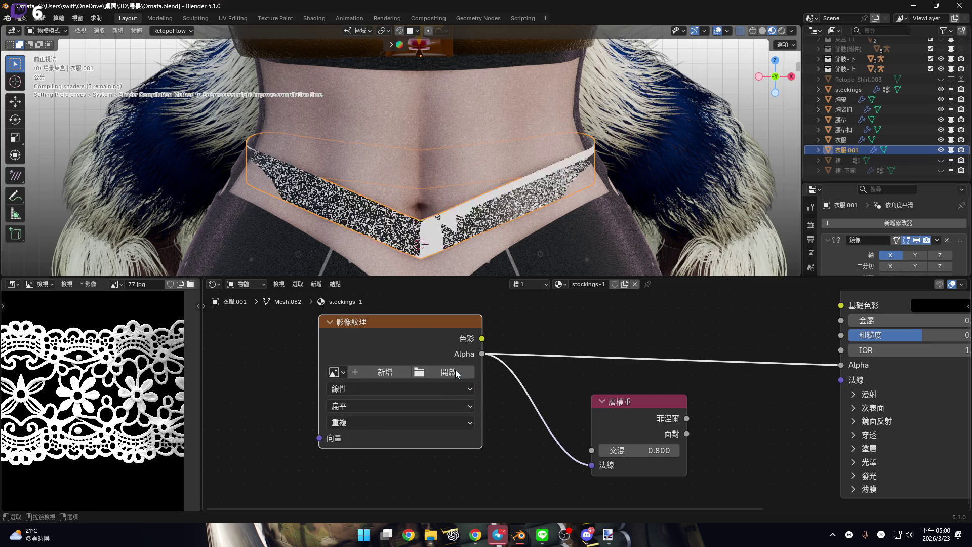
# Reload 77.jpg from the 貼圖素材\蕾絲 folder into the texture node
pyautogui.click(439, 372)
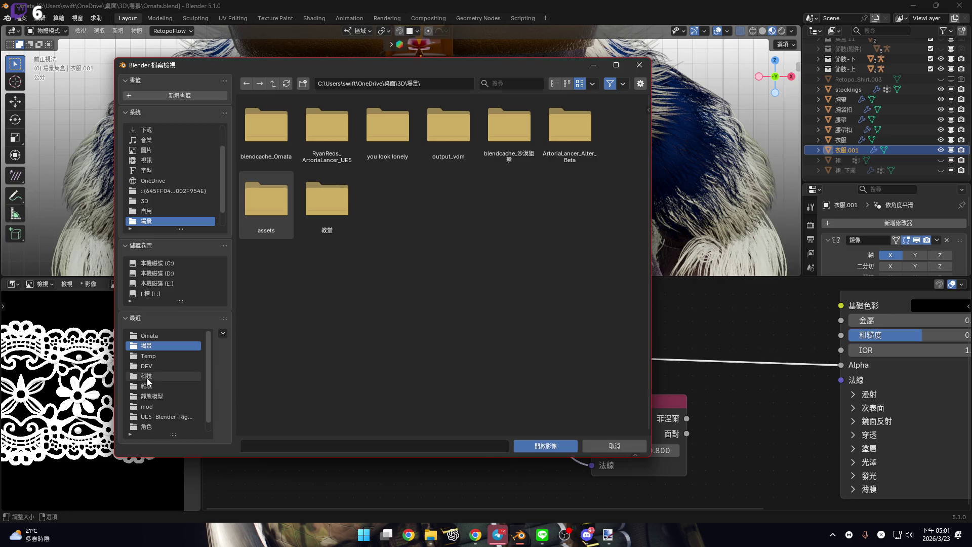
pyautogui.click(149, 376)
pyautogui.click(273, 83)
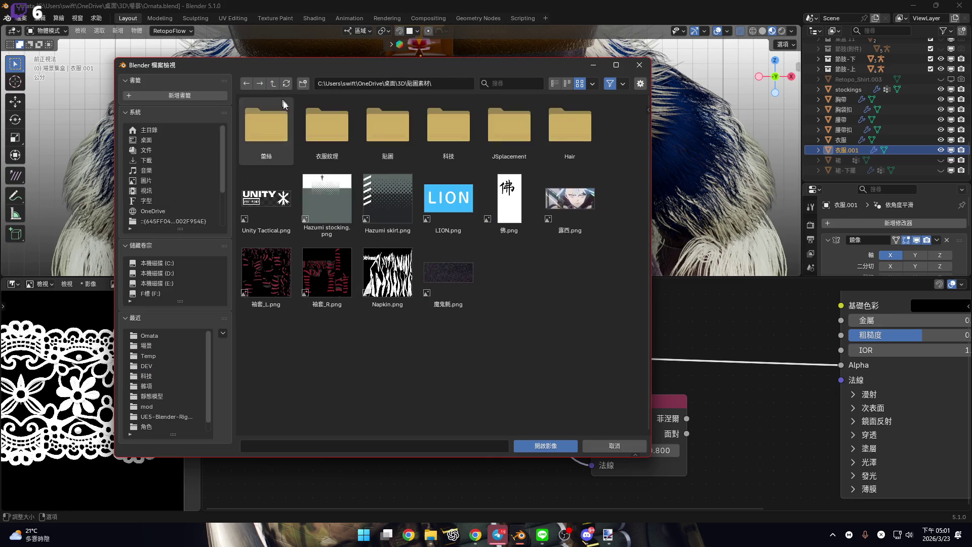
pyautogui.doubleClick(267, 129)
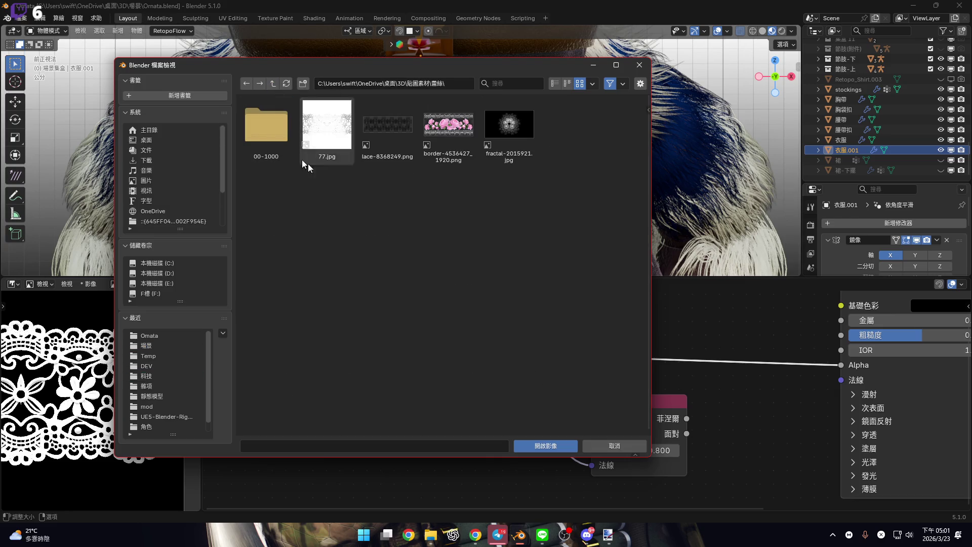
pyautogui.click(330, 140)
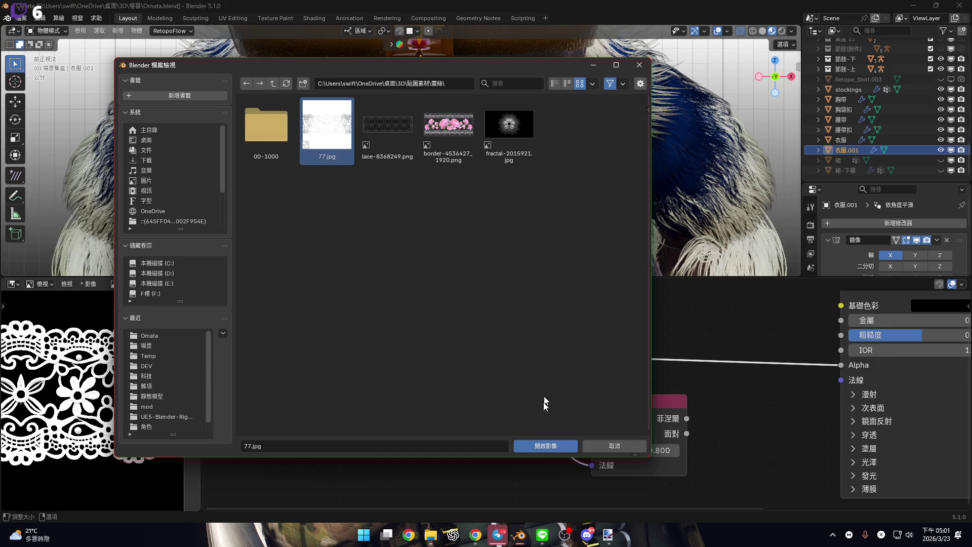
pyautogui.click(545, 448)
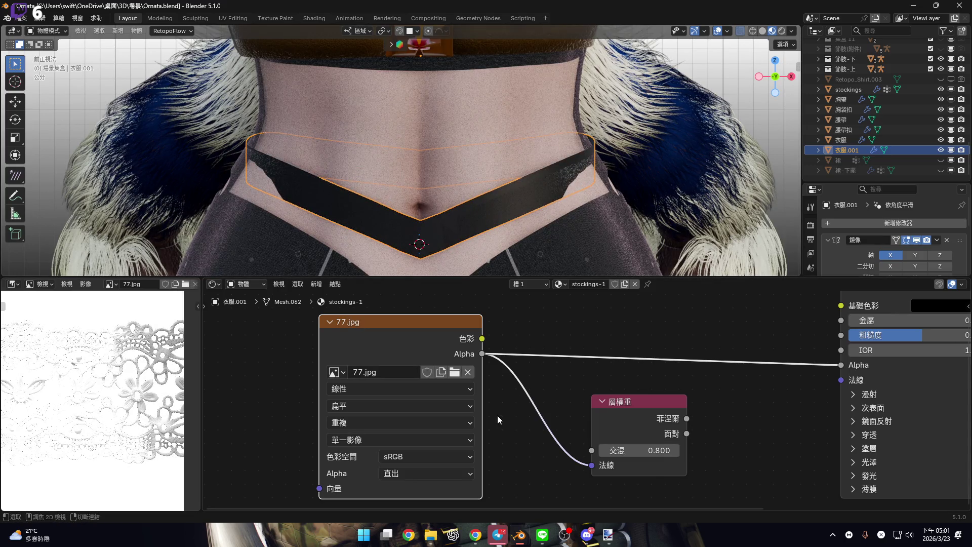
# Unlink the image from the texture node again
pyautogui.click(468, 372)
pyautogui.scroll(-1, 456, 384)
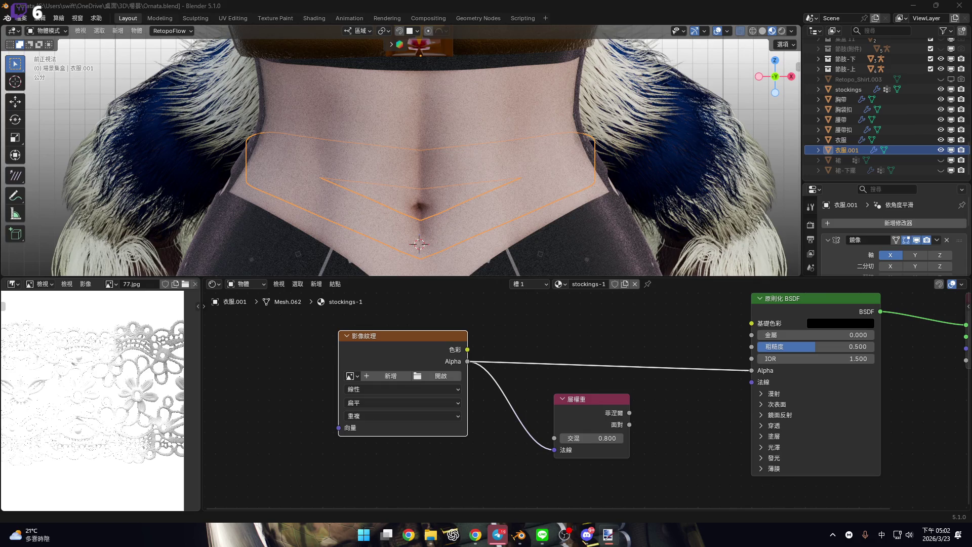
pyautogui.press('shift')
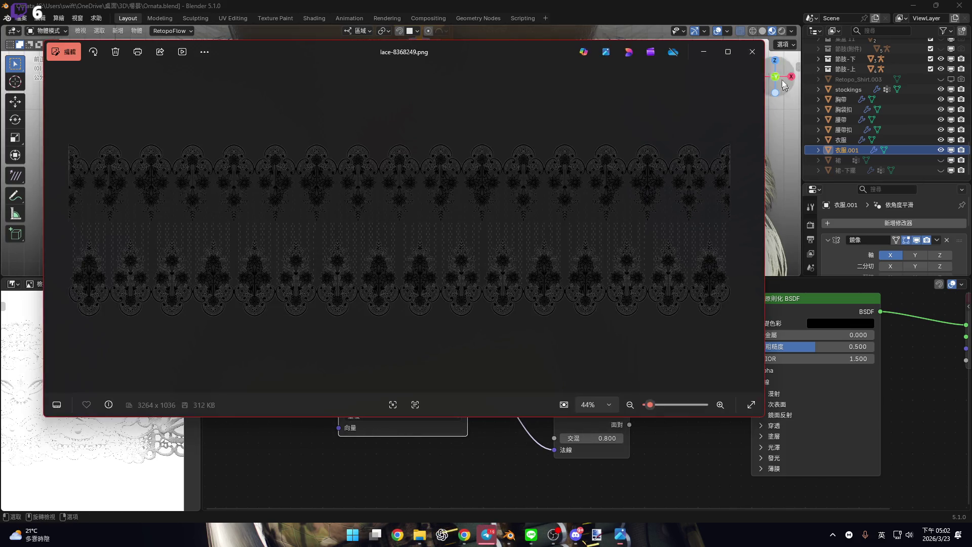
pyautogui.click(782, 80)
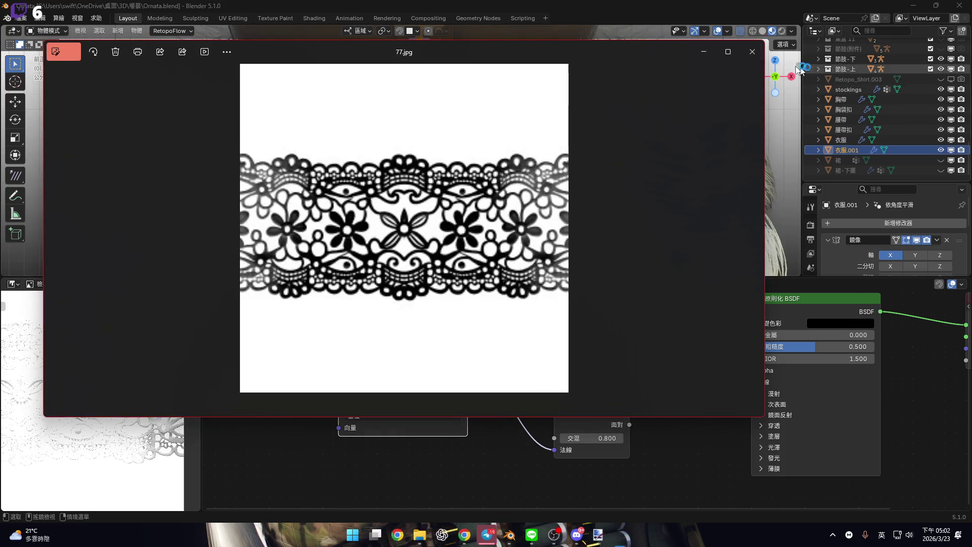
pyautogui.click(753, 45)
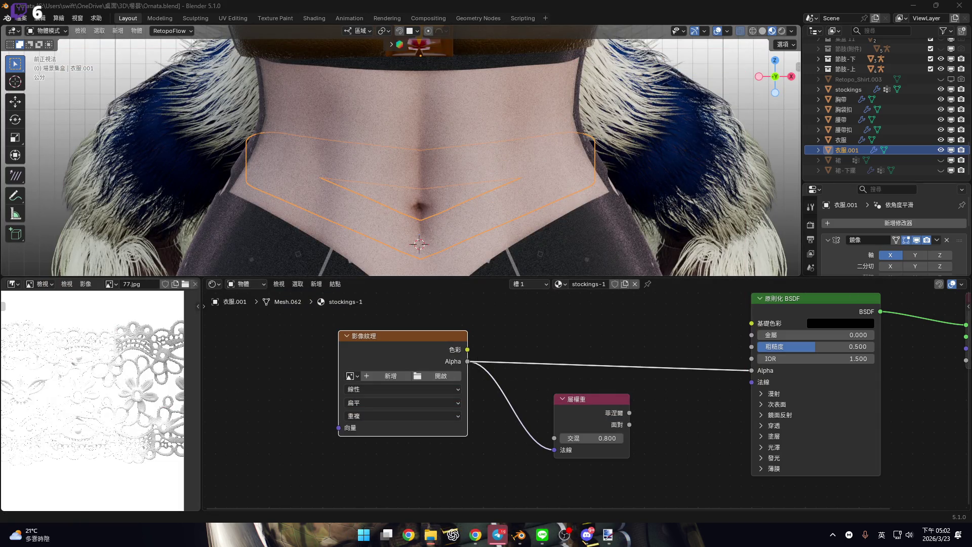
# Load 77.jpg from 貼圖素材\蕾絲 into the Image Texture node
pyautogui.click(440, 375)
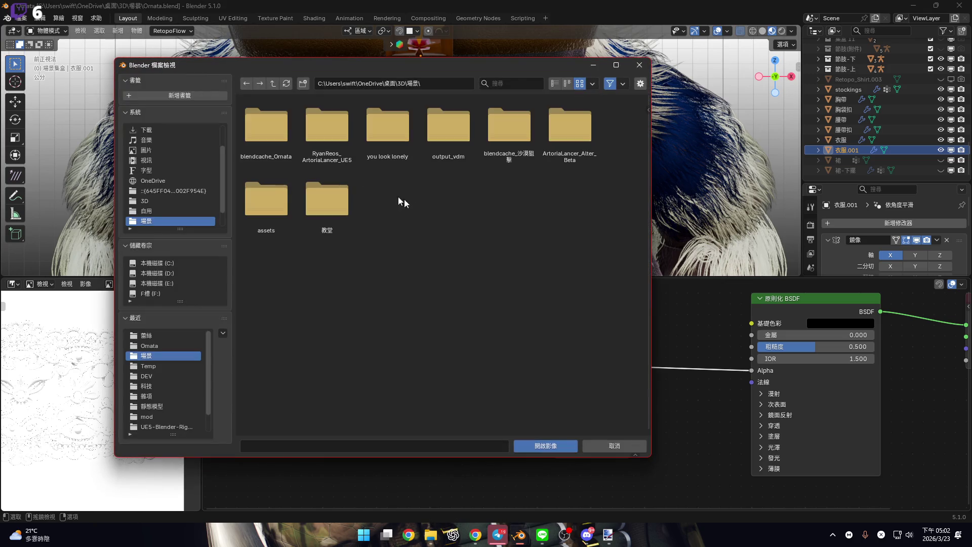
pyautogui.click(154, 388)
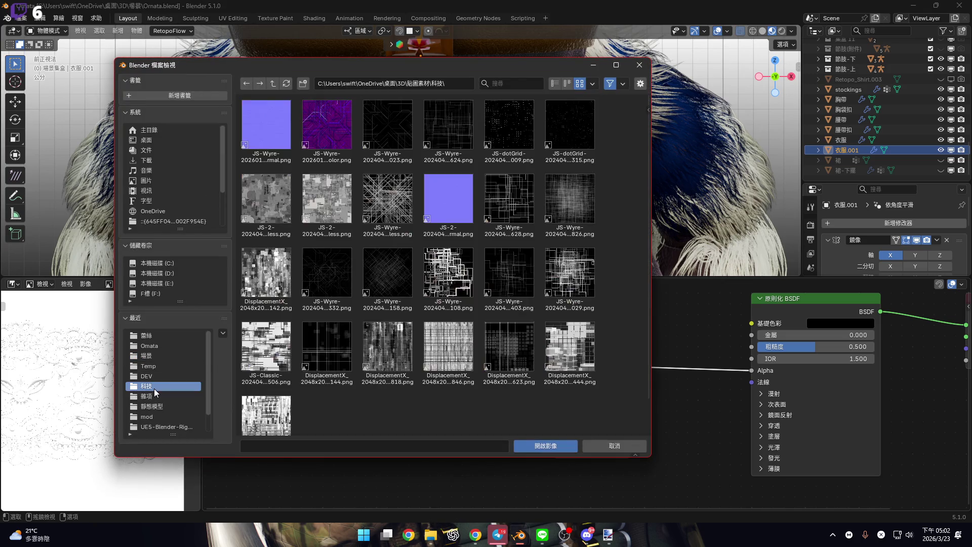
pyautogui.click(272, 82)
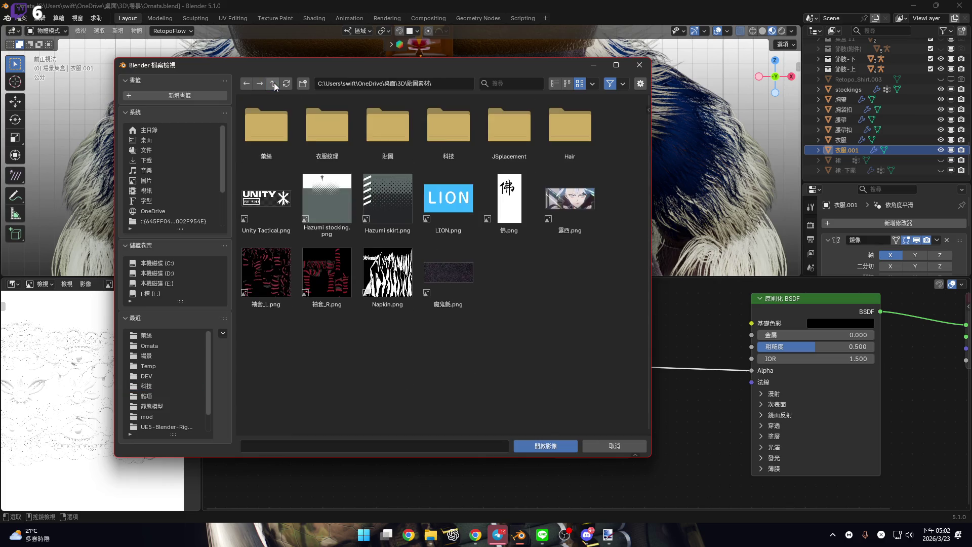
pyautogui.click(290, 150)
pyautogui.doubleClick(327, 126)
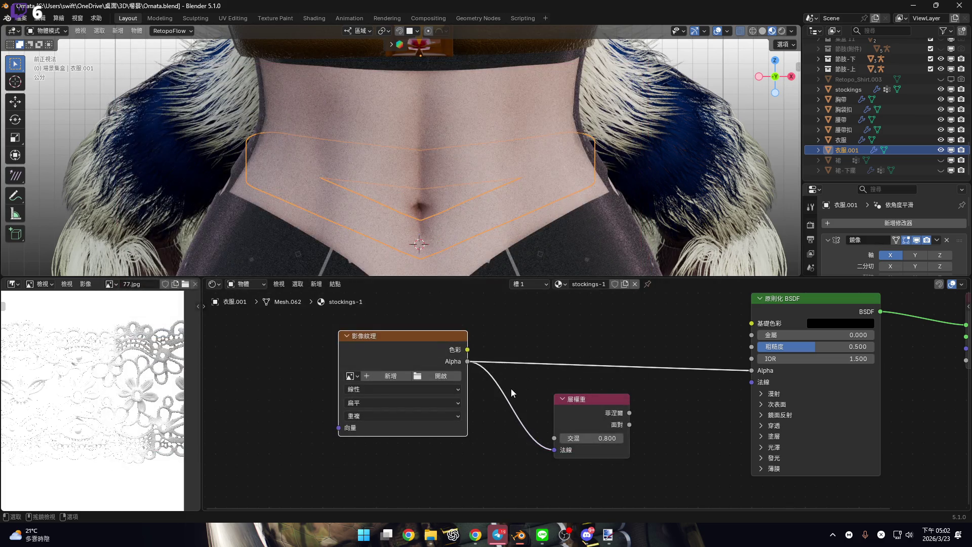
# Widen the lace preview, then undo the 77.jpg load on the node
pyautogui.scroll(2, 159, 398)
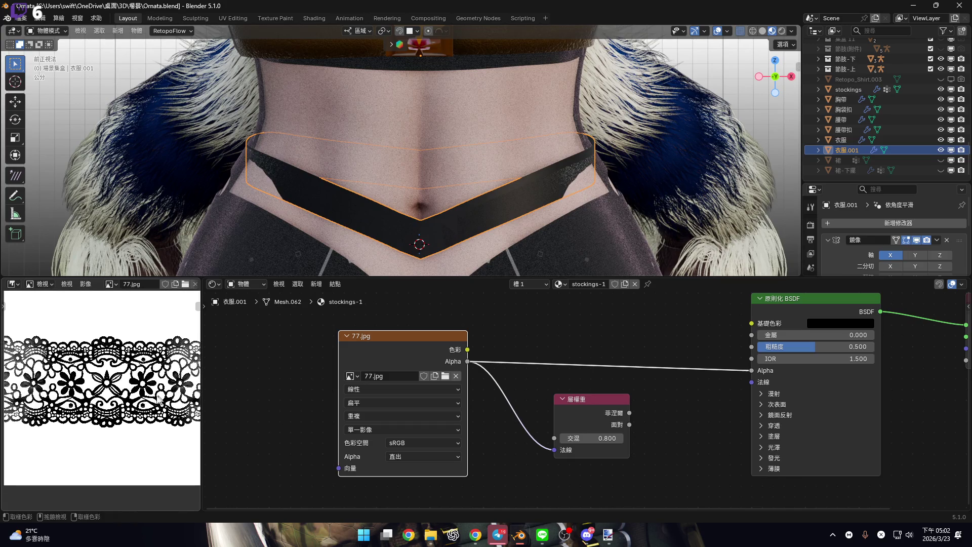
pyautogui.scroll(2, 388, 406)
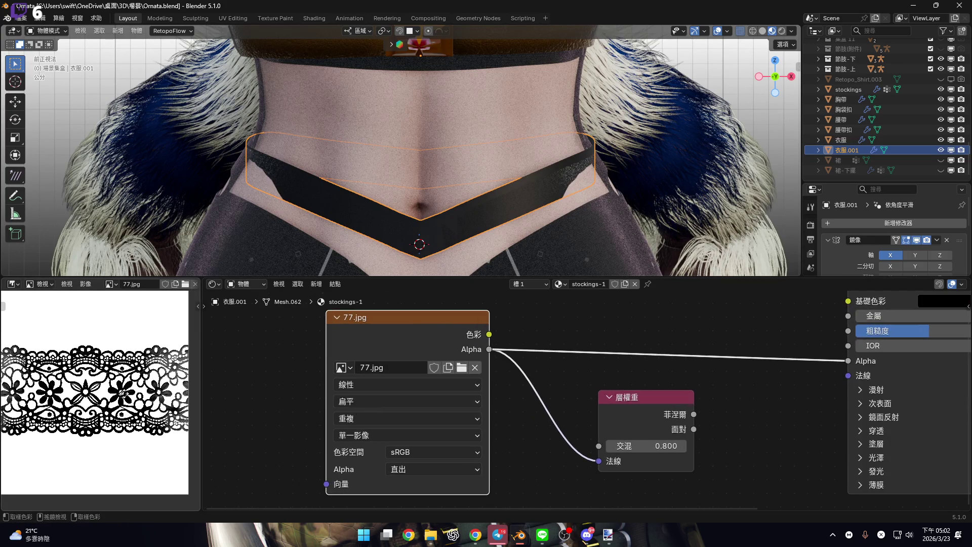
pyautogui.moveTo(189, 384); pyautogui.dragTo(200, 385)
pyautogui.hotkey('ctrl', 'z')
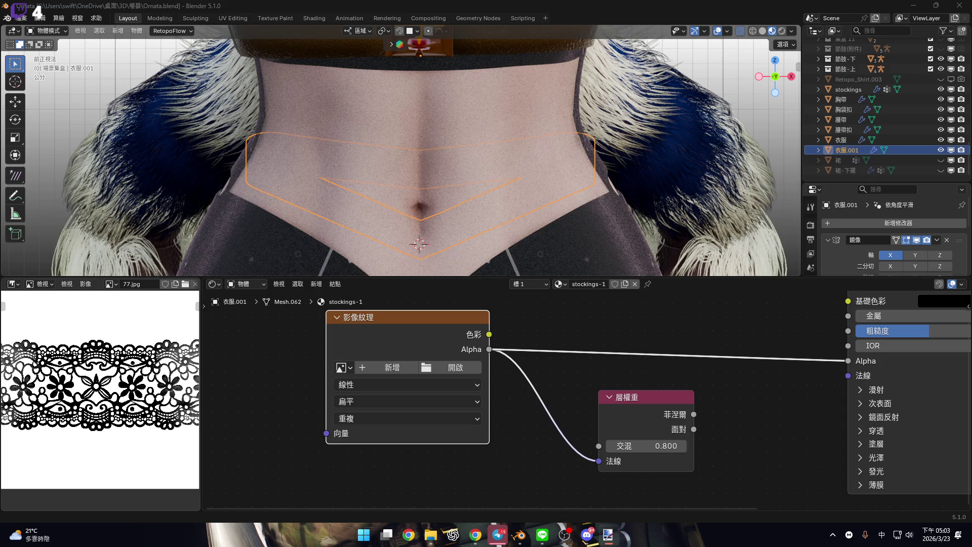
pyautogui.press('shift')
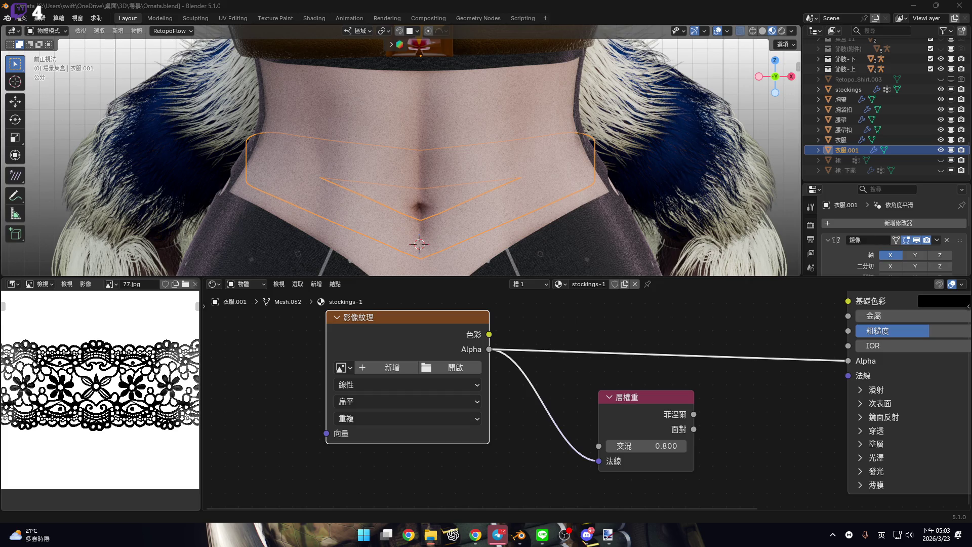
# Load 77.jpg from the 蕾絲 folder into the texture and inspect the belt closely
pyautogui.press('shift')
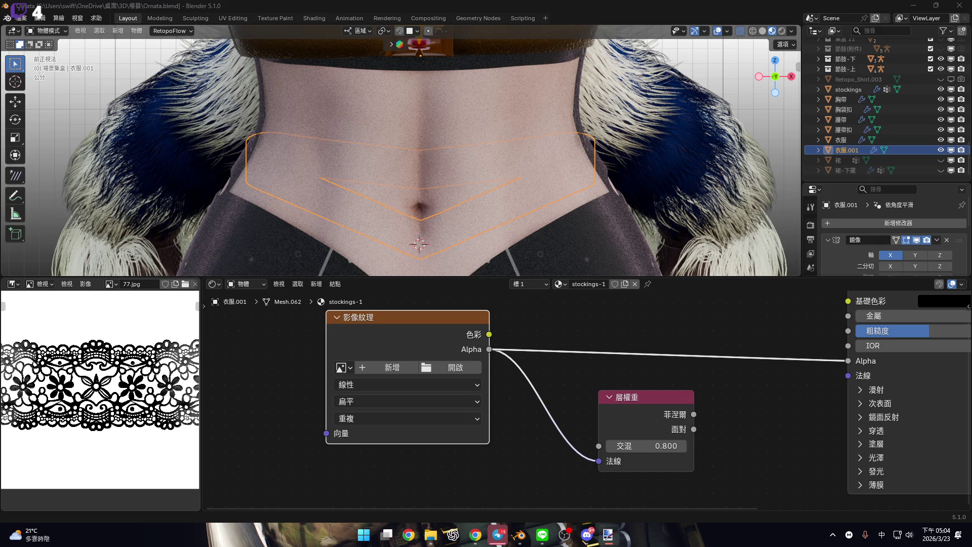
pyautogui.click(445, 369)
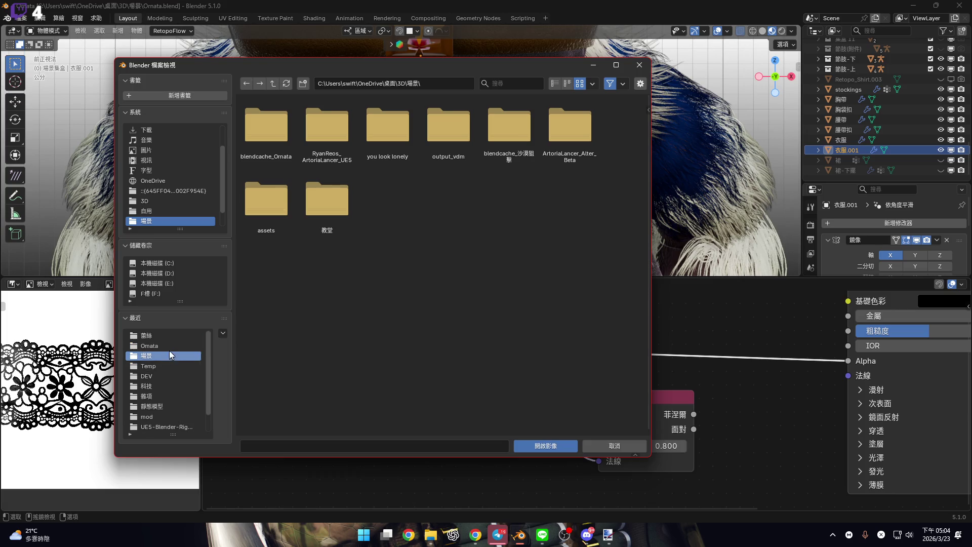
pyautogui.click(152, 336)
pyautogui.click(327, 124)
pyautogui.click(545, 446)
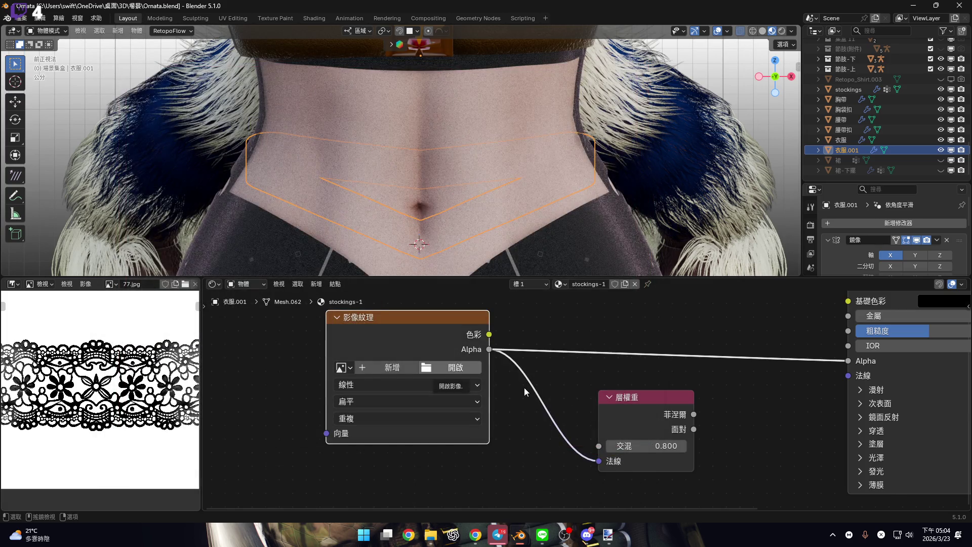
pyautogui.scroll(4, 488, 189)
pyautogui.moveTo(430, 196)
pyautogui.mouseDown(button='middle')
pyautogui.moveTo(458, 131)
pyautogui.moveTo(492, 267)
pyautogui.mouseUp(button='middle')
pyautogui.scroll(-4, 509, 366)
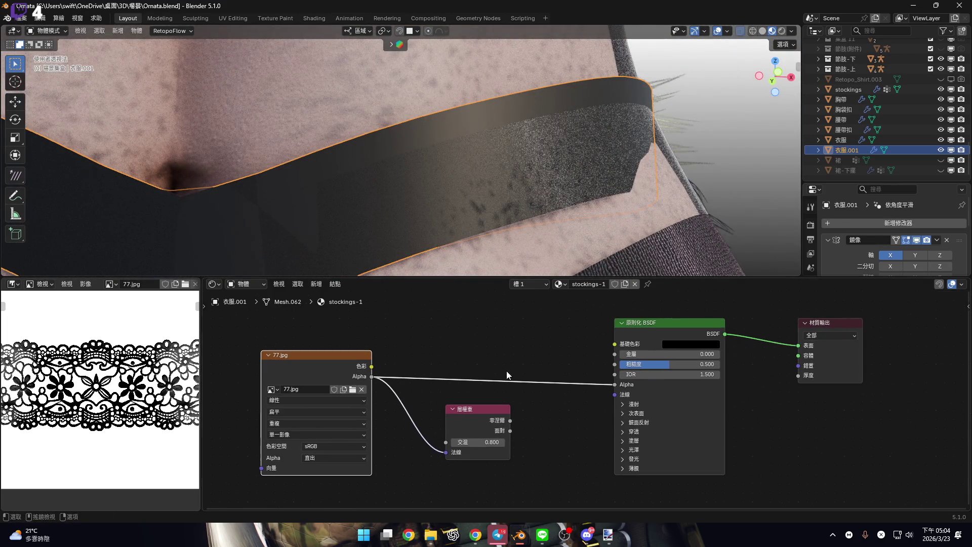
# Swap in lace-8368249.png, view the V around the navel, then clear the slot
pyautogui.click(361, 389)
pyautogui.click(351, 387)
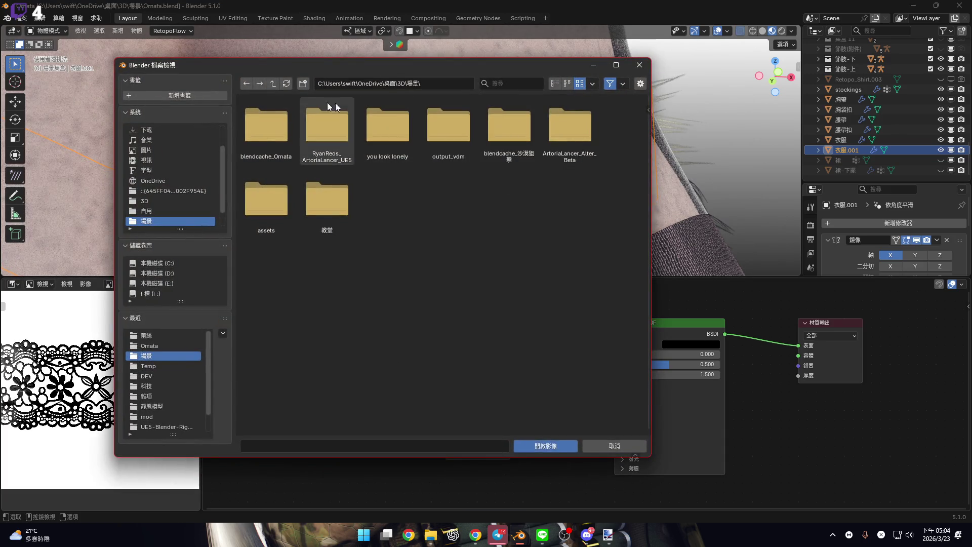
pyautogui.click(146, 337)
pyautogui.doubleClick(390, 138)
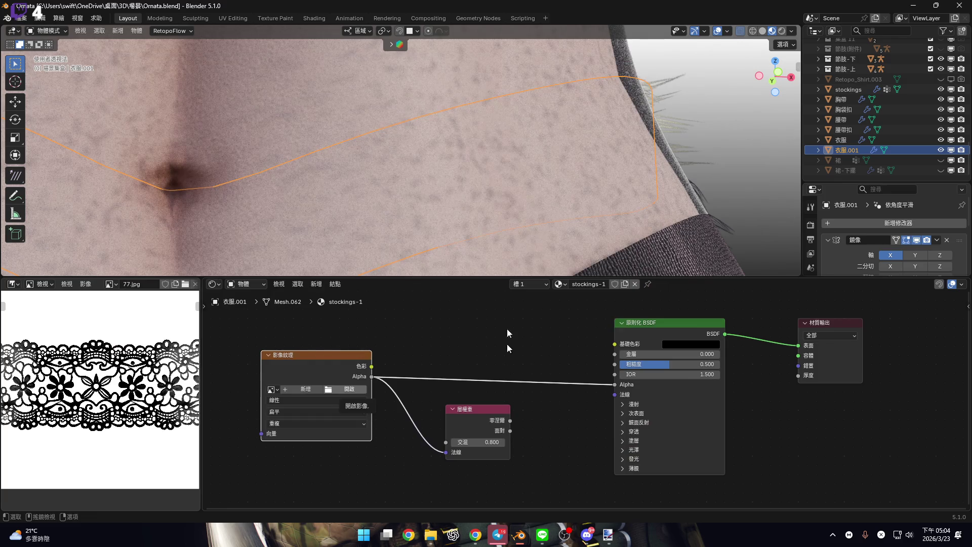
pyautogui.moveTo(518, 243)
pyautogui.mouseDown(button='middle')
pyautogui.moveTo(480, 217)
pyautogui.moveTo(640, 223)
pyautogui.mouseUp(button='middle')
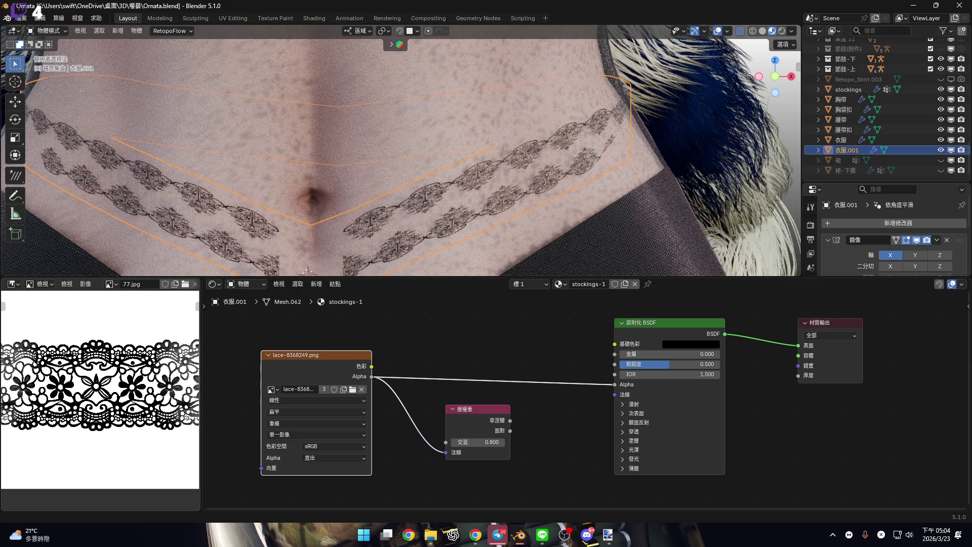
pyautogui.click(362, 389)
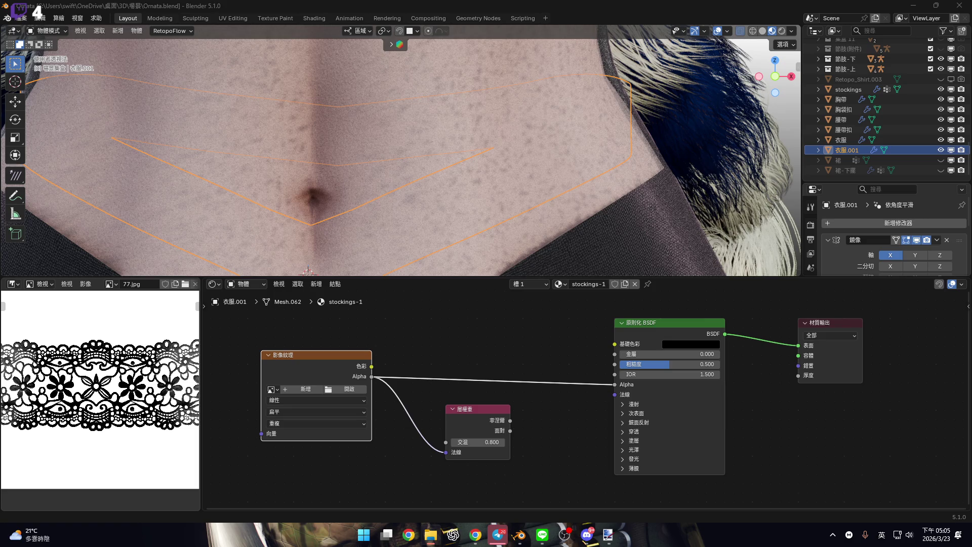
# Open 77.jpg from the recent 蕾絲 folder into the stockings-1 Image Texture node
pyautogui.click(340, 390)
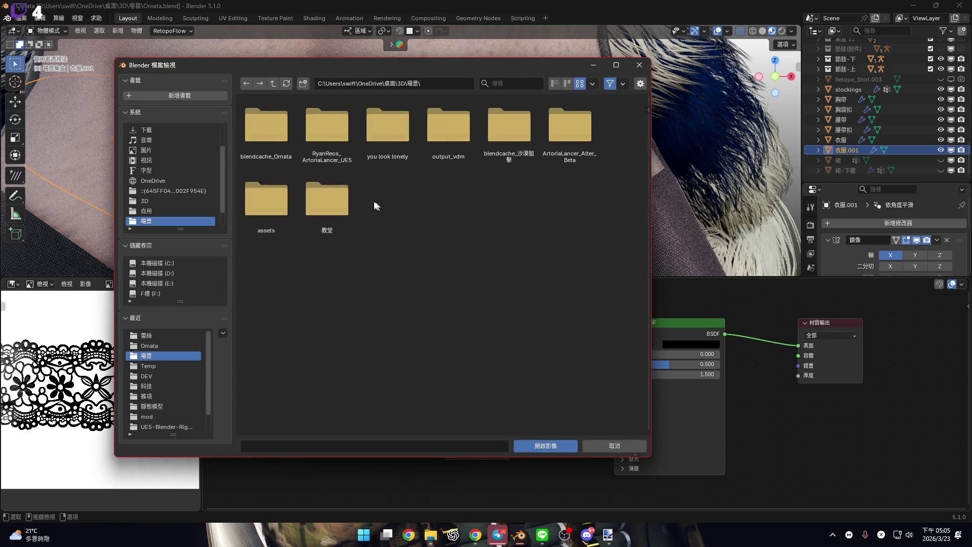
pyautogui.click(153, 335)
pyautogui.doubleClick(329, 135)
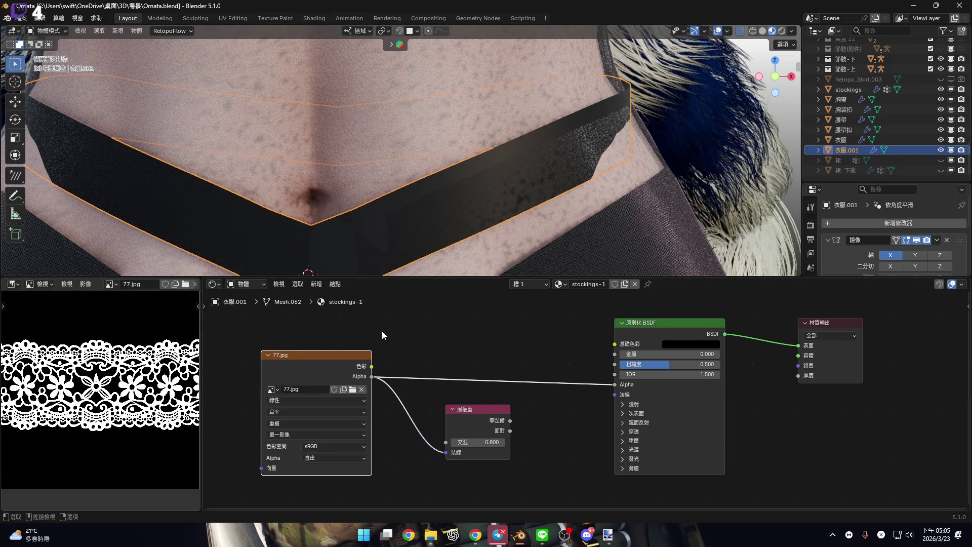
# Change the 77.jpg texture's colour space from sRGB to Non-Color (無色彩)
pyautogui.scroll(2, 570, 390)
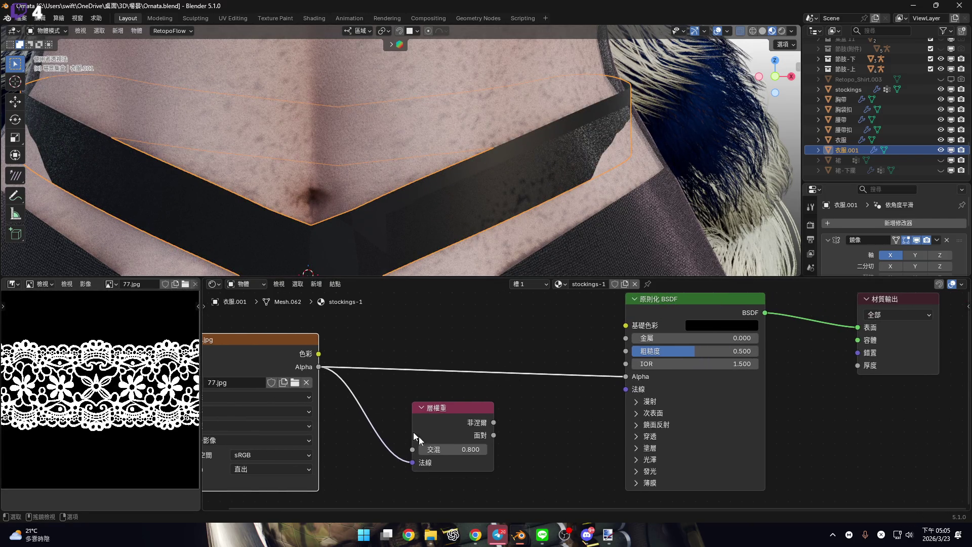
pyautogui.moveTo(468, 452); pyautogui.dragTo(470, 458)
pyautogui.click(260, 455)
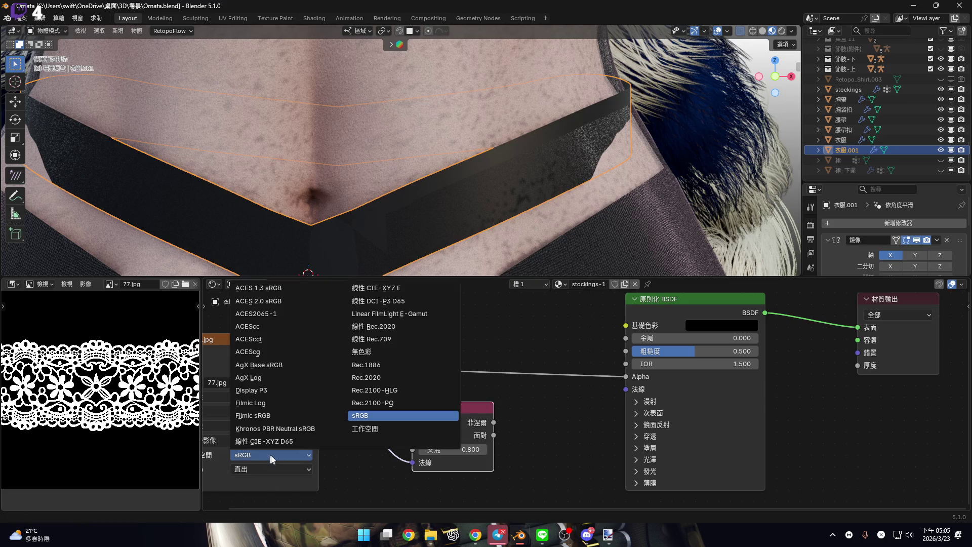
pyautogui.press('Return')
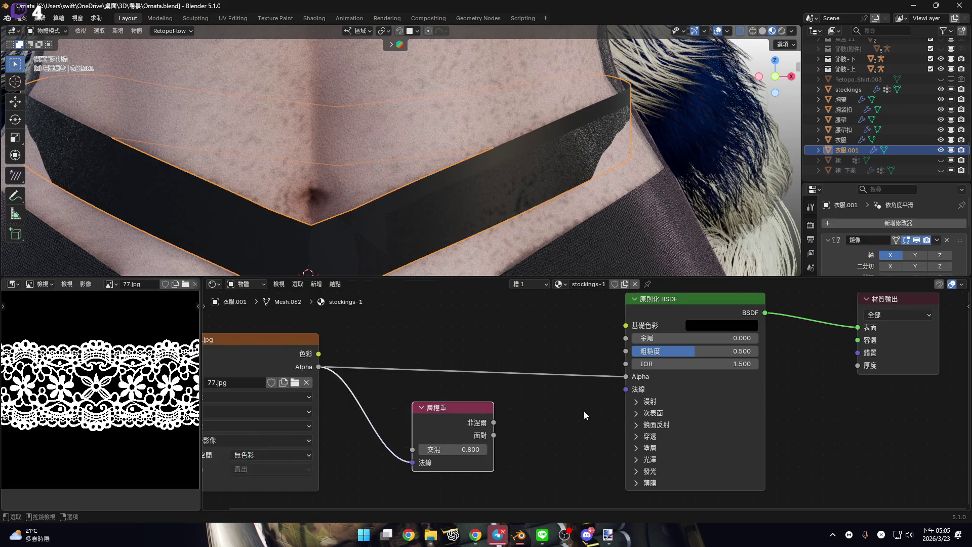
# Check the belt's UV islands in the UV Editing workspace, then return to Layout
pyautogui.scroll(-2, 572, 368)
pyautogui.scroll(-1, 572, 368)
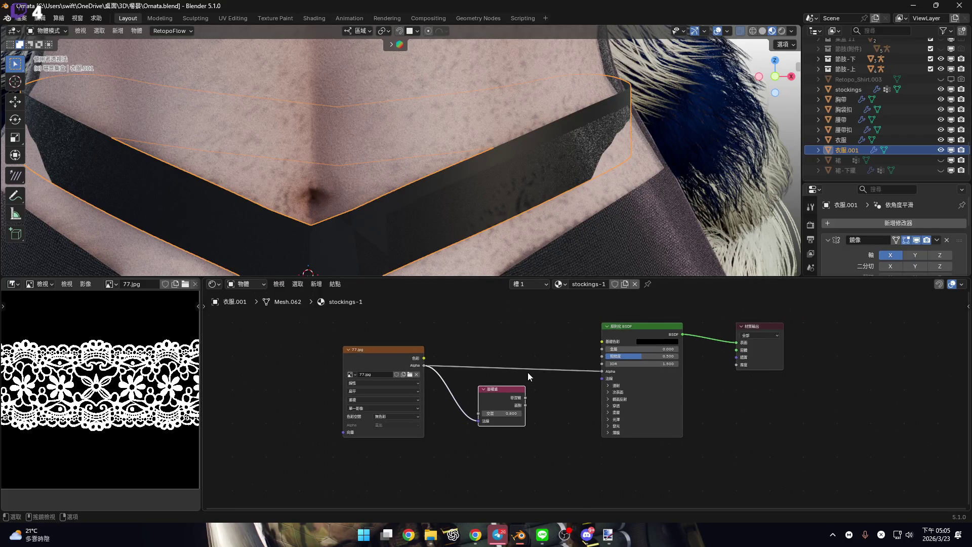
pyautogui.click(244, 16)
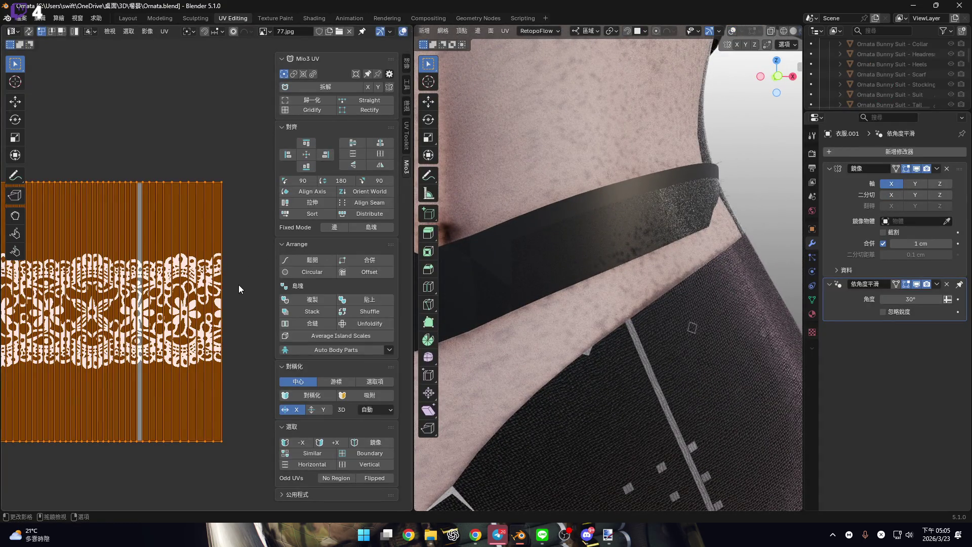
pyautogui.press('g')
pyautogui.press('Escape')
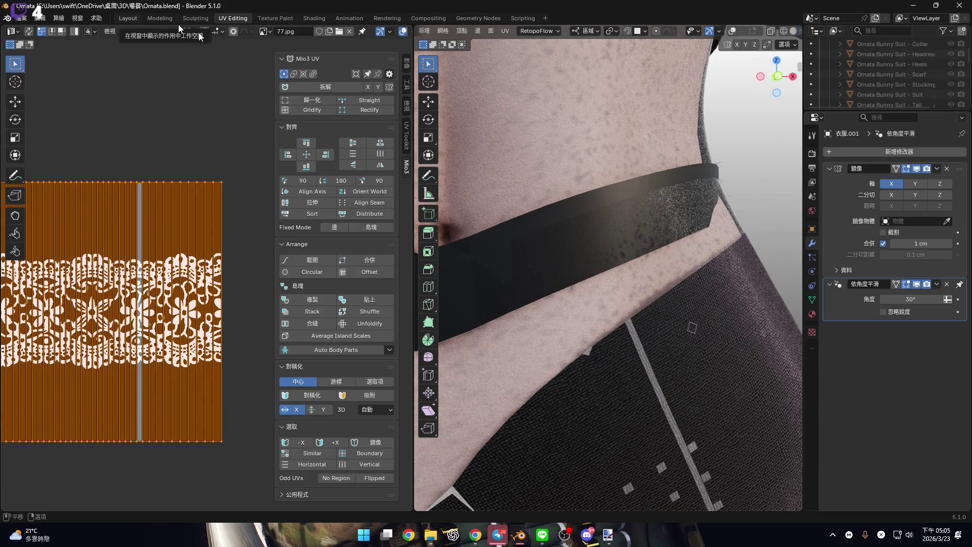
pyautogui.click(128, 18)
# Add Texture Coordinate and Mapping nodes to the lace image with scale 10 on X, Y, Z
pyautogui.click(388, 352)
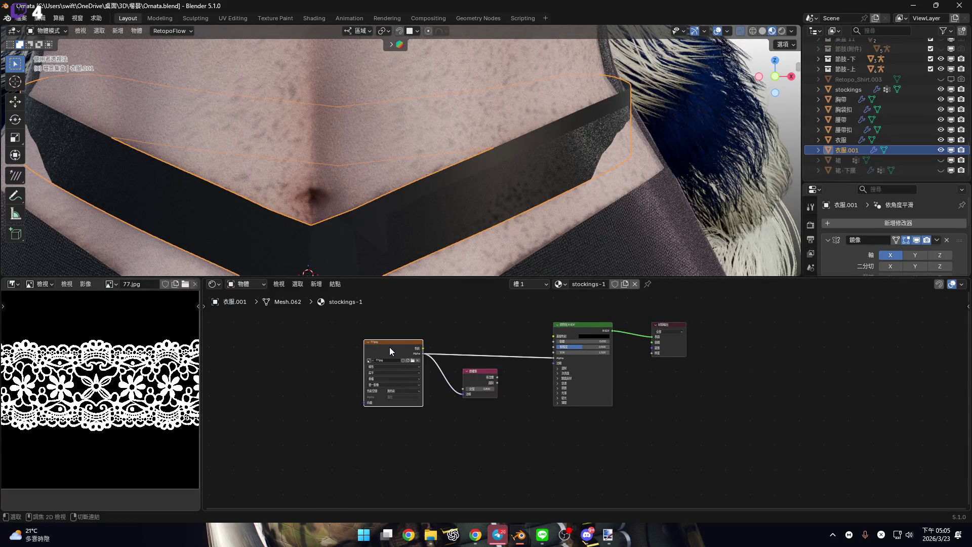
pyautogui.hotkey('ctrl', 't')
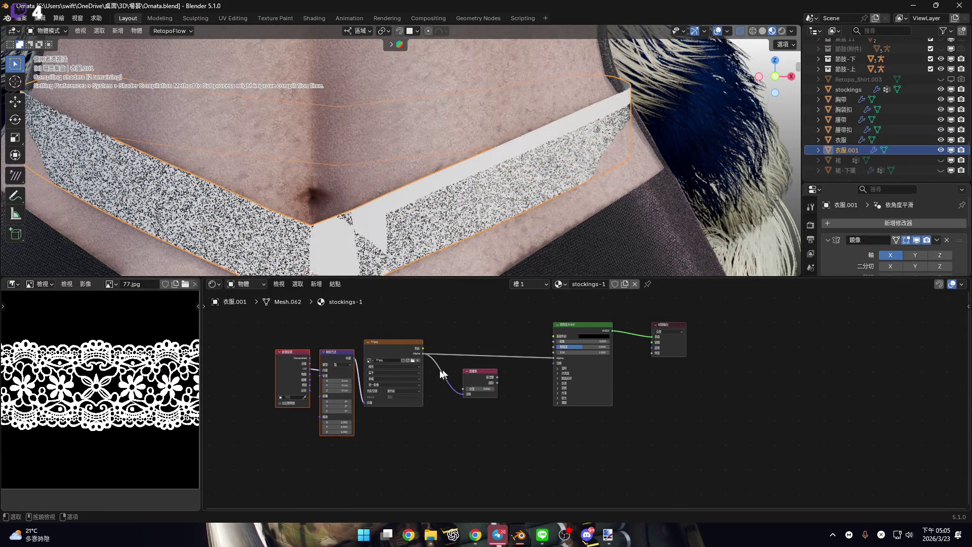
pyautogui.scroll(5, 419, 350)
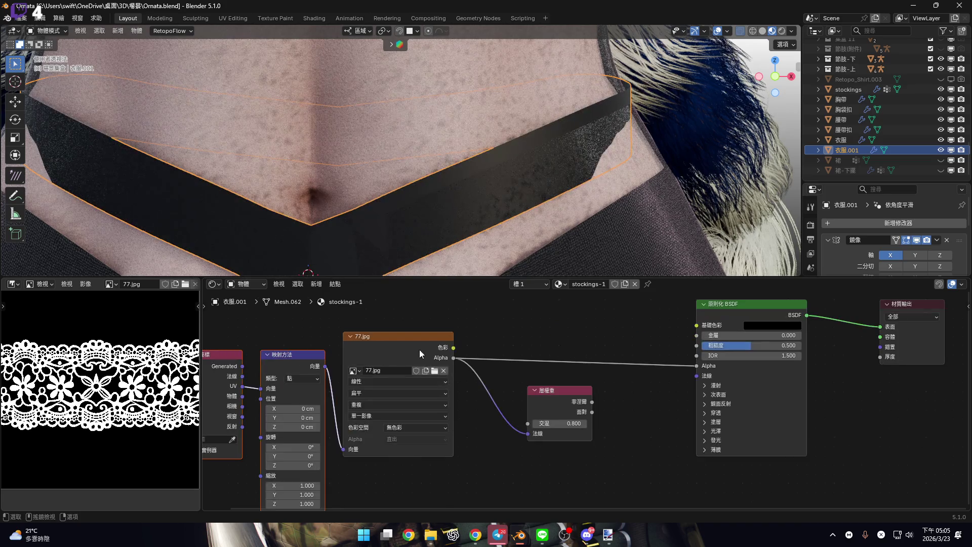
pyautogui.scroll(-1, 433, 396)
pyautogui.moveTo(433, 396)
pyautogui.mouseDown(button='middle')
pyautogui.moveTo(494, 350)
pyautogui.moveTo(437, 390)
pyautogui.mouseUp(button='middle')
pyautogui.scroll(1, 430, 436)
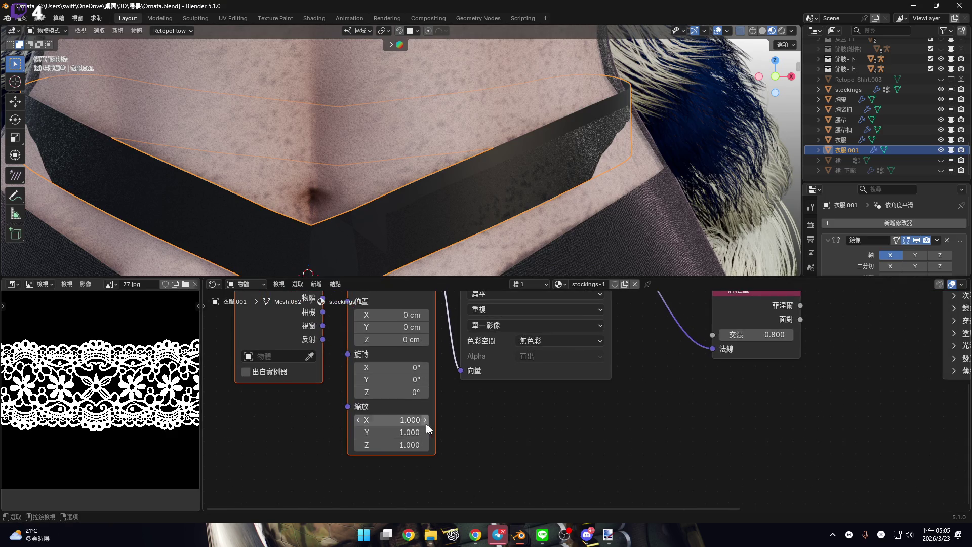
pyautogui.click(397, 420)
pyautogui.moveTo(397, 421)
pyautogui.mouseDown()
pyautogui.moveTo(379, 421)
pyautogui.moveTo(459, 421)
pyautogui.mouseUp()
pyautogui.moveTo(624, 260)
pyautogui.mouseDown(button='middle')
pyautogui.moveTo(521, 165)
pyautogui.moveTo(496, 179)
pyautogui.moveTo(484, 172)
pyautogui.moveTo(521, 212)
pyautogui.mouseUp(button='middle')
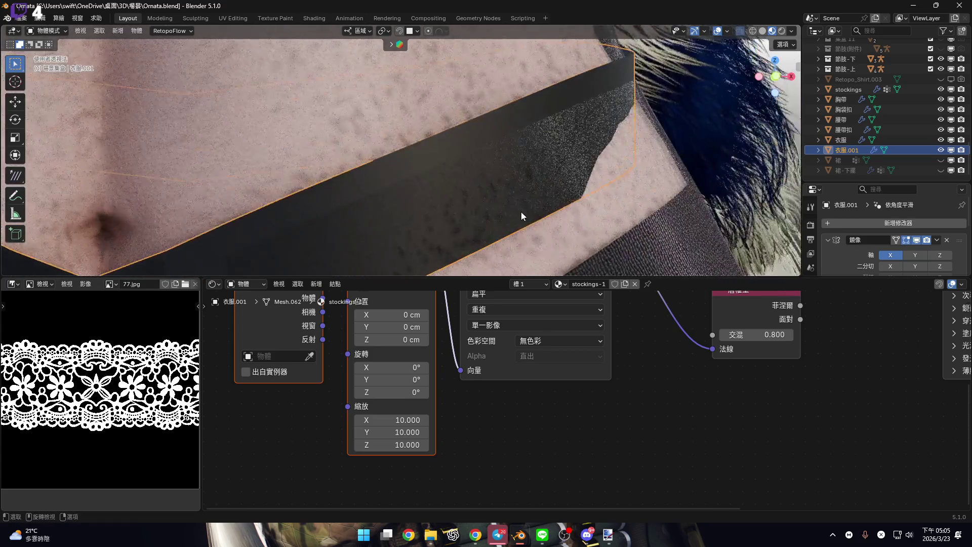
pyautogui.click(776, 77)
pyautogui.click(727, 31)
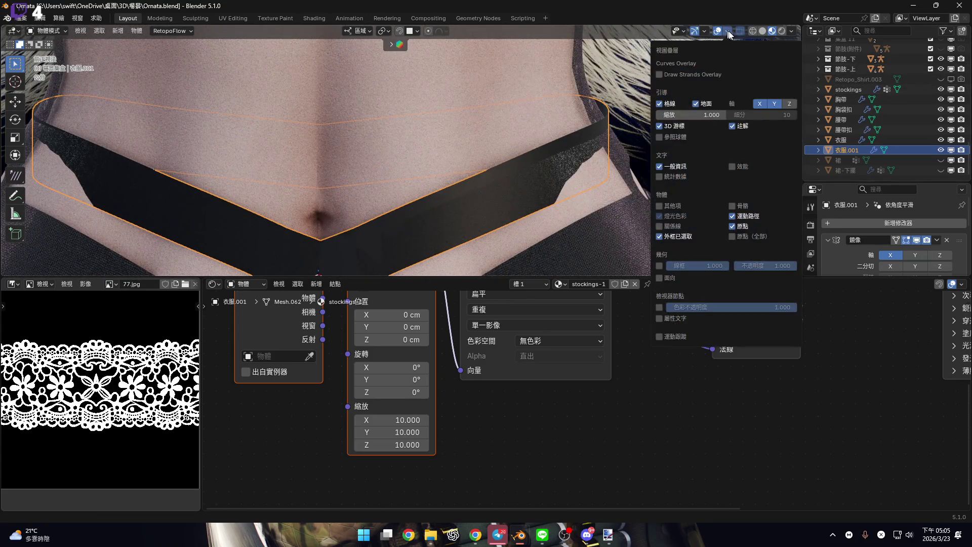
# Turn on the Face Orientation overlay and inspect the belt's normals
pyautogui.click(735, 30)
pyautogui.click(730, 30)
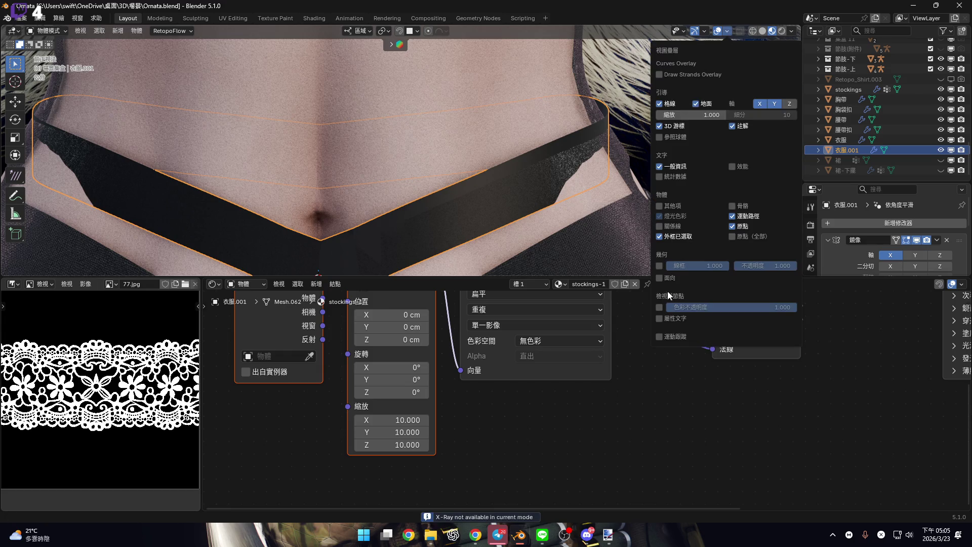
pyautogui.click(659, 278)
pyautogui.moveTo(477, 144)
pyautogui.mouseDown(button='middle')
pyautogui.moveTo(455, 172)
pyautogui.moveTo(552, 271)
pyautogui.mouseUp(button='middle')
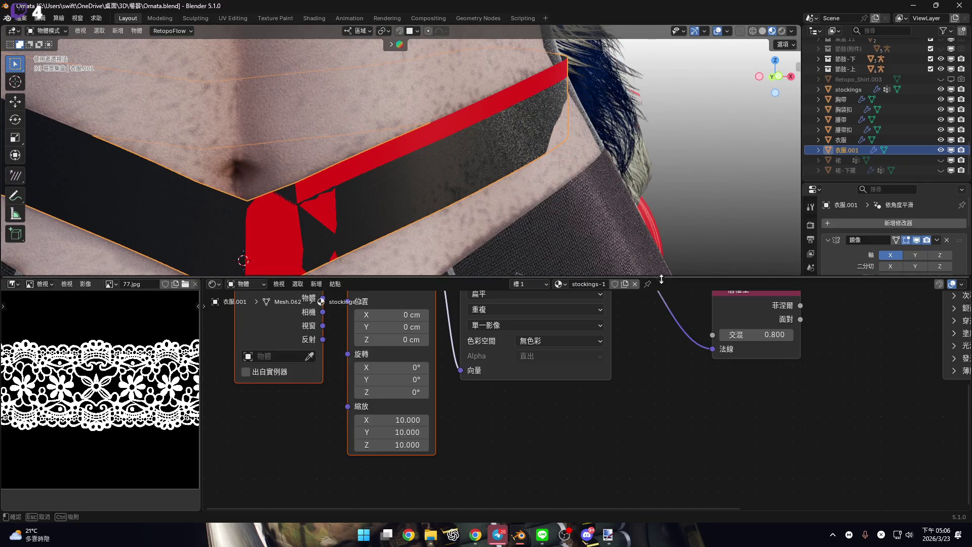
pyautogui.moveTo(655, 278); pyautogui.dragTo(684, 497)
pyautogui.moveTo(521, 390)
pyautogui.mouseDown(button='middle')
pyautogui.moveTo(523, 332)
pyautogui.moveTo(538, 299)
pyautogui.moveTo(570, 306)
pyautogui.moveTo(534, 303)
pyautogui.moveTo(661, 287)
pyautogui.mouseUp(button='middle')
# Disable the waistband's X-axis mirroring and check the 衣服 garment in edit mode
pyautogui.click(889, 257)
pyautogui.moveTo(470, 353)
pyautogui.mouseDown(button='middle')
pyautogui.moveTo(445, 293)
pyautogui.moveTo(519, 311)
pyautogui.mouseUp(button='middle')
pyautogui.click(448, 299)
pyautogui.scroll(3, 442, 296)
pyautogui.moveTo(442, 296)
pyautogui.mouseDown(button='middle')
pyautogui.moveTo(452, 311)
pyautogui.moveTo(476, 312)
pyautogui.moveTo(430, 298)
pyautogui.moveTo(306, 339)
pyautogui.moveTo(337, 319)
pyautogui.moveTo(375, 321)
pyautogui.moveTo(343, 314)
pyautogui.mouseUp(button='middle')
pyautogui.press('Tab')
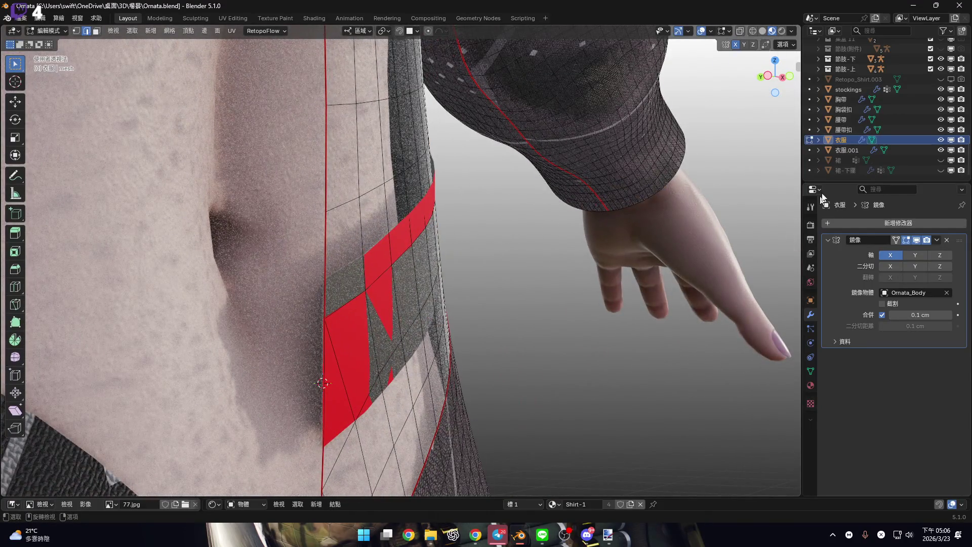
pyautogui.press('Tab')
# Move the 衣服.001 waistband 50 units along X, away from the body
pyautogui.click(403, 308)
pyautogui.moveTo(403, 309)
pyautogui.mouseDown(button='middle')
pyautogui.moveTo(339, 304)
pyautogui.moveTo(315, 278)
pyautogui.moveTo(327, 269)
pyautogui.mouseUp(button='middle')
pyautogui.write('gx50')
pyautogui.press('Return')
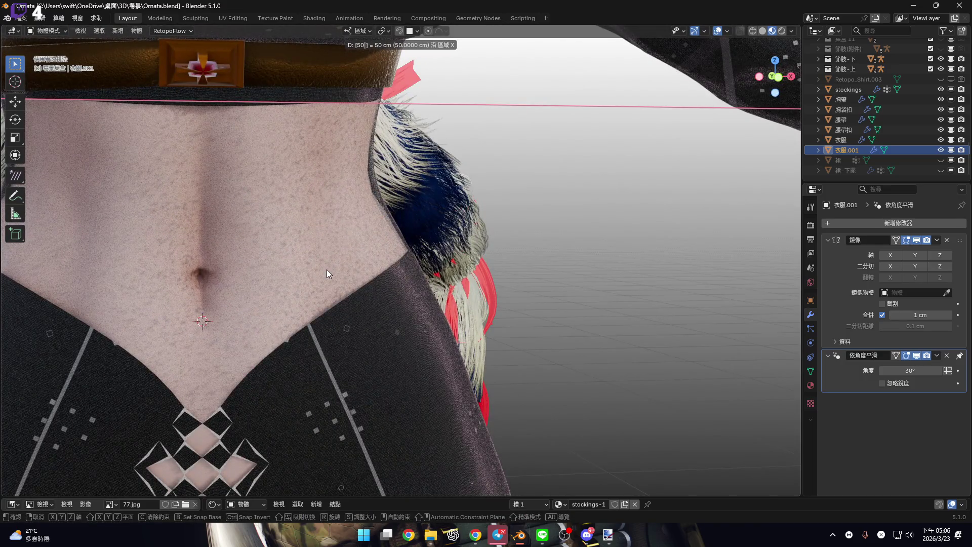
pyautogui.press('KP_Decimal')
pyautogui.moveTo(510, 273)
pyautogui.mouseDown(button='middle')
pyautogui.moveTo(502, 262)
pyautogui.moveTo(513, 264)
pyautogui.mouseUp(button='middle')
# Recalculate the belt's normals outward with Shift+N in edit mode
pyautogui.press('Tab')
pyautogui.hotkey('shift', 'n')
pyautogui.press('Tab')
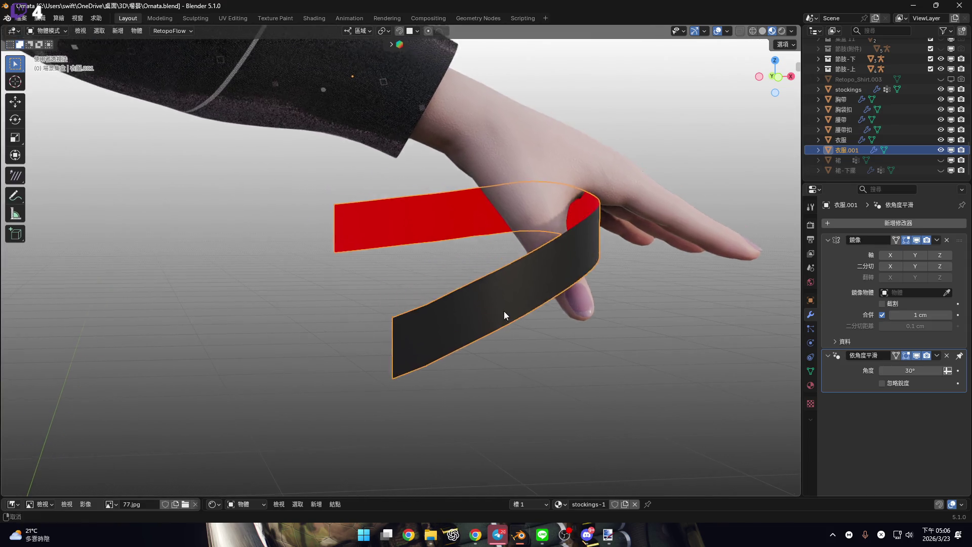
pyautogui.scroll(3, 506, 314)
pyautogui.moveTo(537, 310)
pyautogui.mouseDown(button='middle')
pyautogui.moveTo(513, 308)
pyautogui.moveTo(491, 343)
pyautogui.mouseUp(button='middle')
pyautogui.moveTo(623, 219)
pyautogui.mouseDown(button='middle')
pyautogui.moveTo(560, 269)
pyautogui.moveTo(786, 100)
pyautogui.mouseUp(button='middle')
# Switch to the front orthographic view and turn off Face Orientation
pyautogui.click(777, 78)
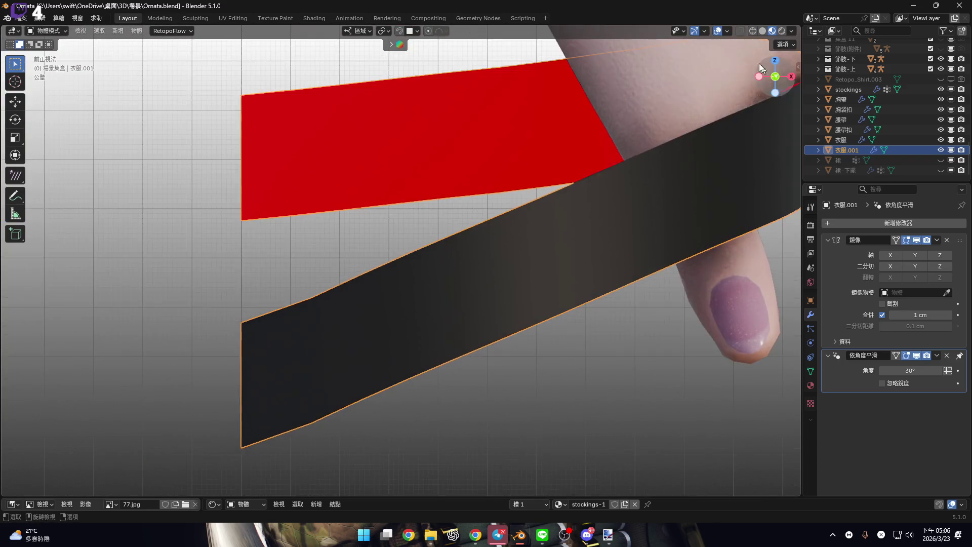
pyautogui.click(727, 31)
pyautogui.click(660, 279)
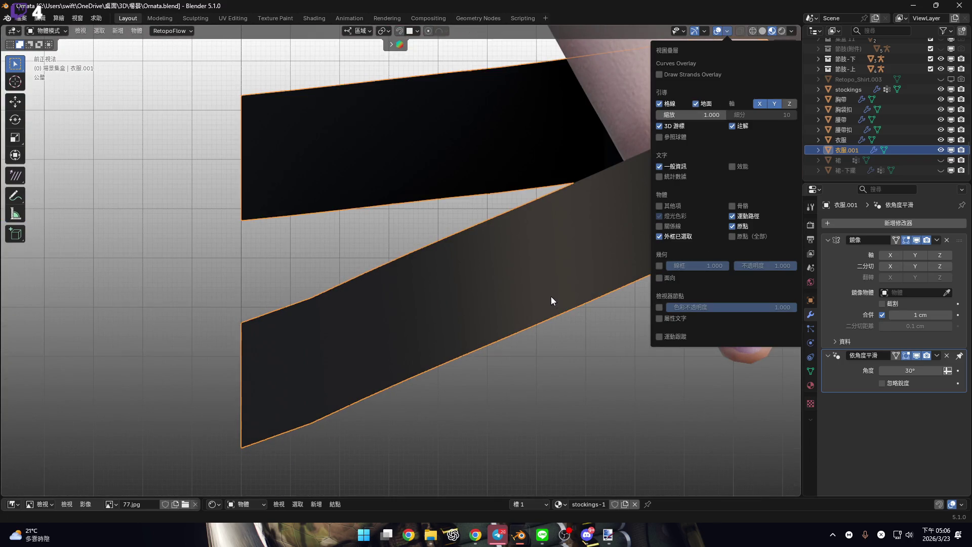
# Set the Mapping node's scale to 1 on X, Y and Z
pyautogui.keyDown('shift'); pyautogui.moveTo(551, 297); pyautogui.dragTo(534, 315, button='middle'); pyautogui.keyUp('shift')
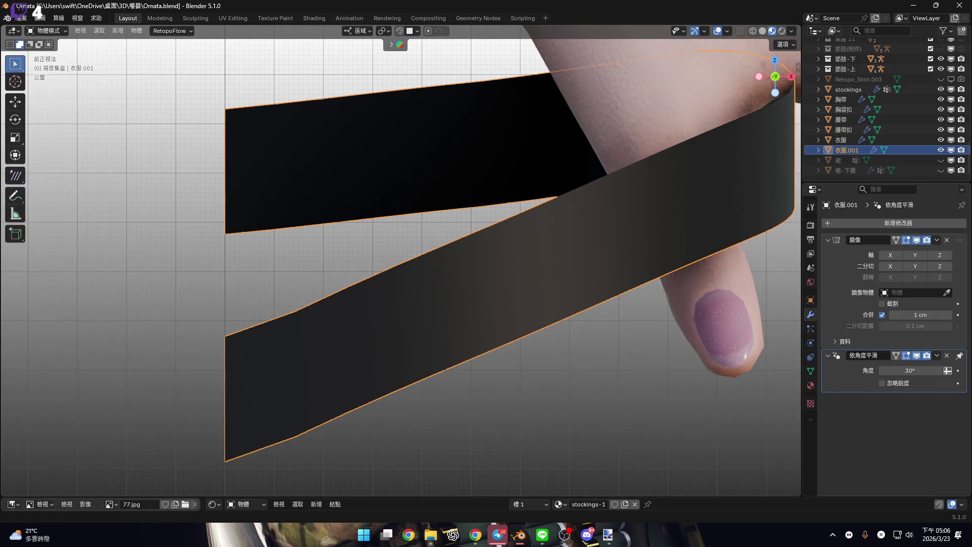
pyautogui.moveTo(712, 499); pyautogui.dragTo(695, 228)
pyautogui.hscroll(3, 503, 370)
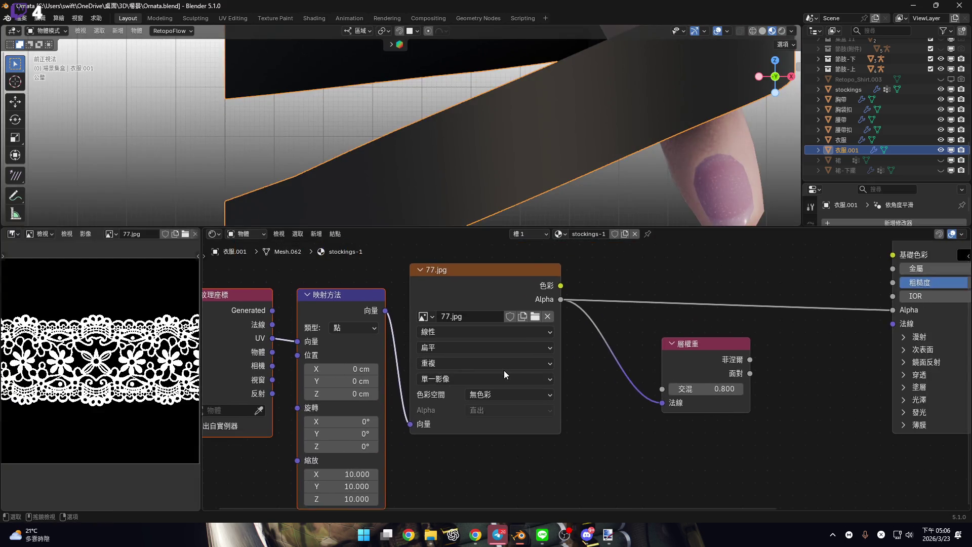
pyautogui.scroll(-1, 505, 355)
pyautogui.hscroll(3, 669, 344)
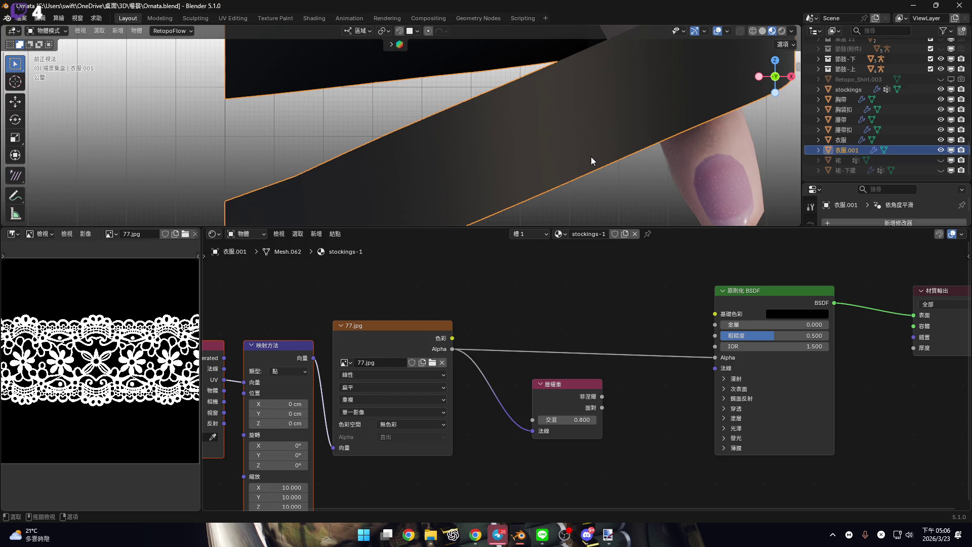
pyautogui.press('Home')
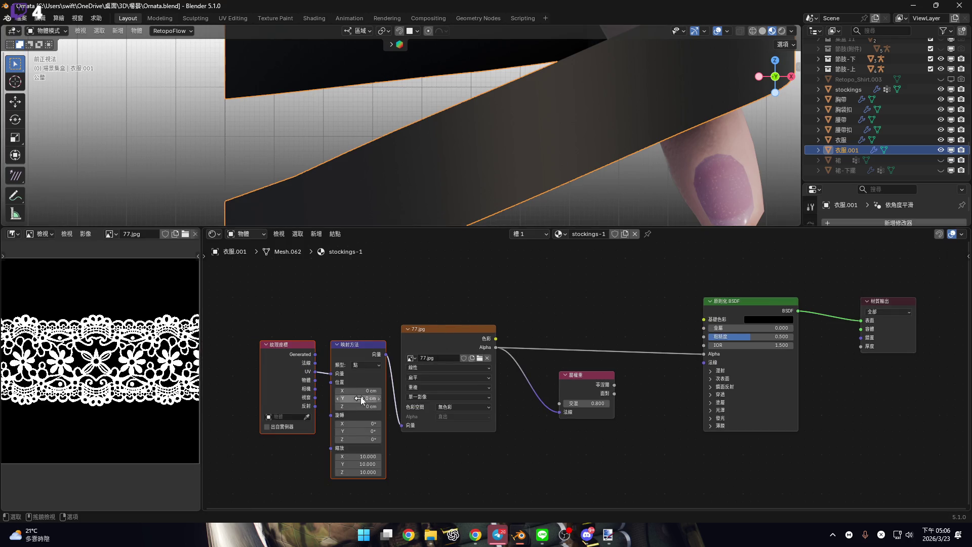
pyautogui.scroll(6, 494, 405)
pyautogui.moveTo(447, 392); pyautogui.dragTo(448, 426)
pyautogui.write('1')
pyautogui.press('Return')
# Try Window coordinates as the Mapping vector input, then reconnect UV coordinates
pyautogui.scroll(-4, 503, 341)
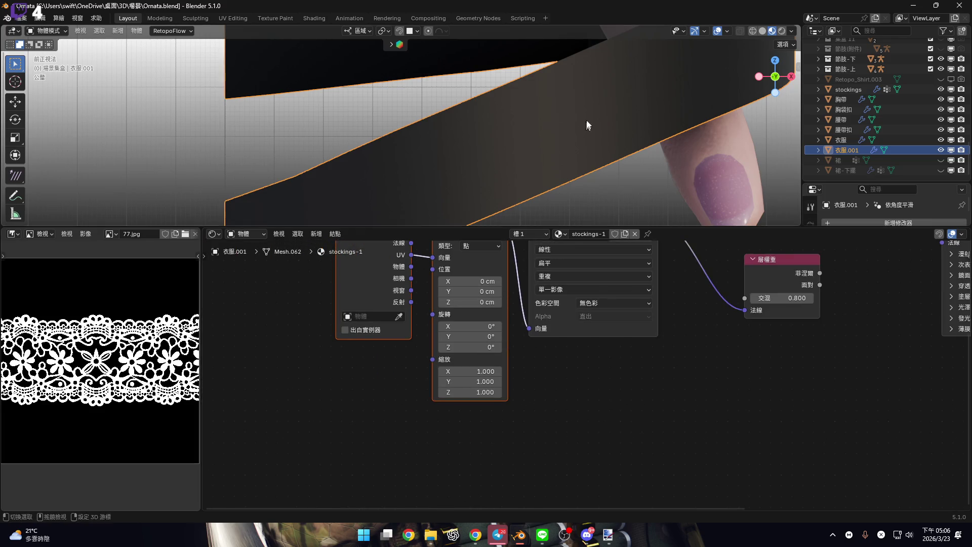
pyautogui.scroll(-4, 584, 167)
pyautogui.scroll(4, 347, 366)
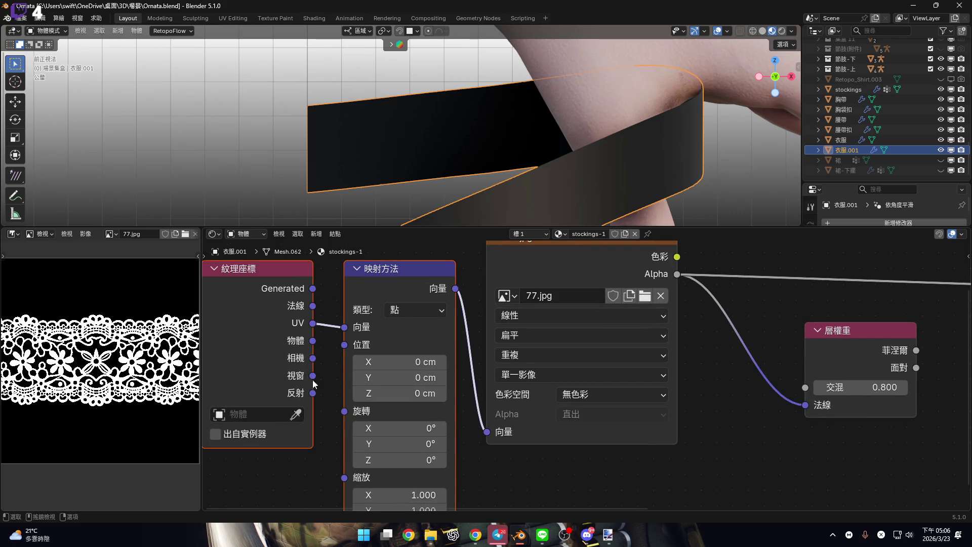
pyautogui.moveTo(313, 376)
pyautogui.mouseDown()
pyautogui.moveTo(324, 372)
pyautogui.moveTo(443, 446)
pyautogui.mouseUp()
pyautogui.moveTo(527, 414); pyautogui.dragTo(530, 413)
pyautogui.moveTo(324, 320); pyautogui.dragTo(330, 341, button='middle')
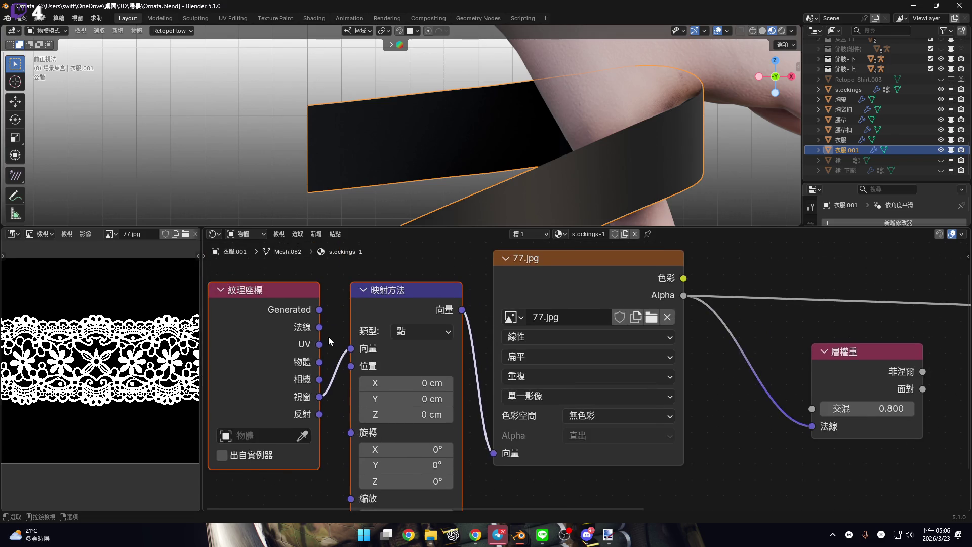
pyautogui.moveTo(319, 346); pyautogui.dragTo(486, 324)
pyautogui.moveTo(471, 165); pyautogui.dragTo(471, 166)
pyautogui.scroll(3, 471, 166)
pyautogui.rightClick(499, 158)
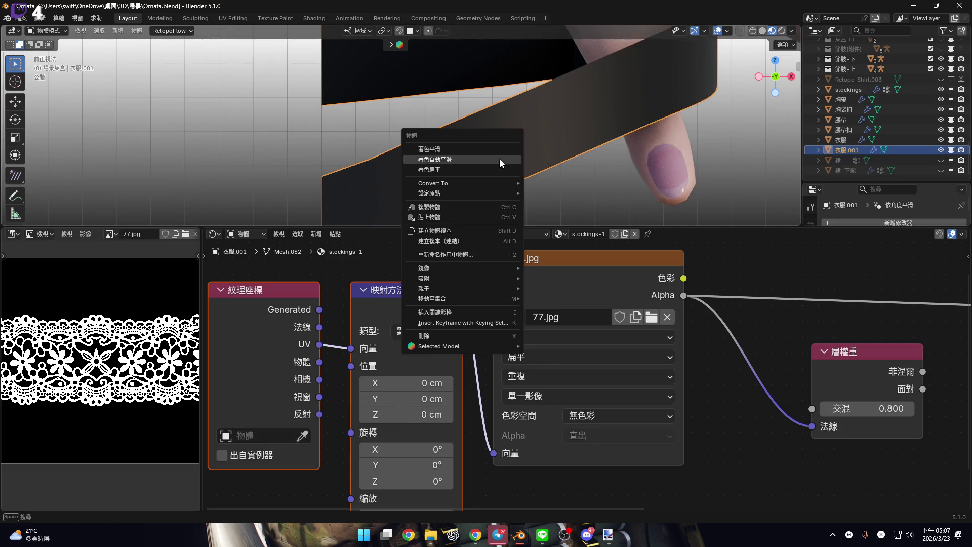
# Convert the strap object to a mesh
pyautogui.moveTo(509, 184)
pyautogui.click(583, 186)
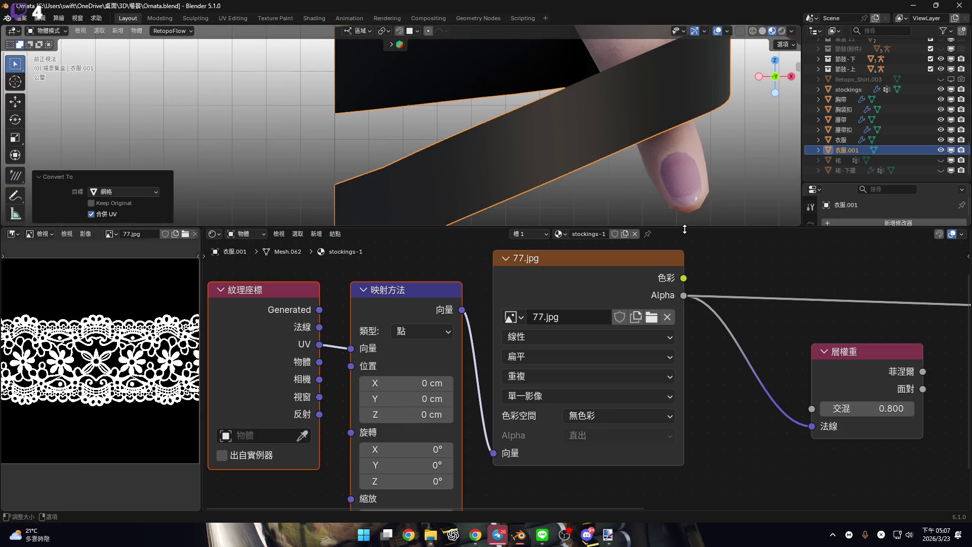
pyautogui.moveTo(506, 227); pyautogui.dragTo(532, 375)
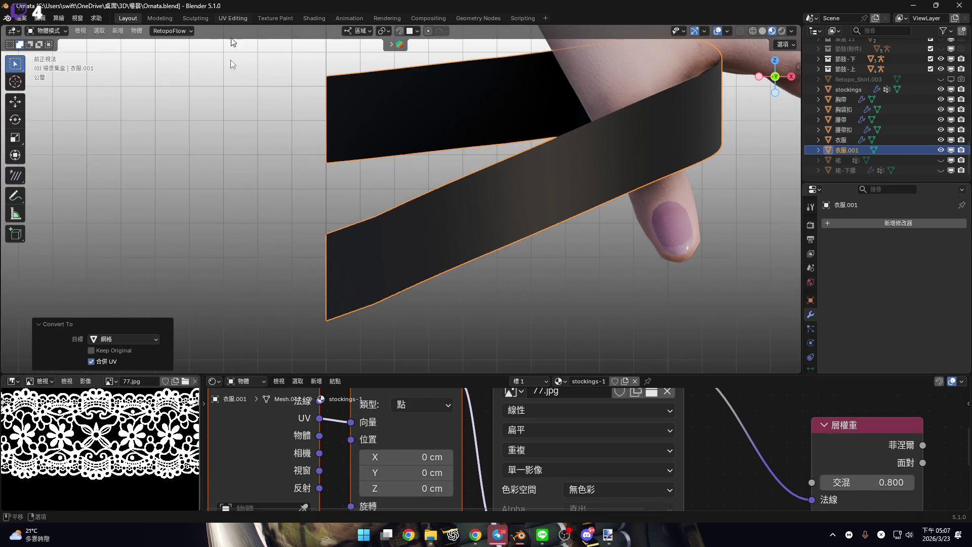
# Open the UV Editing workspace and view the strap's UVs and the hand
pyautogui.click(233, 18)
pyautogui.scroll(-5, 607, 253)
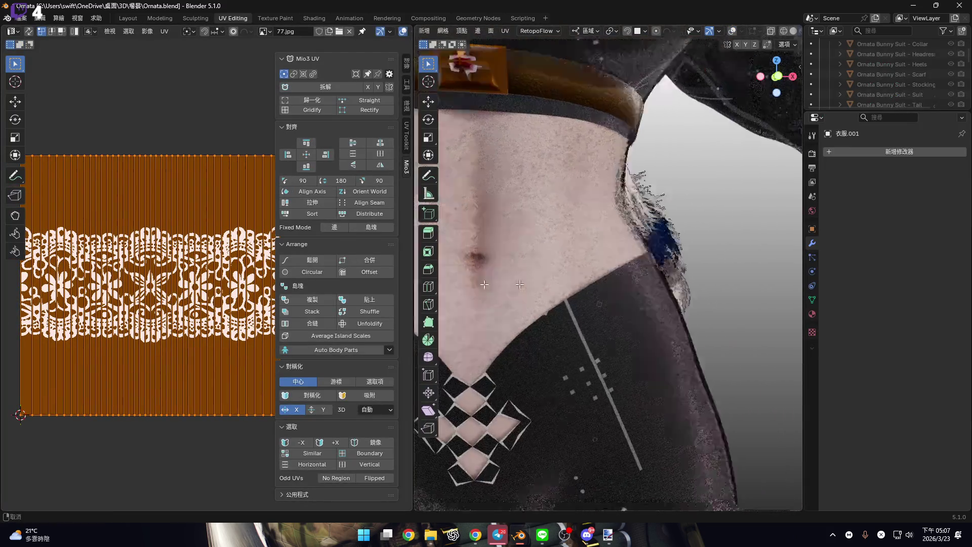
pyautogui.keyDown('shift'); pyautogui.moveTo(709, 203); pyautogui.dragTo(608, 152, button='middle'); pyautogui.keyUp('shift')
pyautogui.scroll(3, 769, 107)
pyautogui.scroll(3, 636, 252)
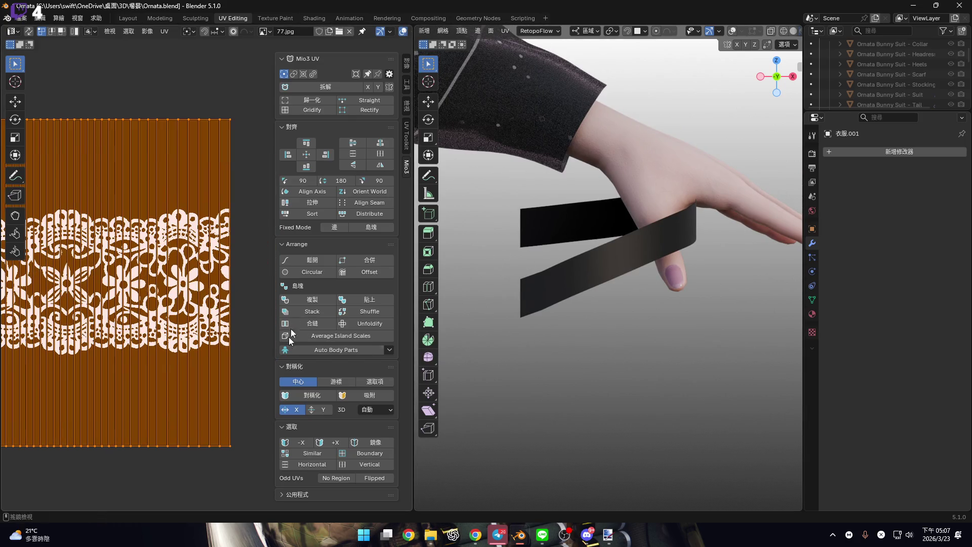
pyautogui.scroll(-4, 202, 293)
# Try rotating and scaling the UV island over the lace, then return to Layout
pyautogui.press('r')
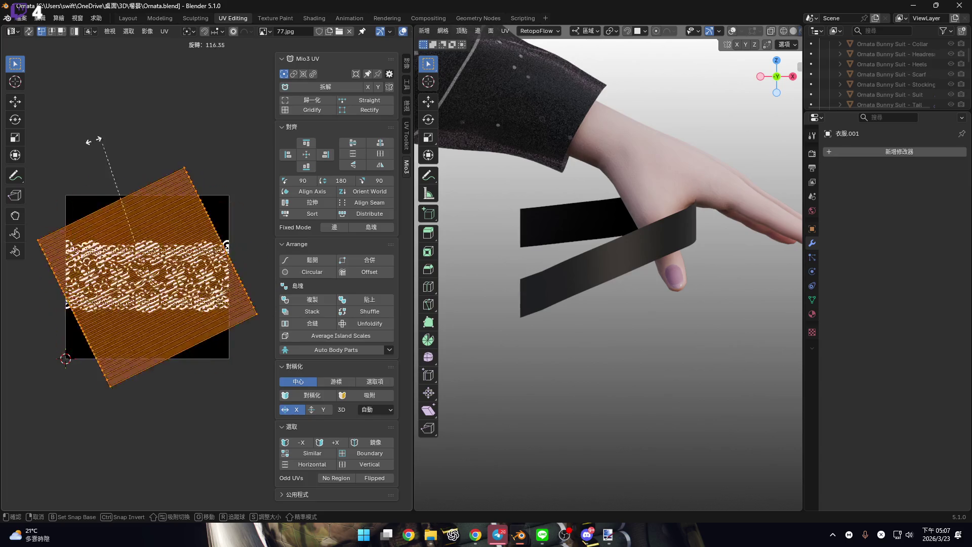
pyautogui.rightClick(213, 284)
pyautogui.scroll(1, 212, 284)
pyautogui.moveTo(213, 285); pyautogui.dragTo(191, 292, button='middle')
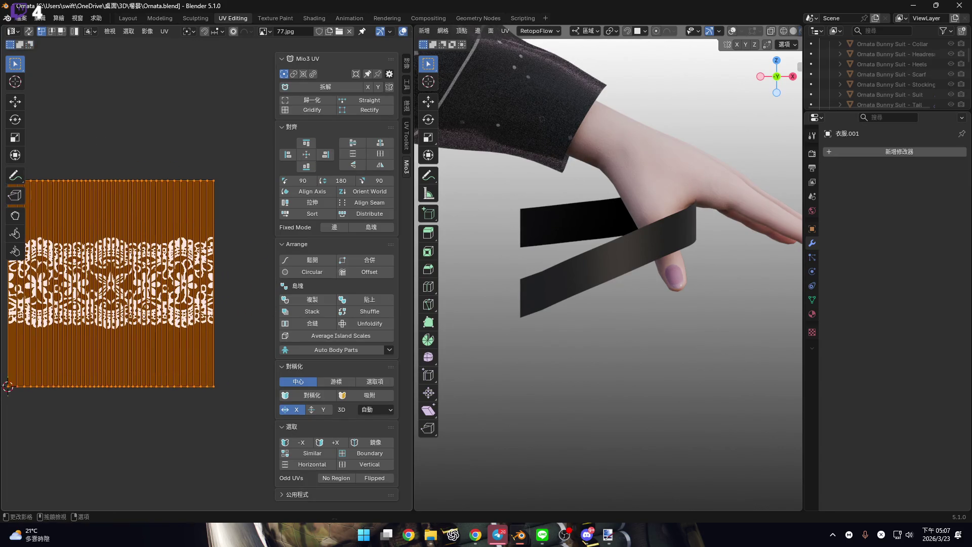
pyautogui.press('s')
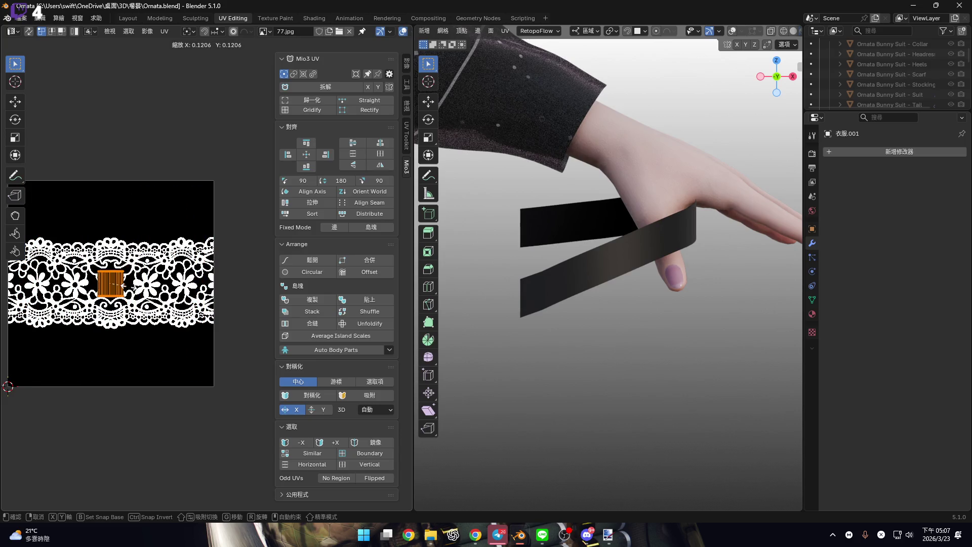
pyautogui.click(214, 186)
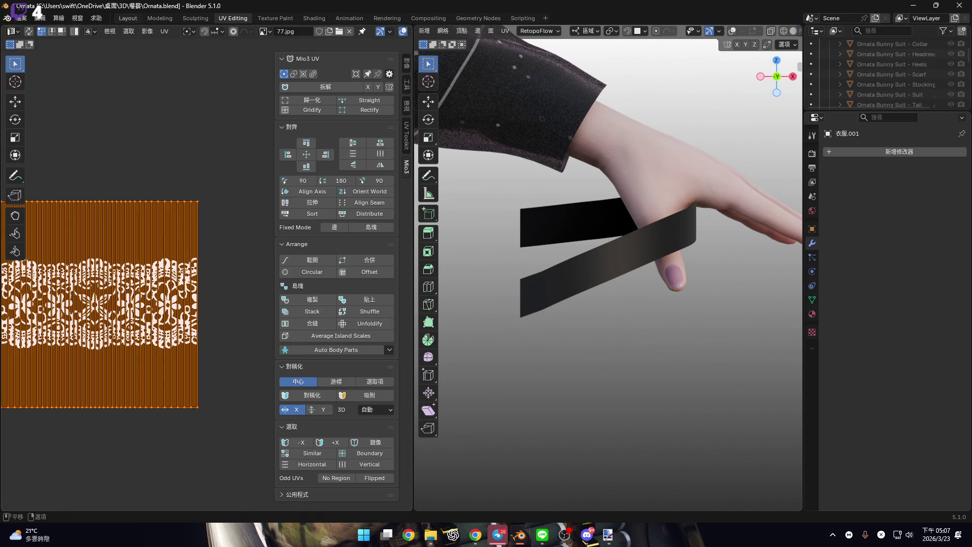
pyautogui.click(128, 18)
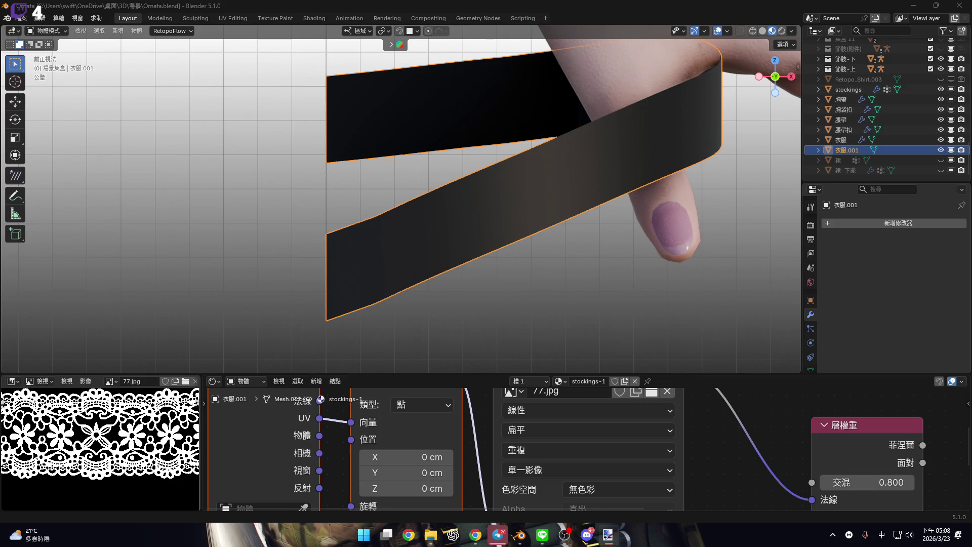
pyautogui.press('shift')
pyautogui.press('shift')
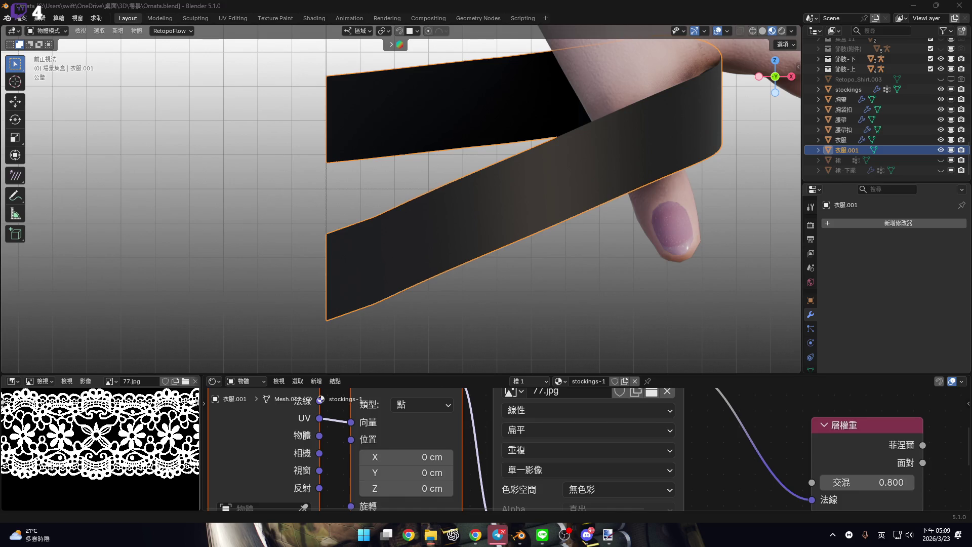
pyautogui.scroll(-5, 490, 443)
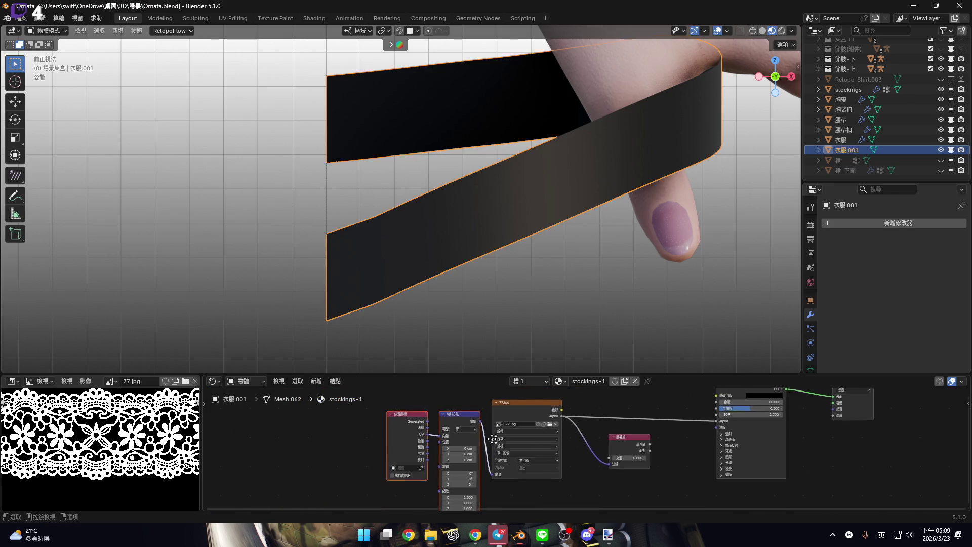
# Delete the 77.jpg image from the Outliner's Blender File view, filtered to 77.jpg
pyautogui.scroll(2, 493, 439)
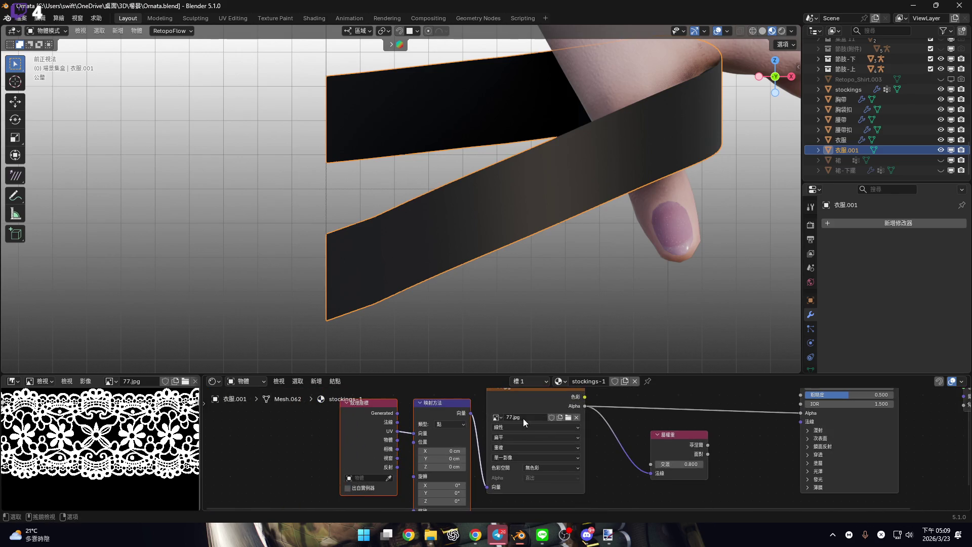
pyautogui.click(16, 384)
pyautogui.click(332, 409)
pyautogui.click(13, 381)
pyautogui.click(334, 419)
pyautogui.click(12, 380)
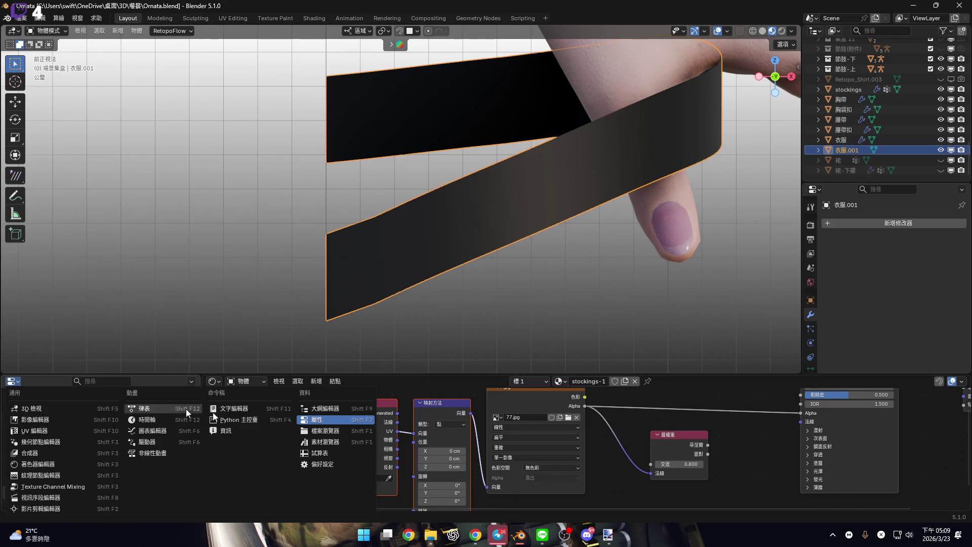
pyautogui.click(357, 431)
pyautogui.moveTo(202, 415); pyautogui.dragTo(416, 420)
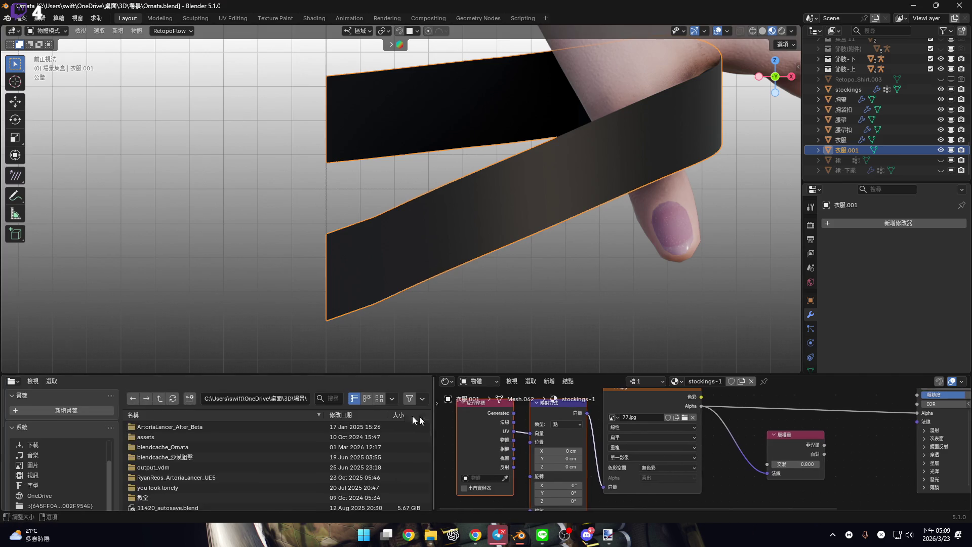
pyautogui.click(13, 381)
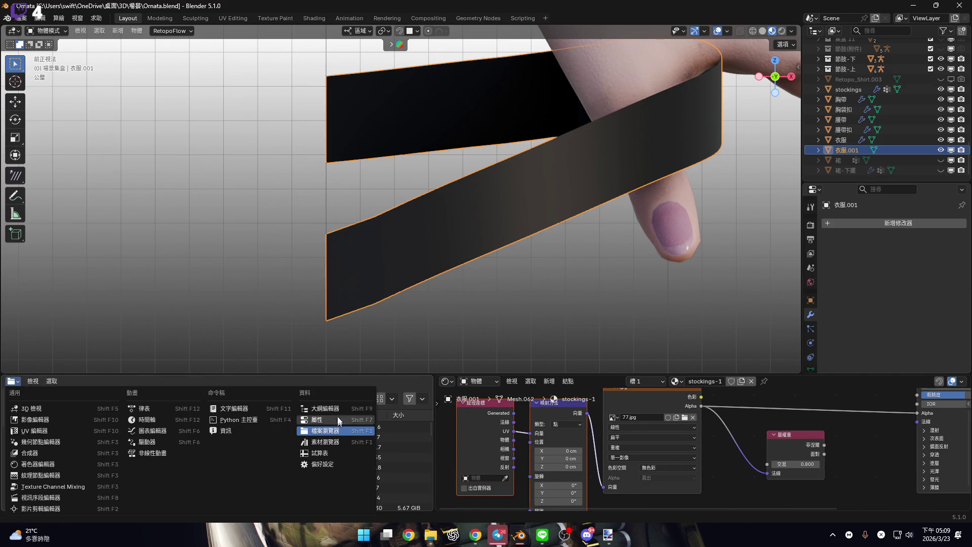
pyautogui.click(337, 408)
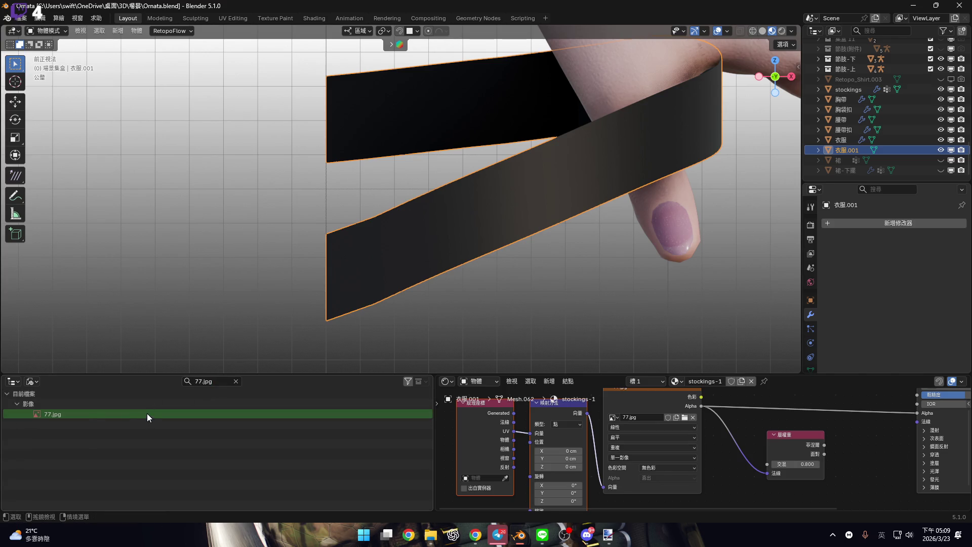
pyautogui.rightClick(147, 413)
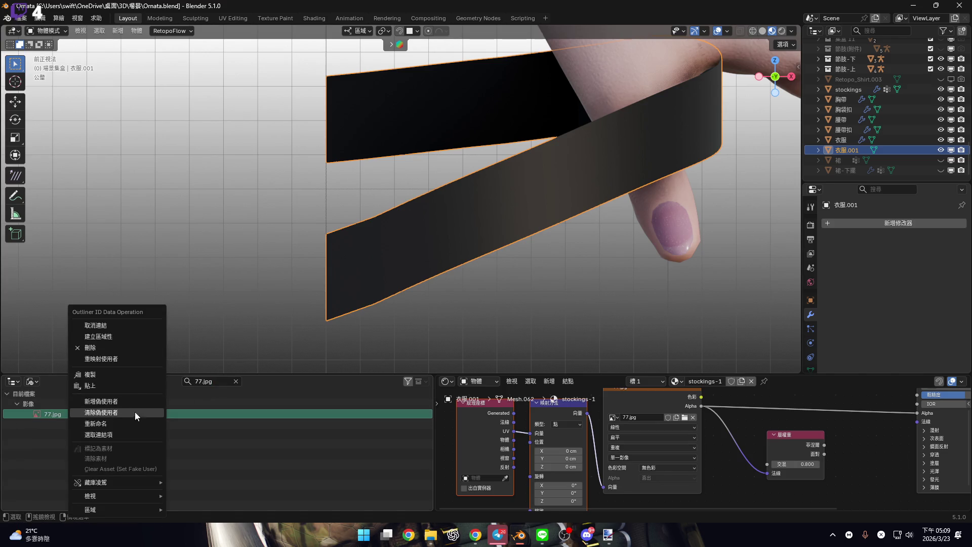
pyautogui.press('Return')
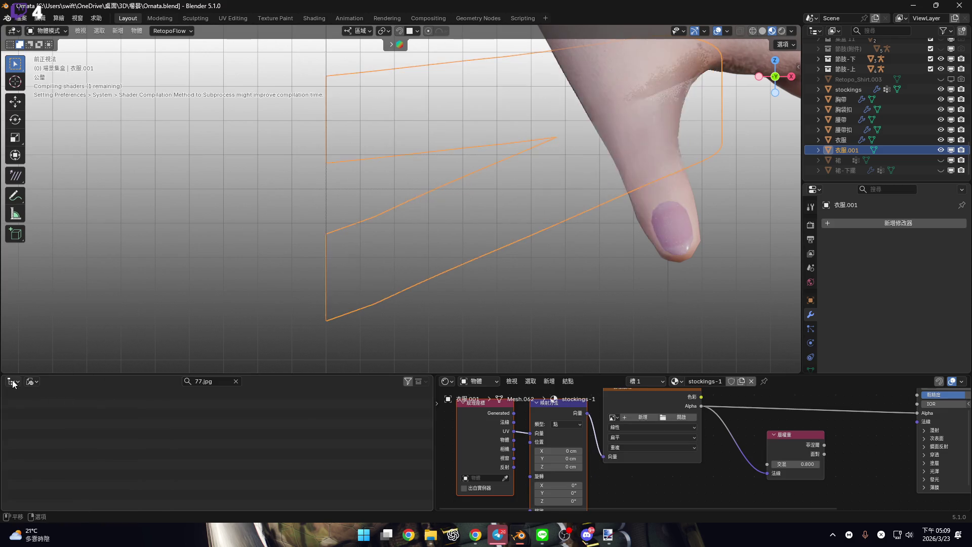
# Turn the lower-left panel back into an Image Editor and collapse it
pyautogui.click(15, 383)
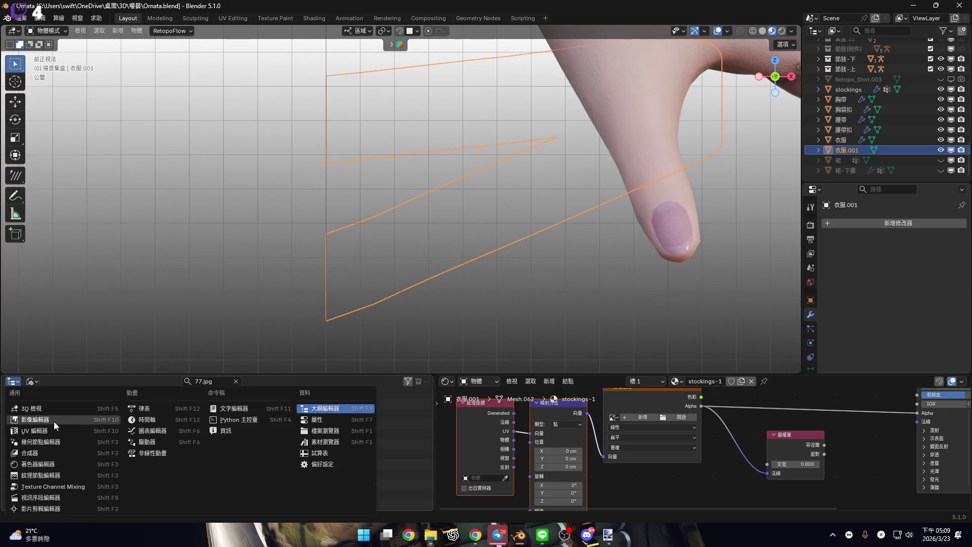
pyautogui.click(55, 423)
pyautogui.moveTo(434, 434); pyautogui.dragTo(18, 433)
pyautogui.moveTo(456, 429); pyautogui.dragTo(423, 448, button='middle')
pyautogui.scroll(2, 418, 448)
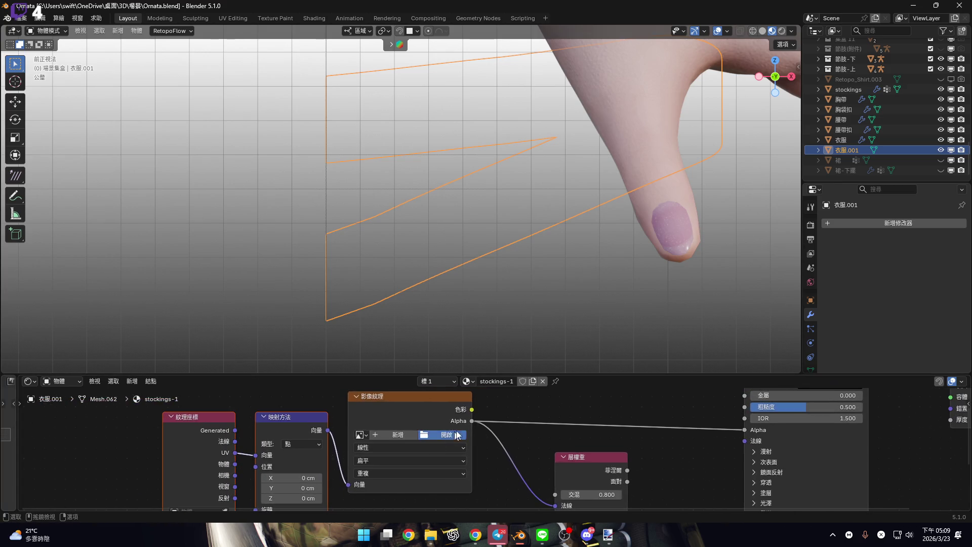
# Load 77.png from the lace folder into the stockings-1 Image Texture node
pyautogui.click(449, 433)
pyautogui.click(162, 335)
pyautogui.click(330, 139)
pyautogui.click(546, 450)
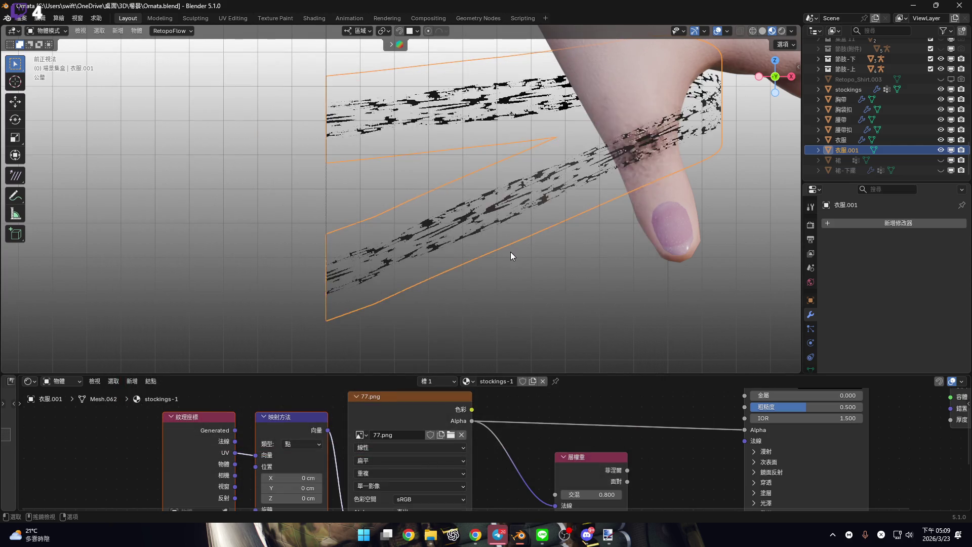
pyautogui.scroll(-1, 510, 251)
pyautogui.hotkey('alt', 'Tab')
pyautogui.hotkey('alt', 'Tab')
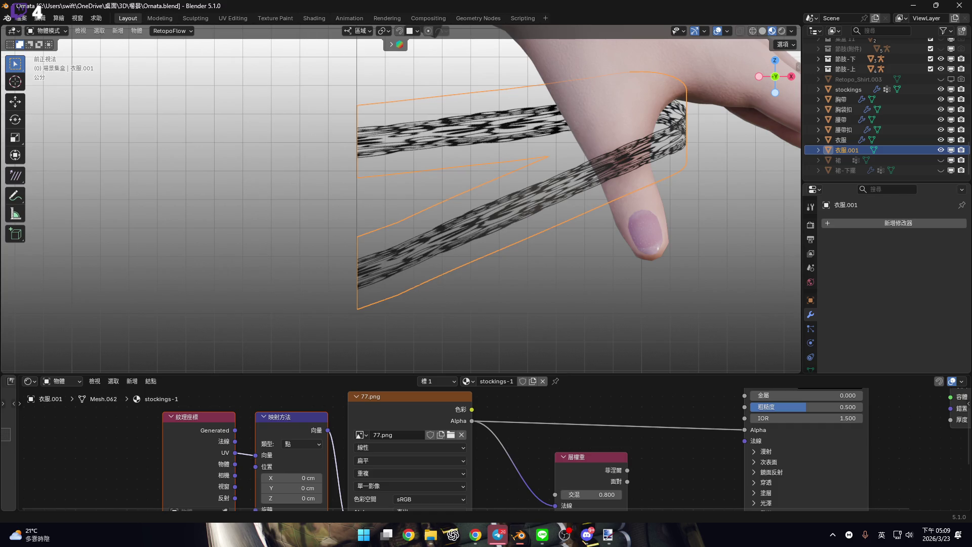
pyautogui.hotkey('alt', 'Tab')
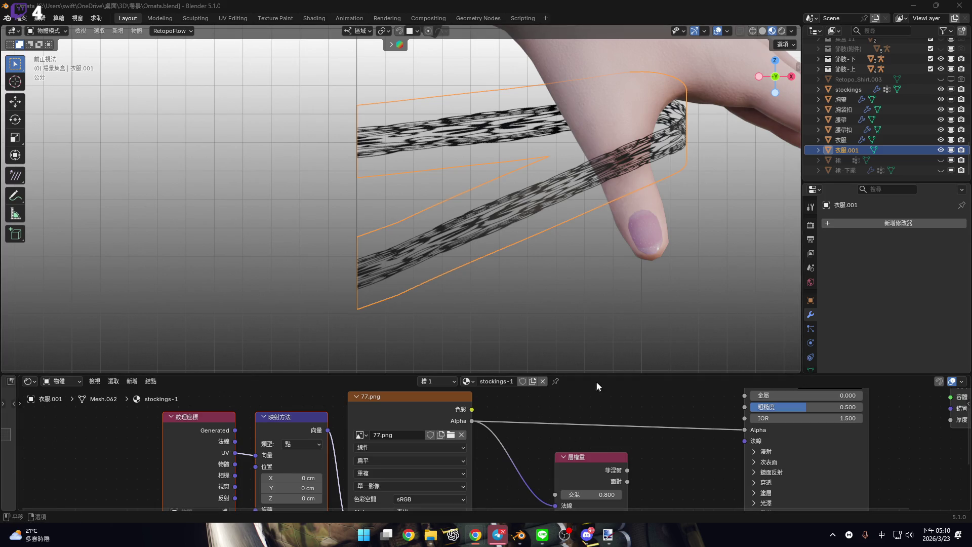
pyautogui.moveTo(597, 377); pyautogui.dragTo(544, 263)
# Switch to UV Editing and display 77.png behind the strap's UV strip
pyautogui.scroll(-4, 526, 187)
pyautogui.scroll(2, 431, 178)
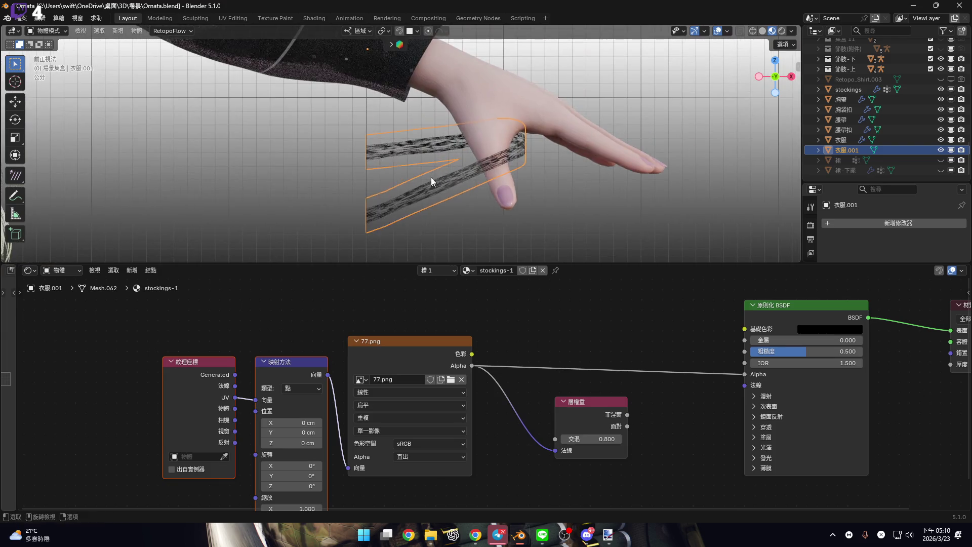
pyautogui.scroll(-2, 445, 166)
pyautogui.click(233, 18)
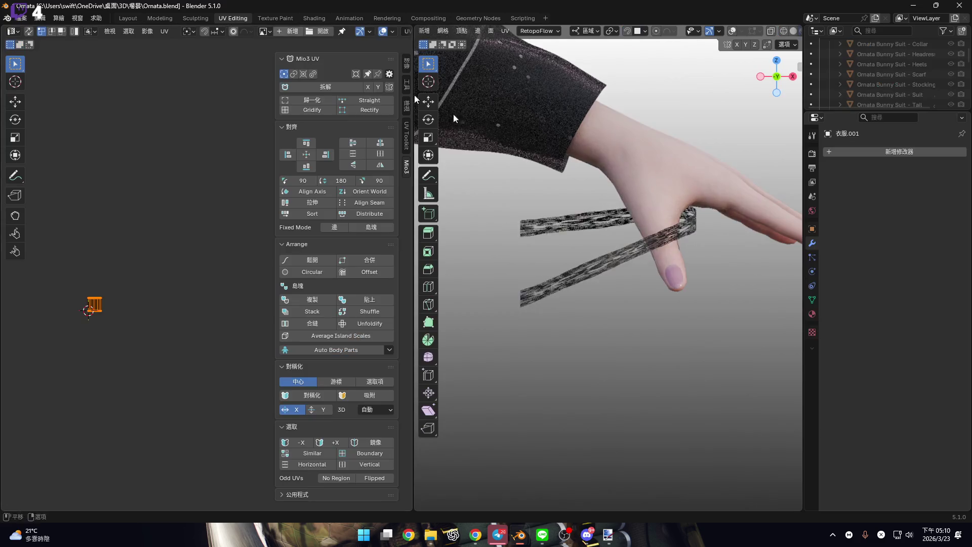
pyautogui.keyDown('shift'); pyautogui.moveTo(626, 275); pyautogui.dragTo(557, 276, button='middle'); pyautogui.keyUp('shift')
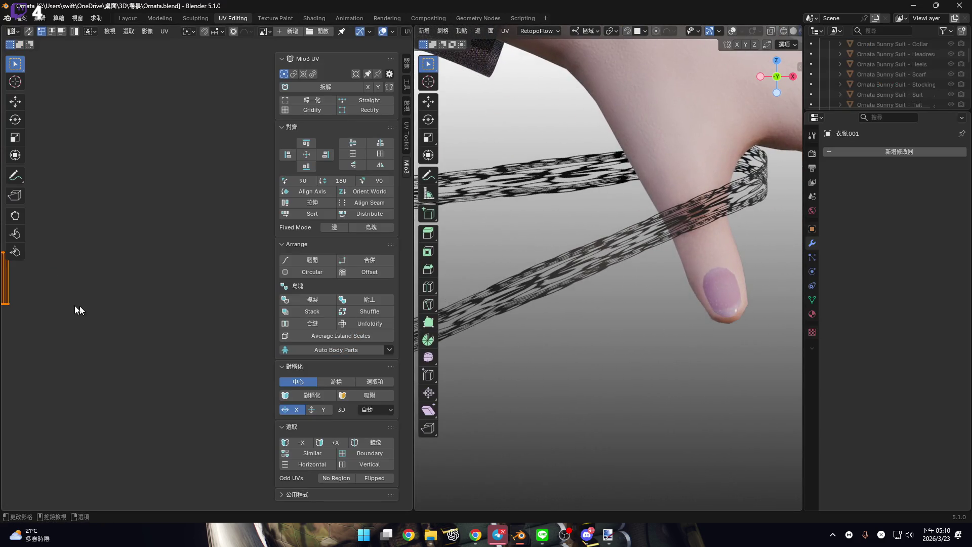
pyautogui.scroll(10, 152, 304)
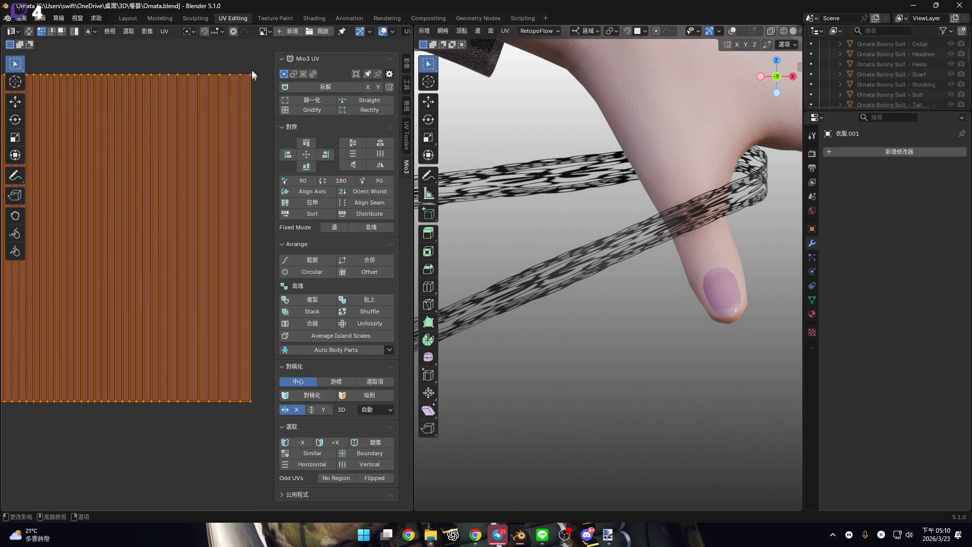
pyautogui.click(263, 31)
pyautogui.click(314, 71)
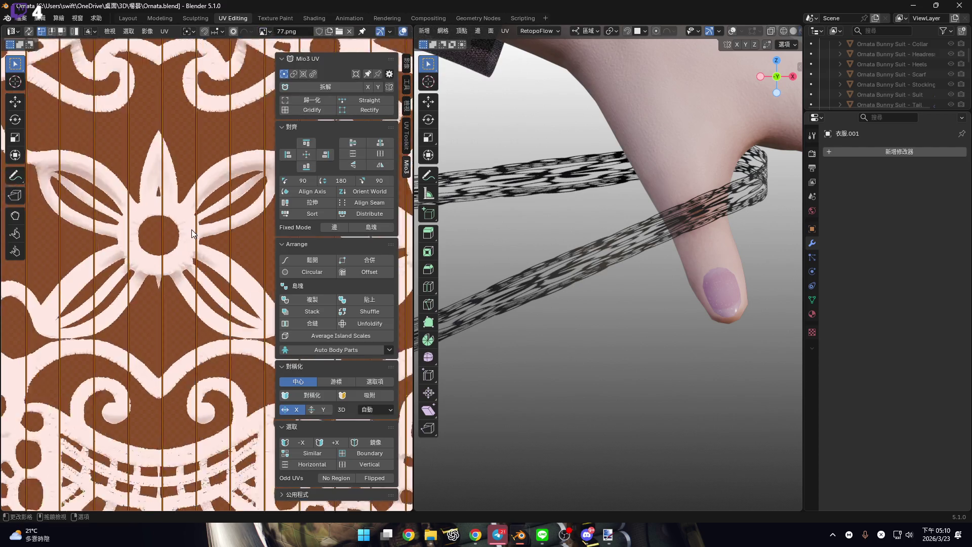
pyautogui.scroll(-6, 192, 234)
pyautogui.scroll(2, 209, 314)
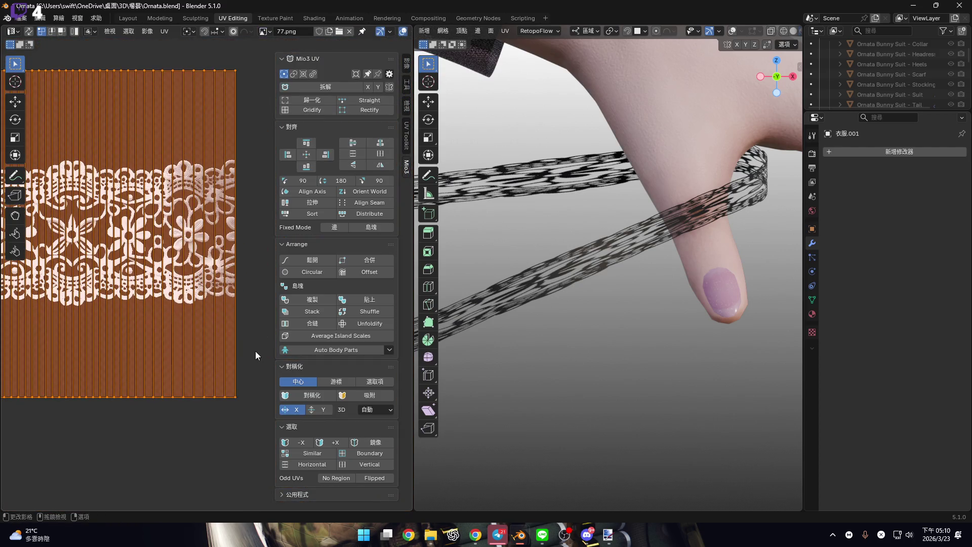
# Try stretching the strip's UVs along Y over the lace, then cancel the scale
pyautogui.press('s')
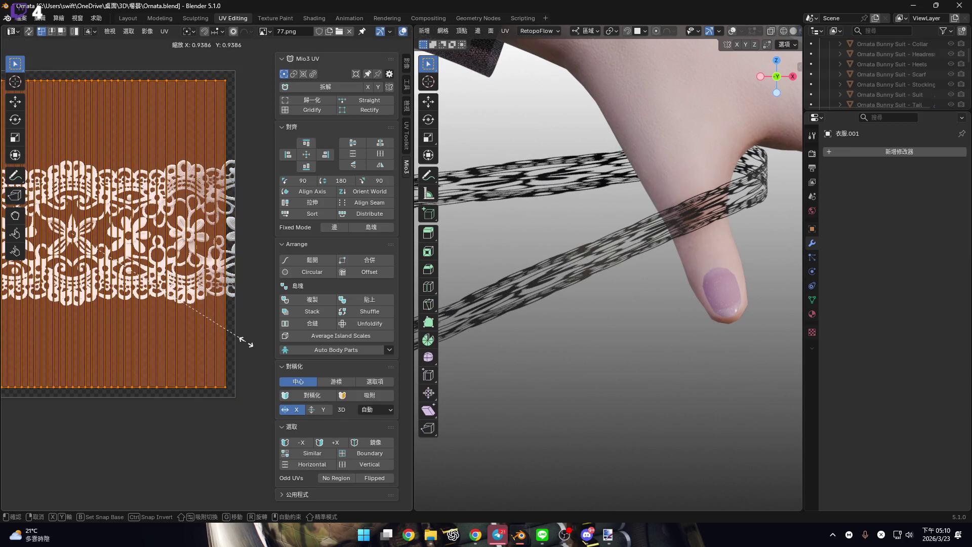
pyautogui.press('y')
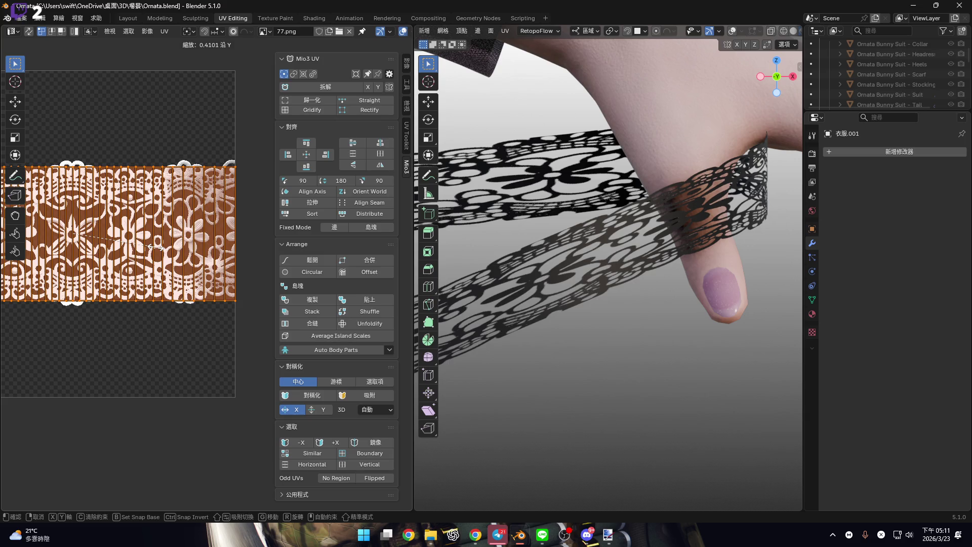
pyautogui.moveTo(155, 247); pyautogui.dragTo(404, 188)
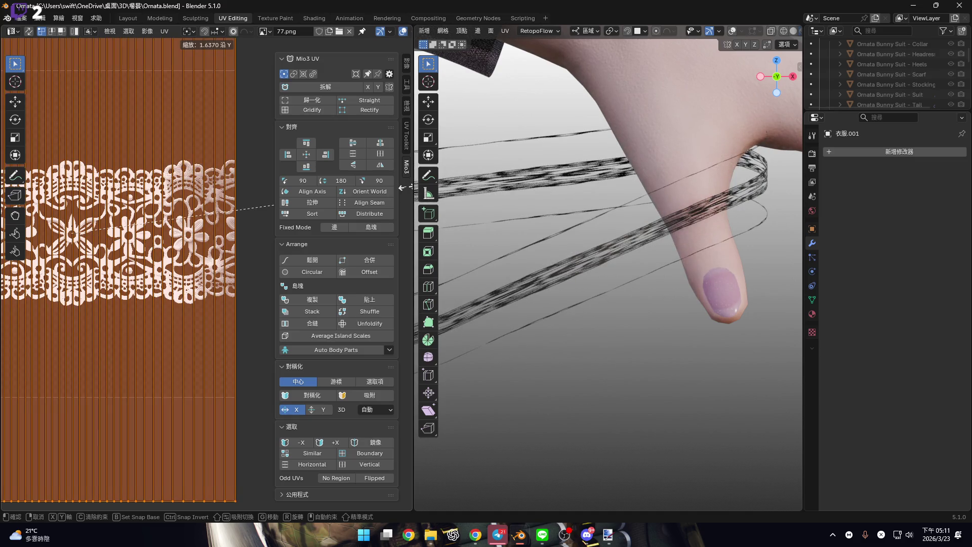
pyautogui.rightClick(136, 339)
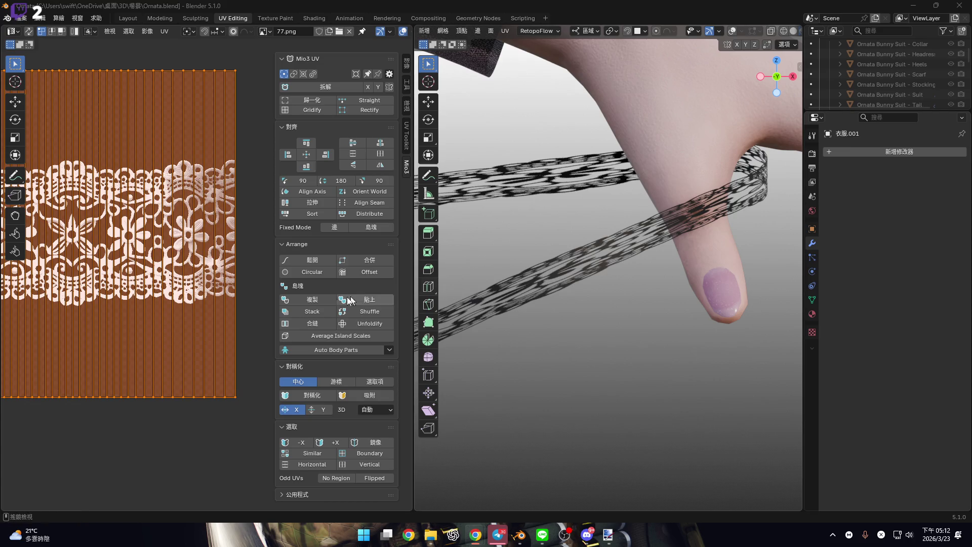
# Squash the strip's UVs vertically, slide the UV vertices, and move the block up onto 77.png's lace band
pyautogui.moveTo(217, 327); pyautogui.dragTo(226, 341, button='middle')
pyautogui.press('s')
pyautogui.press('y')
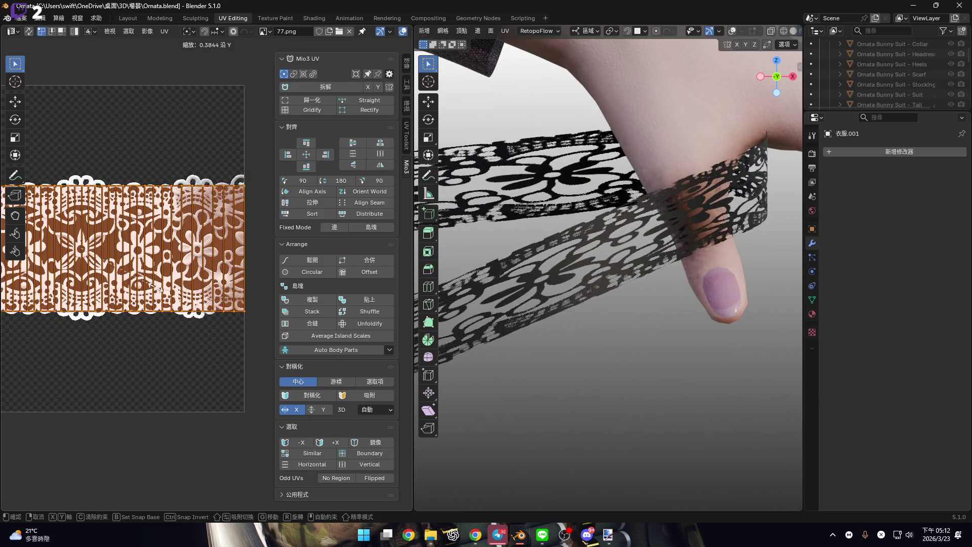
pyautogui.click(161, 296)
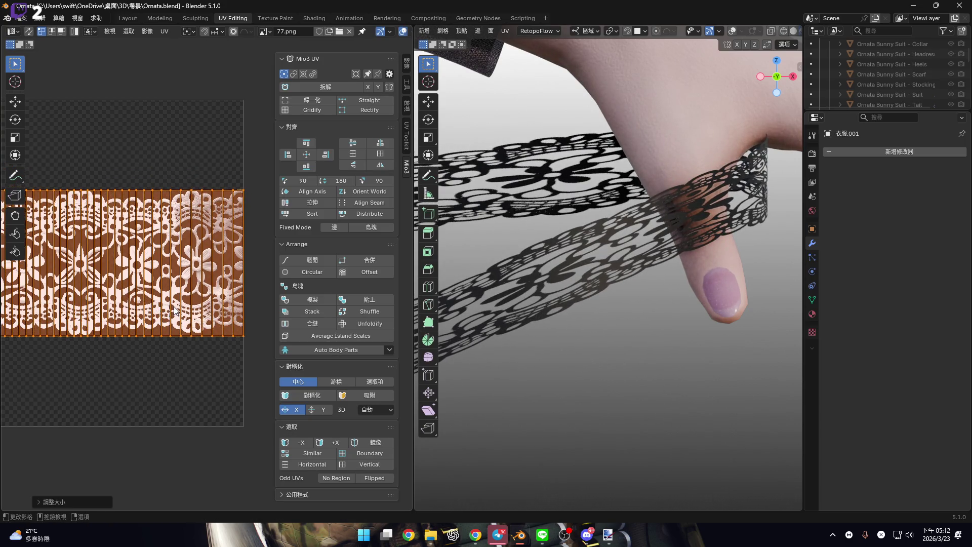
pyautogui.hotkey('shift', 'v')
pyautogui.click(206, 327)
pyautogui.press('g')
pyautogui.press('y')
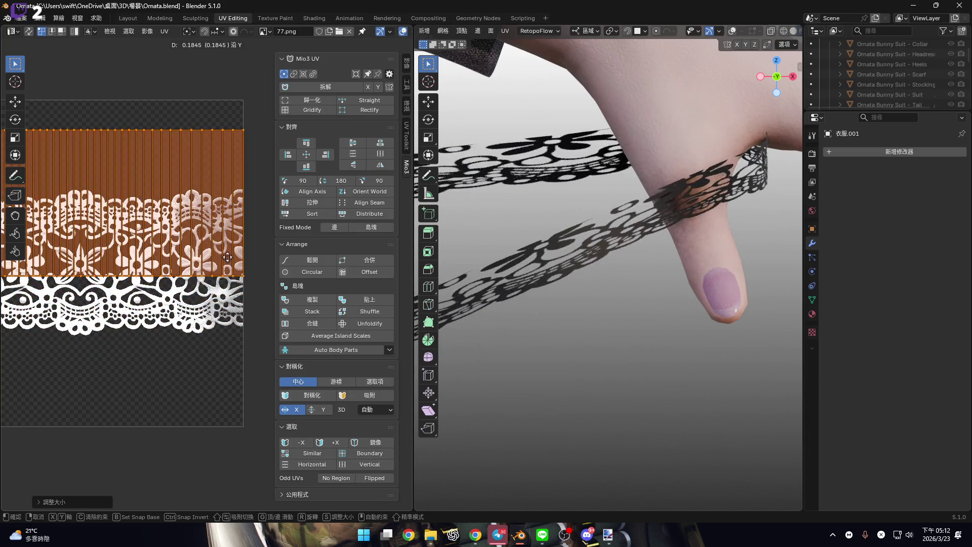
pyautogui.click(228, 254)
# Shrink the UV block vertically twice more, nudge it down, and show the whole image
pyautogui.press('s')
pyautogui.press('y')
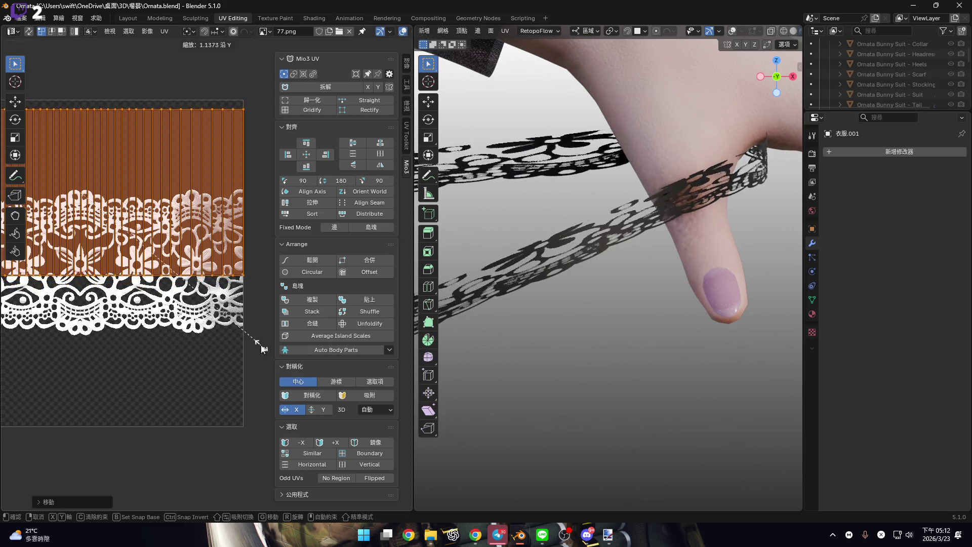
pyautogui.click(235, 330)
pyautogui.moveTo(236, 334); pyautogui.dragTo(220, 337, button='middle')
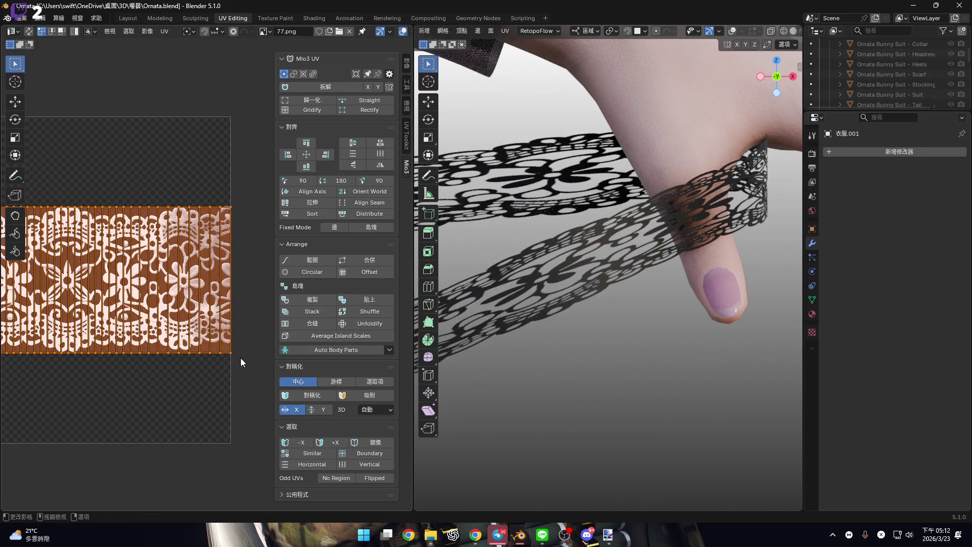
pyautogui.scroll(-3, 203, 347)
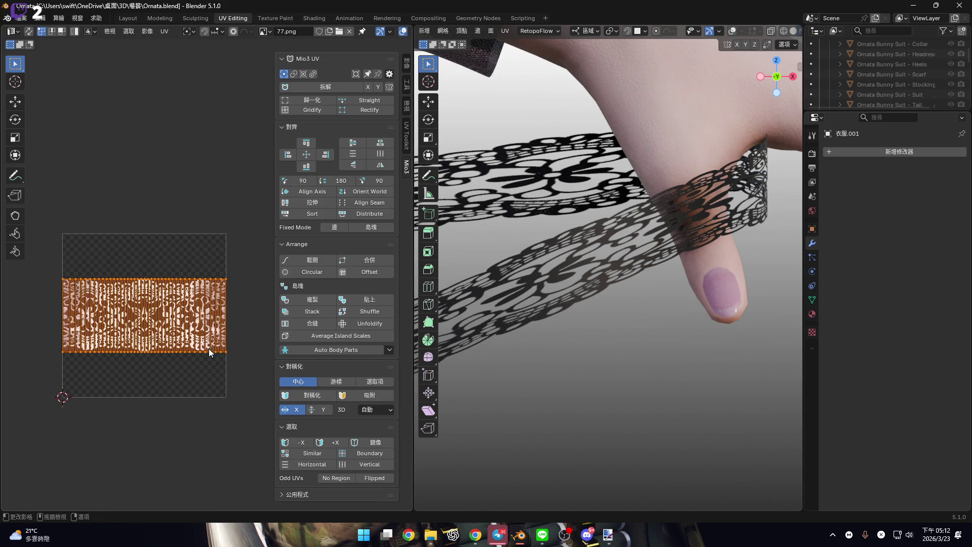
pyautogui.press('s')
pyautogui.press('y')
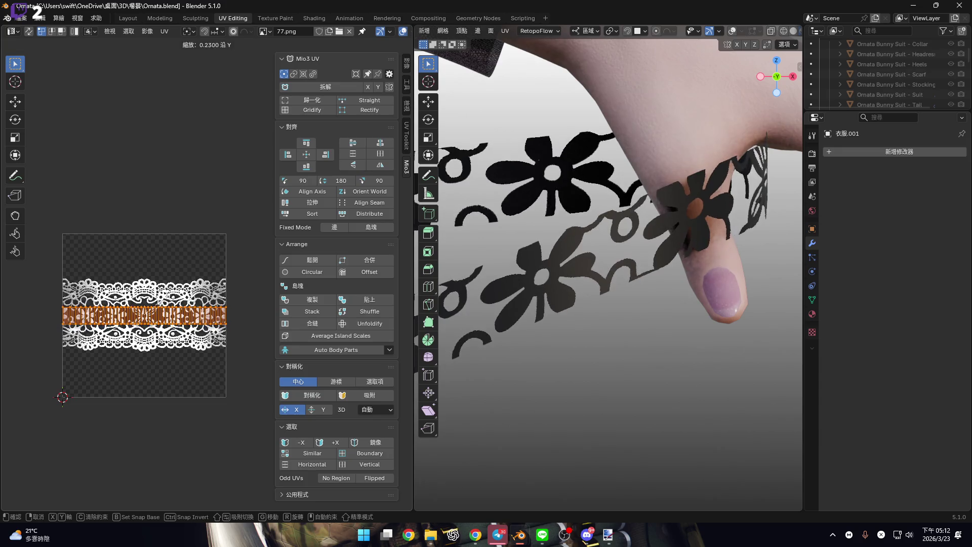
pyautogui.click(238, 379)
pyautogui.scroll(5, 218, 343)
pyautogui.moveTo(217, 342); pyautogui.dragTo(213, 389, button='middle')
pyautogui.press('g')
pyautogui.press('y')
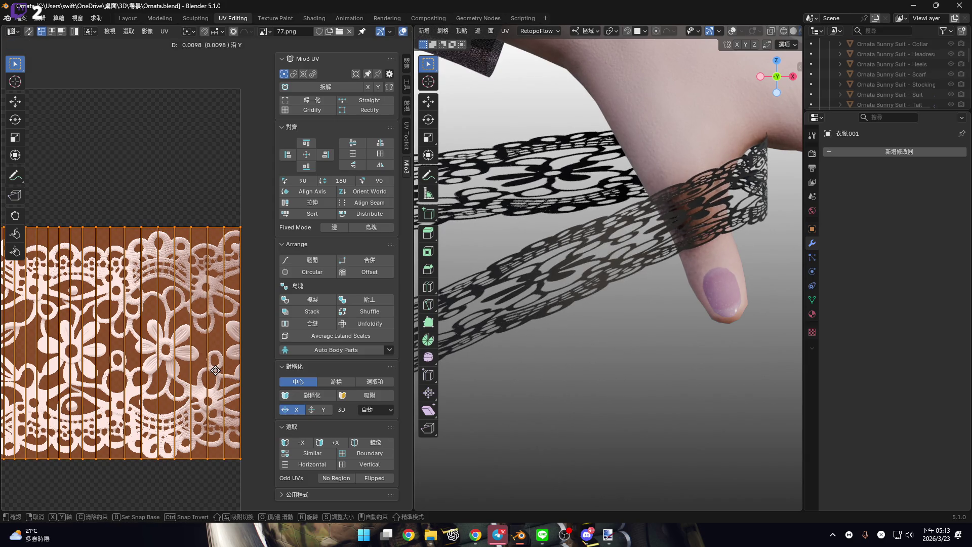
pyautogui.click(216, 373)
pyautogui.press('Home')
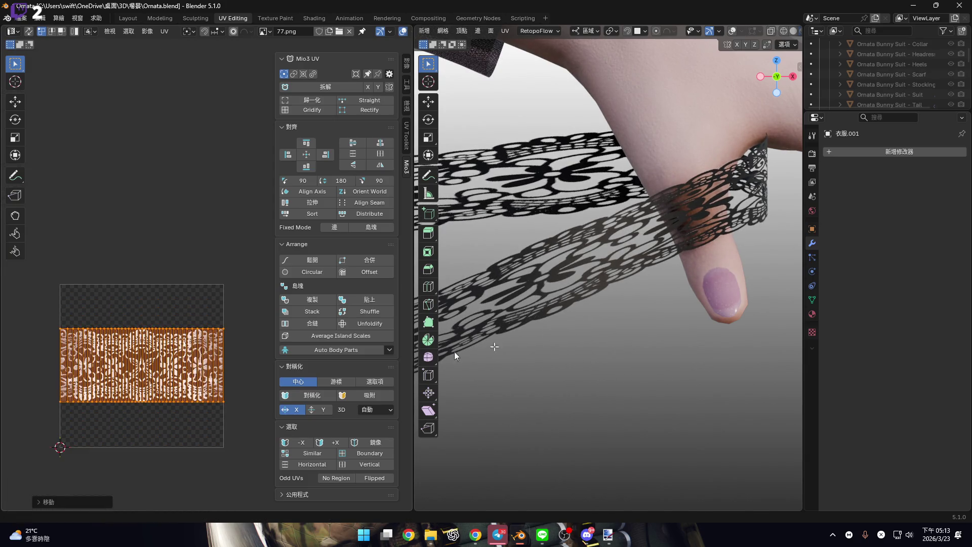
pyautogui.scroll(-3, 609, 303)
pyautogui.scroll(-2, 609, 303)
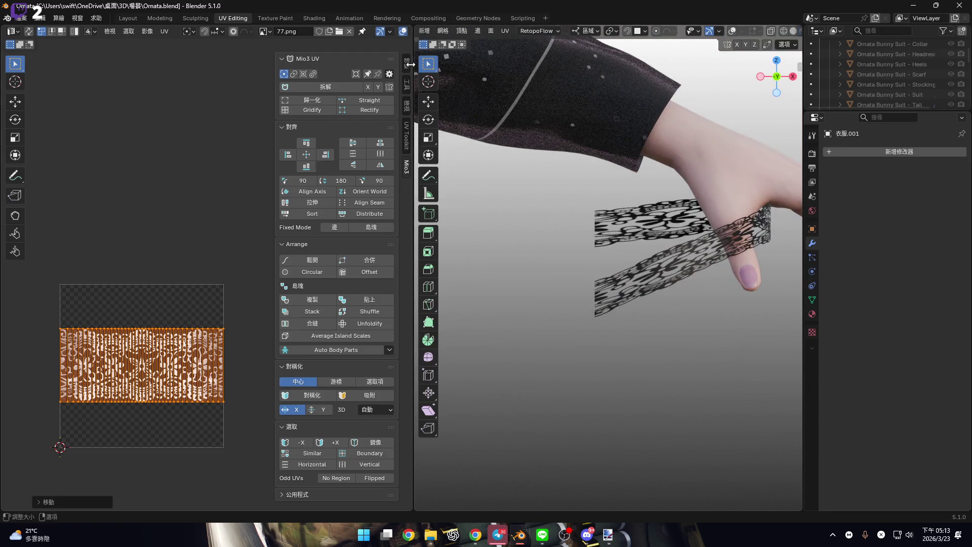
# In the Layout workspace, move the lace strip -50 along X (gx-50) and frame it
pyautogui.moveTo(415, 65)
pyautogui.mouseDown()
pyautogui.moveTo(103, 66)
pyautogui.moveTo(140, 65)
pyautogui.mouseUp()
pyautogui.click(127, 19)
pyautogui.scroll(-3, 482, 226)
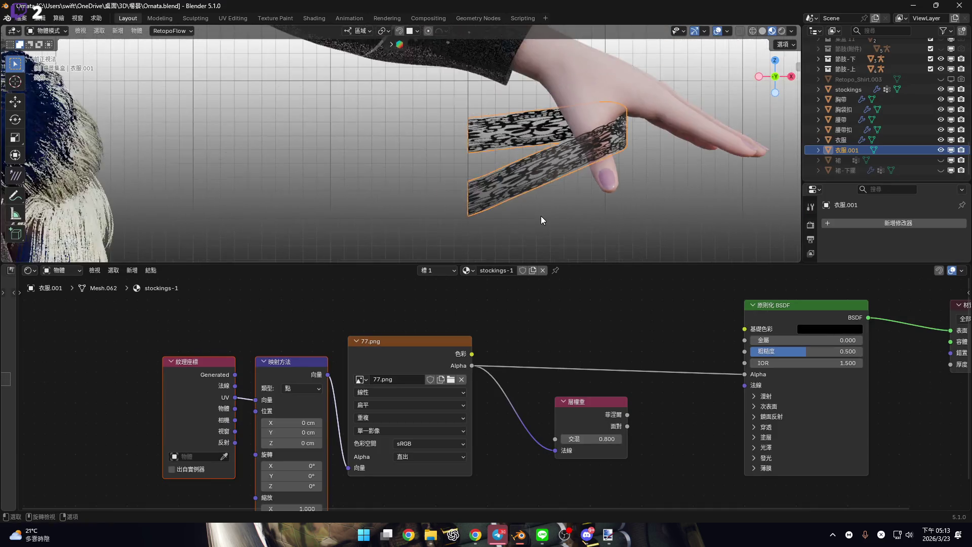
pyautogui.write('gx')
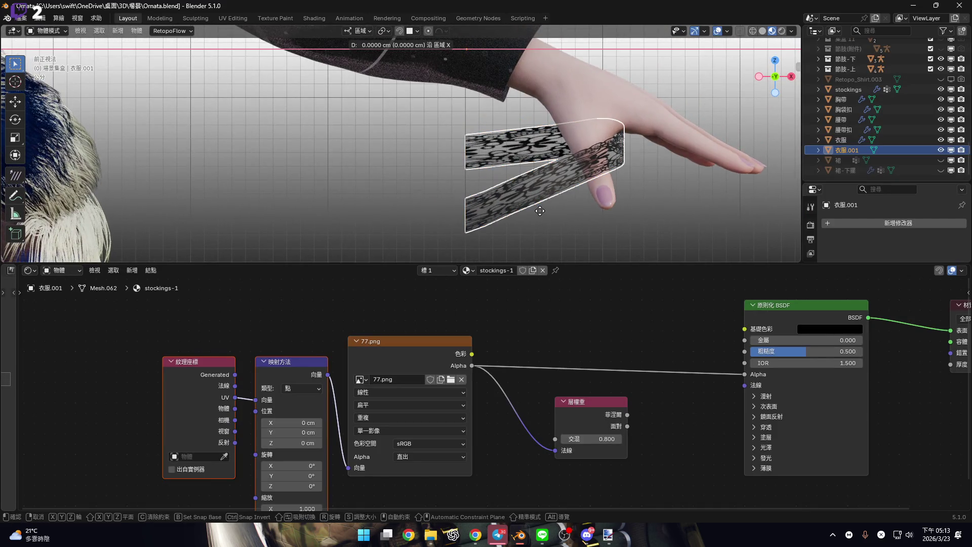
pyautogui.write('-50')
pyautogui.press('Return')
pyautogui.press('KP_Decimal')
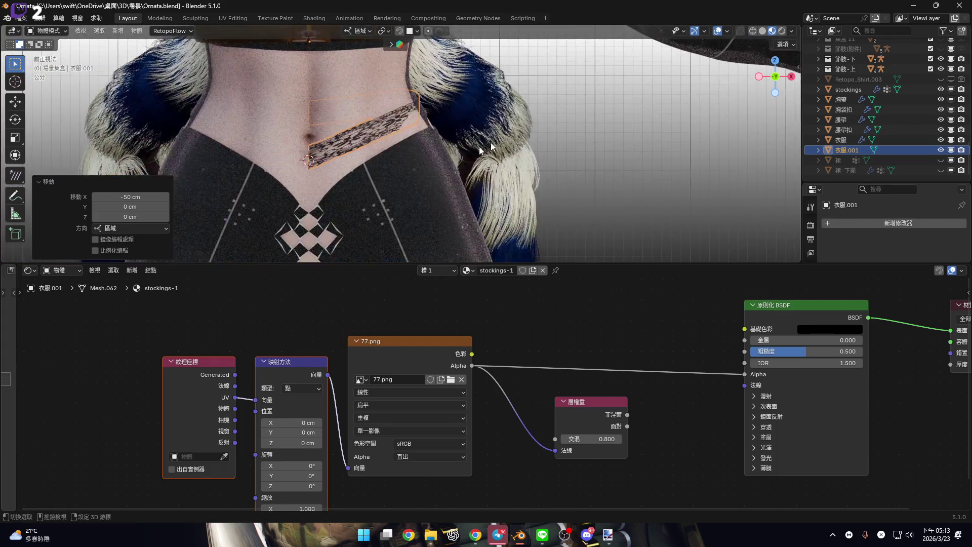
pyautogui.scroll(3, 480, 150)
pyautogui.moveTo(560, 265)
pyautogui.mouseDown()
pyautogui.moveTo(637, 423)
pyautogui.moveTo(636, 380)
pyautogui.mouseUp()
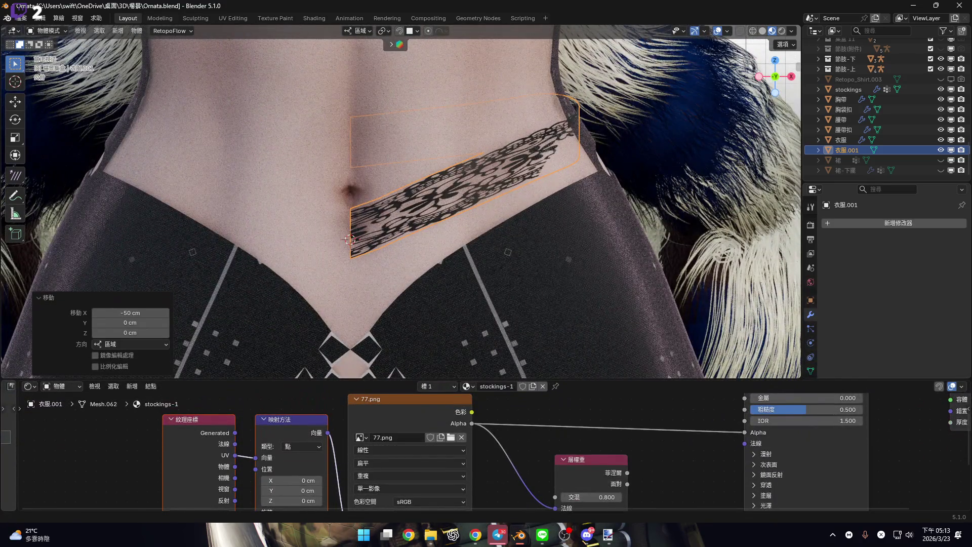
pyautogui.scroll(4, 377, 202)
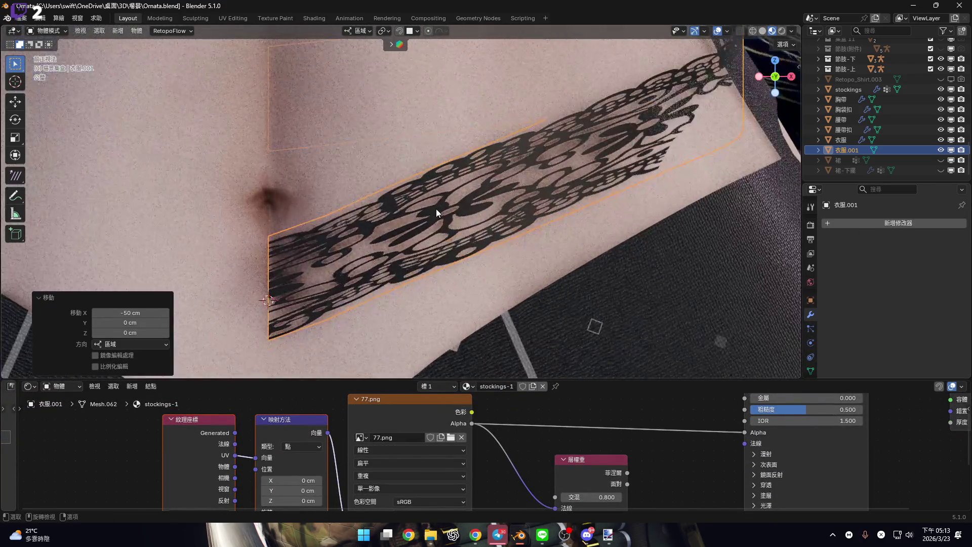
pyautogui.moveTo(336, 167); pyautogui.dragTo(351, 205, button='middle')
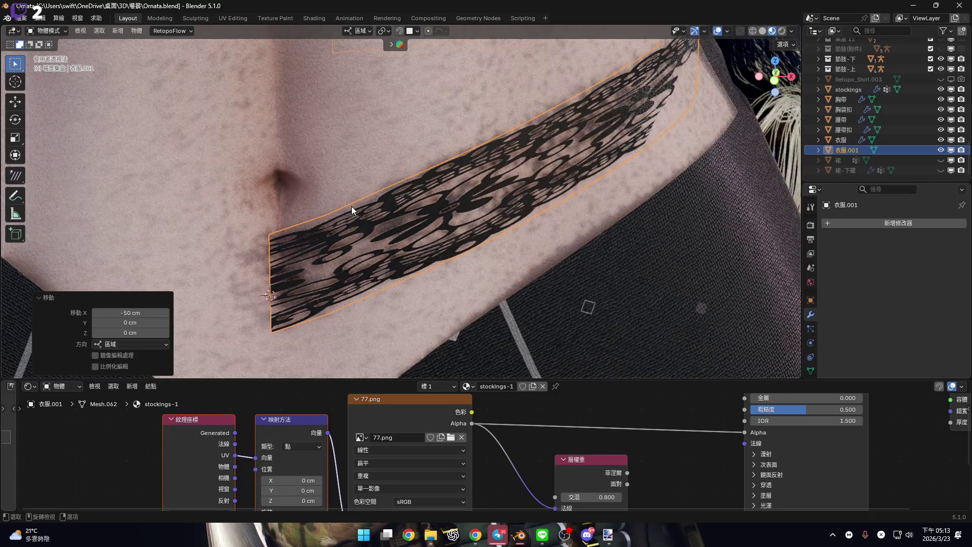
pyautogui.moveTo(773, 86)
pyautogui.mouseDown()
pyautogui.moveTo(633, 192)
pyautogui.moveTo(485, 278)
pyautogui.moveTo(326, 276)
pyautogui.moveTo(463, 232)
pyautogui.mouseUp()
pyautogui.press('KP_5')
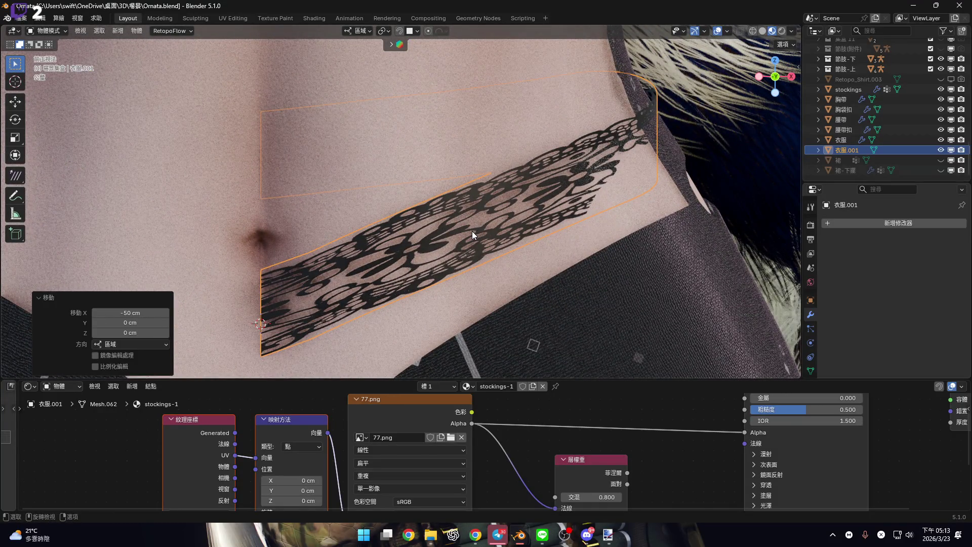
# In Edit Mode, thicken the strip along its normals and scale it up slightly
pyautogui.press('Tab')
pyautogui.keyDown('shift'); pyautogui.moveTo(473, 229); pyautogui.dragTo(537, 243, button='middle'); pyautogui.keyUp('shift')
pyautogui.scroll(-2, 537, 243)
pyautogui.scroll(4, 557, 284)
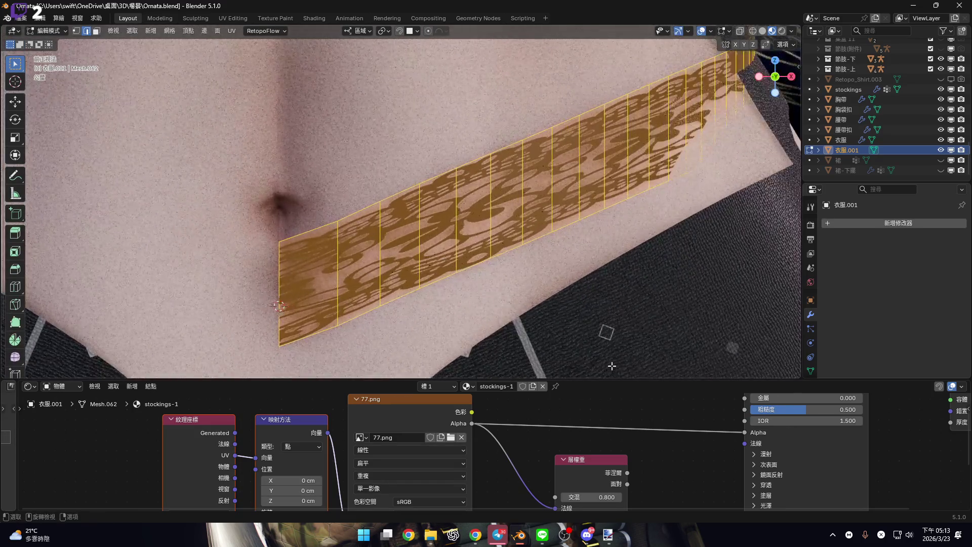
pyautogui.moveTo(612, 379); pyautogui.dragTo(612, 499)
pyautogui.scroll(-4, 633, 354)
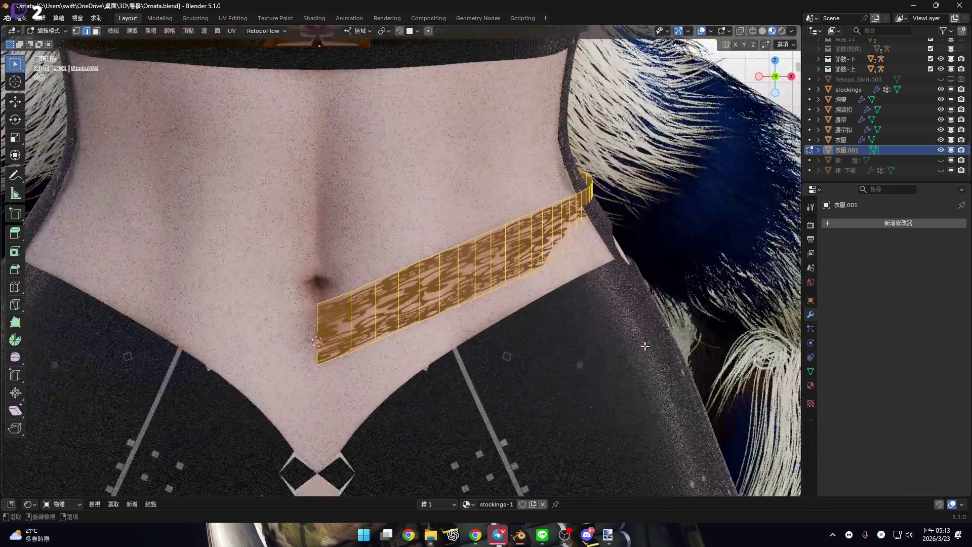
pyautogui.press('s')
pyautogui.press('Escape')
pyautogui.moveTo(643, 347)
pyautogui.mouseDown(button='middle')
pyautogui.moveTo(566, 293)
pyautogui.moveTo(571, 302)
pyautogui.mouseUp(button='middle')
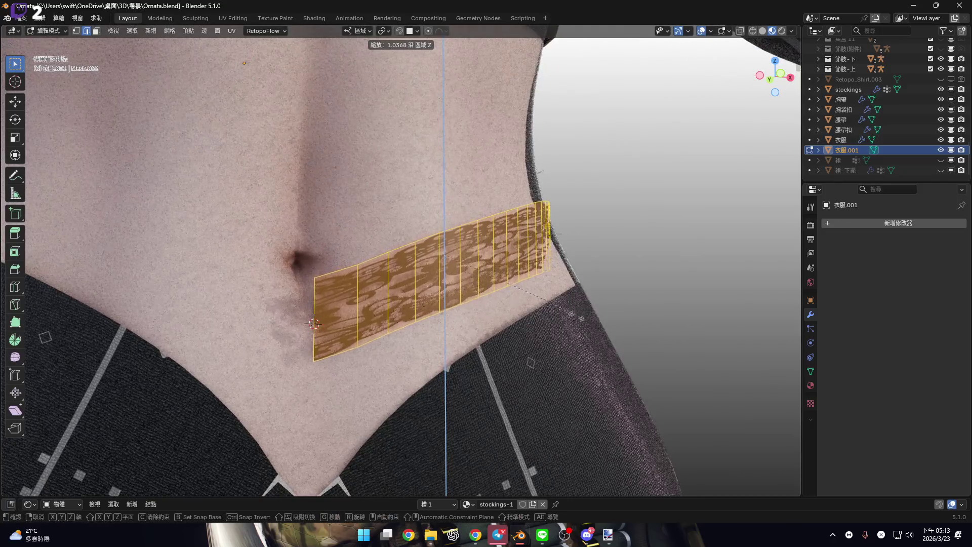
pyautogui.moveTo(476, 297); pyautogui.dragTo(609, 306, button='middle')
pyautogui.hotkey('alt', 's')
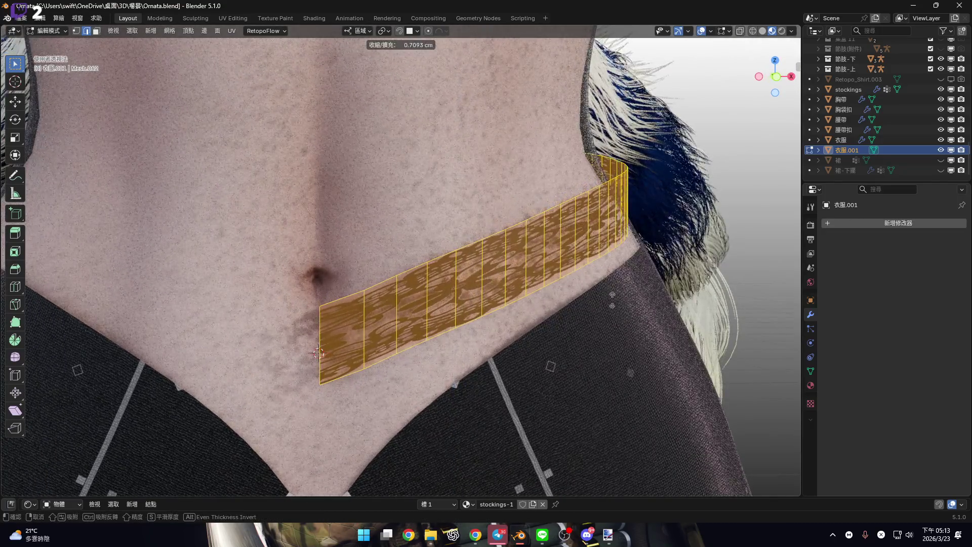
pyautogui.click(613, 298)
pyautogui.press('s')
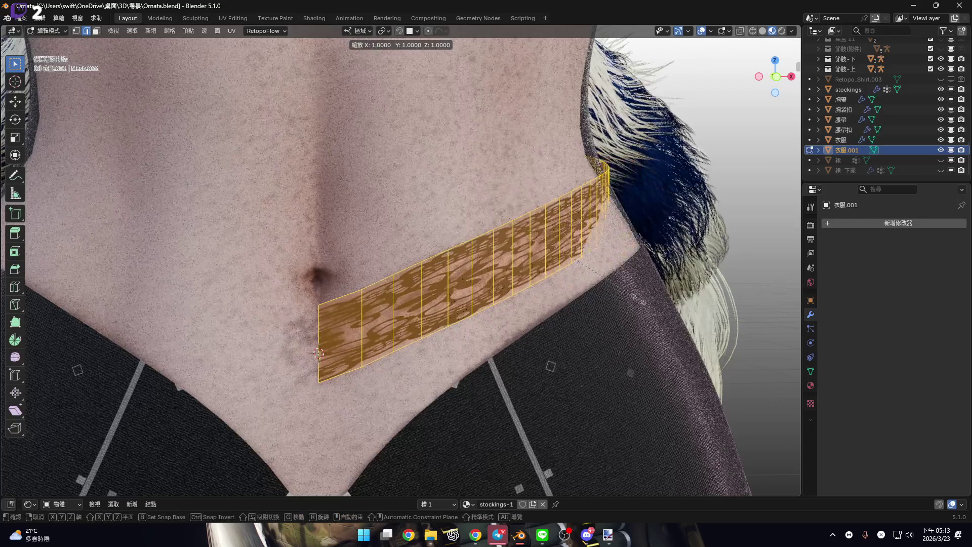
pyautogui.click(659, 354)
# Select the strip's top edge loop
pyautogui.keyDown('shift'); pyautogui.moveTo(658, 354); pyautogui.dragTo(648, 372, button='middle'); pyautogui.keyUp('shift')
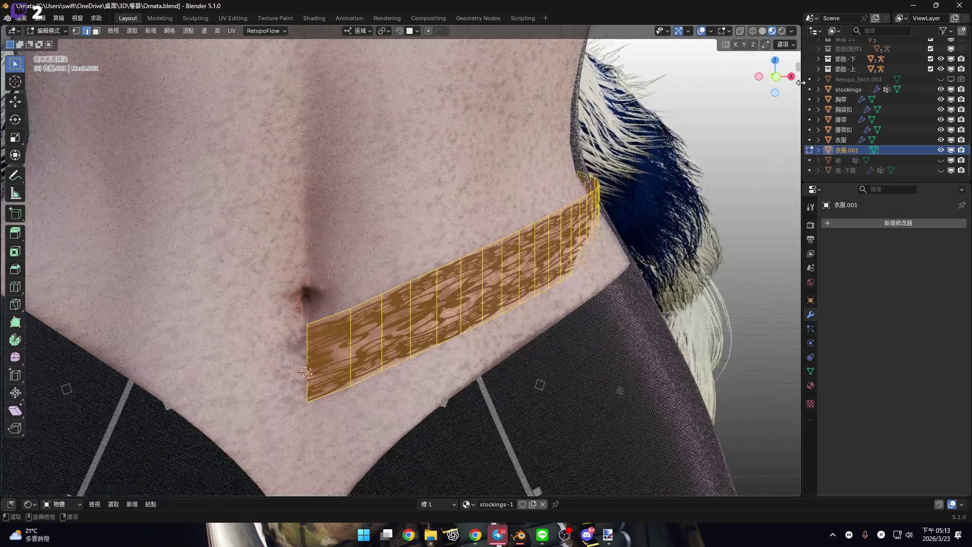
pyautogui.moveTo(779, 80)
pyautogui.mouseDown()
pyautogui.moveTo(684, 228)
pyautogui.moveTo(633, 283)
pyautogui.mouseUp()
pyautogui.press('s')
pyautogui.rightClick(598, 312)
pyautogui.scroll(3, 332, 348)
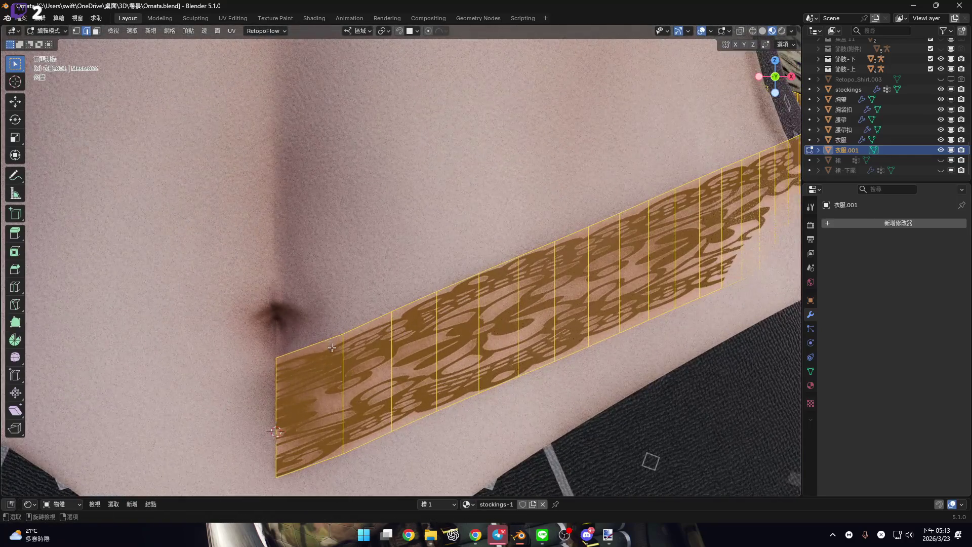
pyautogui.keyDown('alt'); pyautogui.click(326, 349); pyautogui.keyUp('alt')
pyautogui.scroll(-3, 529, 327)
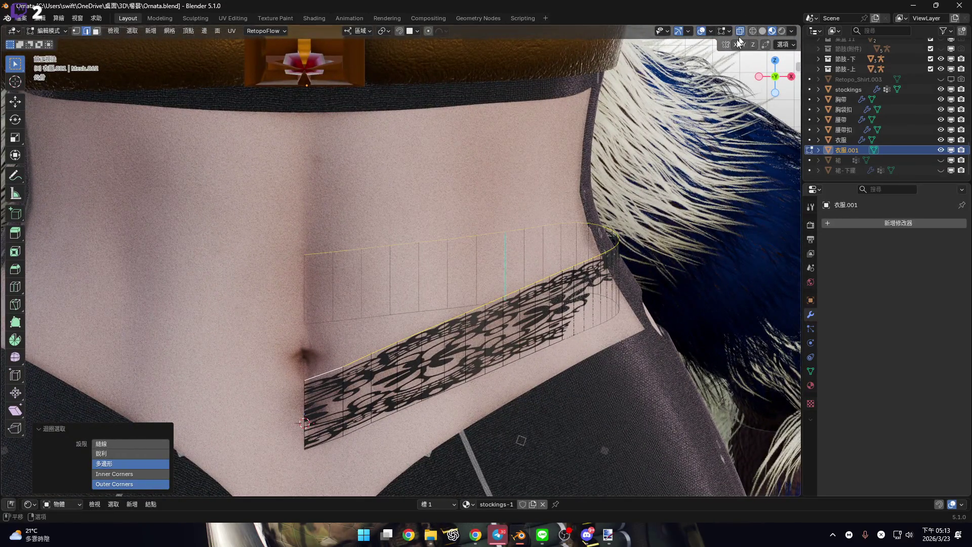
# Try shrink/fatten on the lace band, then cancel it
pyautogui.scroll(6, 555, 270)
pyautogui.scroll(-3, 555, 270)
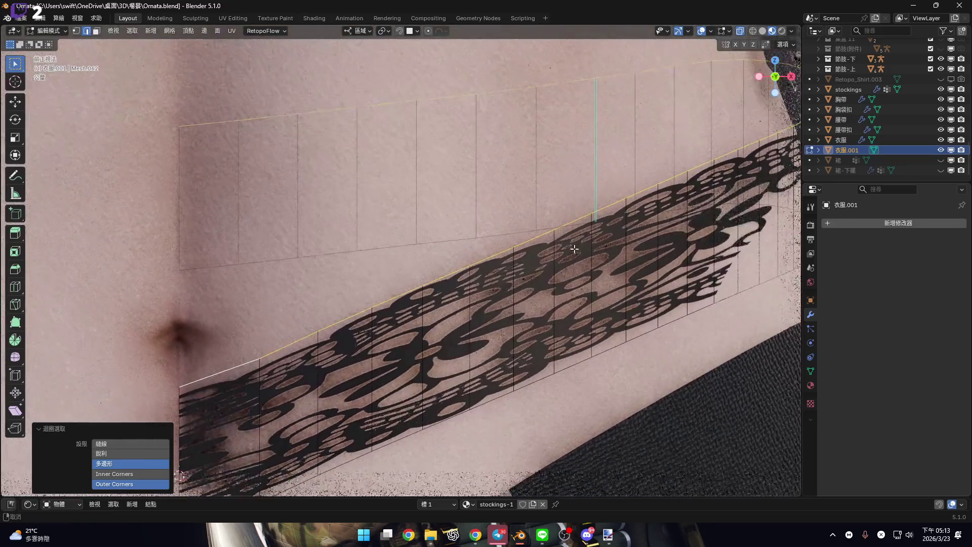
pyautogui.scroll(-3, 481, 399)
pyautogui.scroll(3, 564, 388)
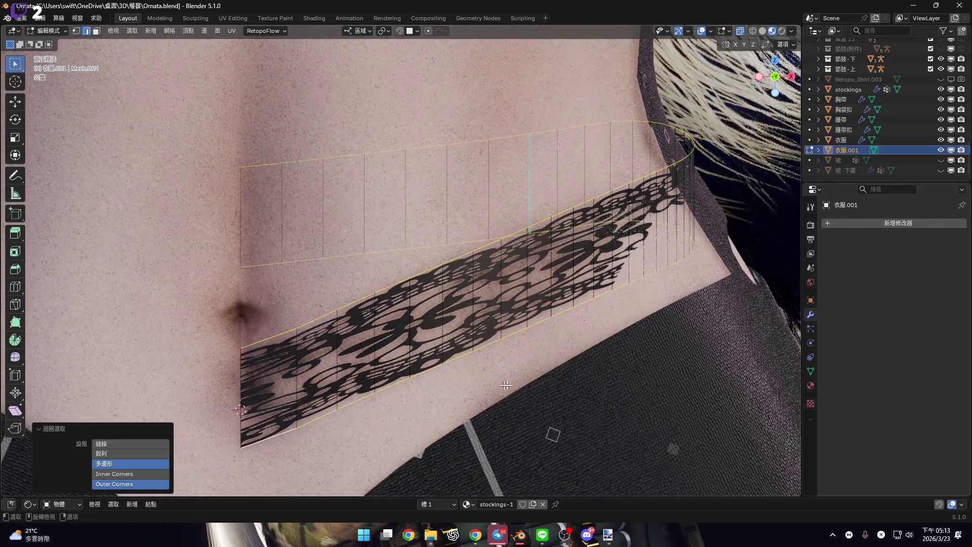
pyautogui.hotkey('alt', 's')
pyautogui.press('Escape')
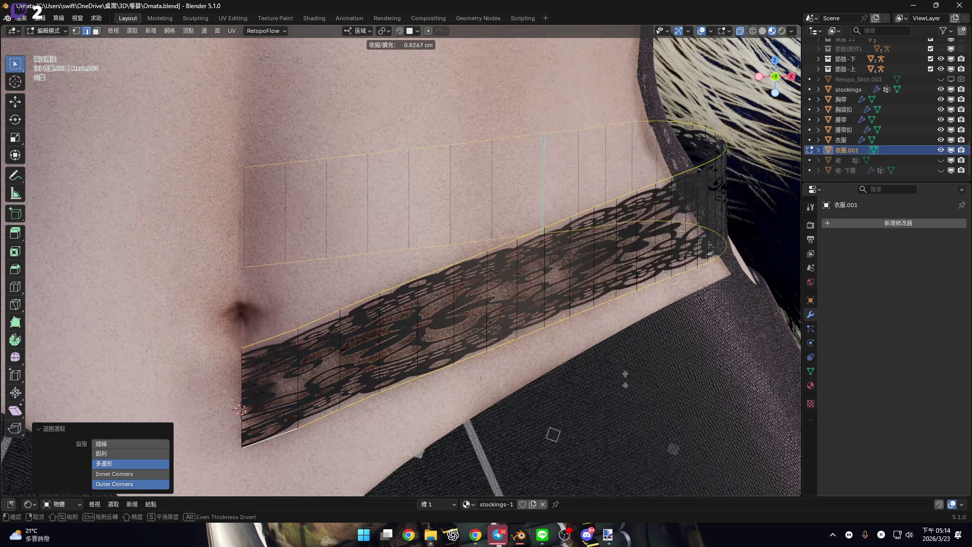
# Scale the lace band along its local Z axis
pyautogui.click(385, 31)
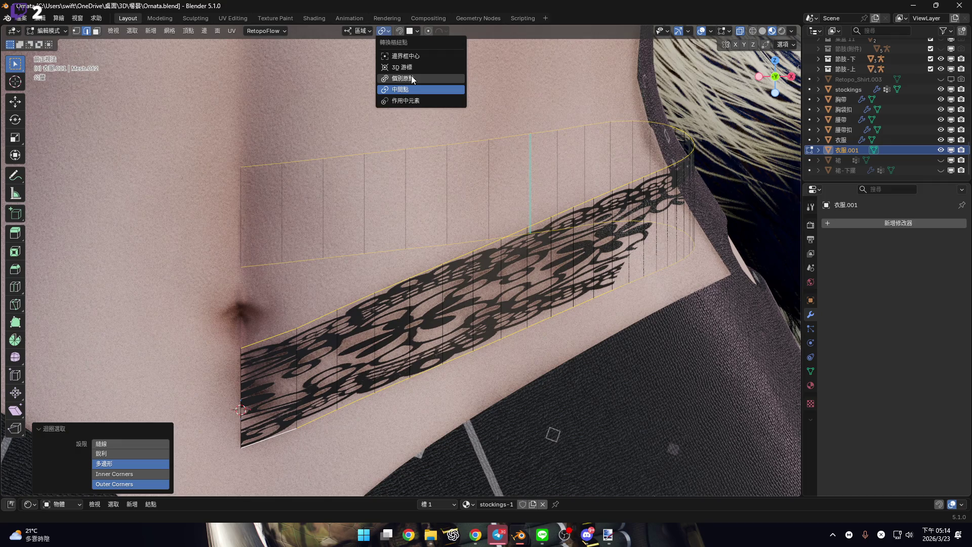
pyautogui.moveTo(658, 397)
pyautogui.keyDown('shift'); pyautogui.mouseDown(button='middle')
pyautogui.moveTo(631, 383)
pyautogui.moveTo(658, 400)
pyautogui.moveTo(592, 408)
pyautogui.mouseUp(button='middle'); pyautogui.keyUp('shift')
pyautogui.hotkey('alt', 's')
pyautogui.press('Escape')
pyautogui.press('s')
pyautogui.press('z')
pyautogui.press('z')
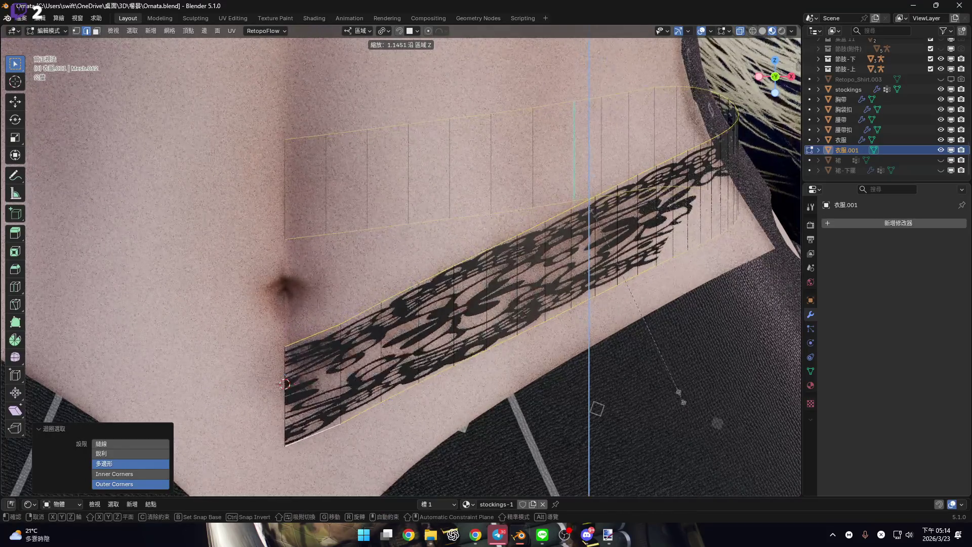
pyautogui.press('Escape')
# Set the transform pivot point to Active Element
pyautogui.click(385, 31)
pyautogui.click(421, 67)
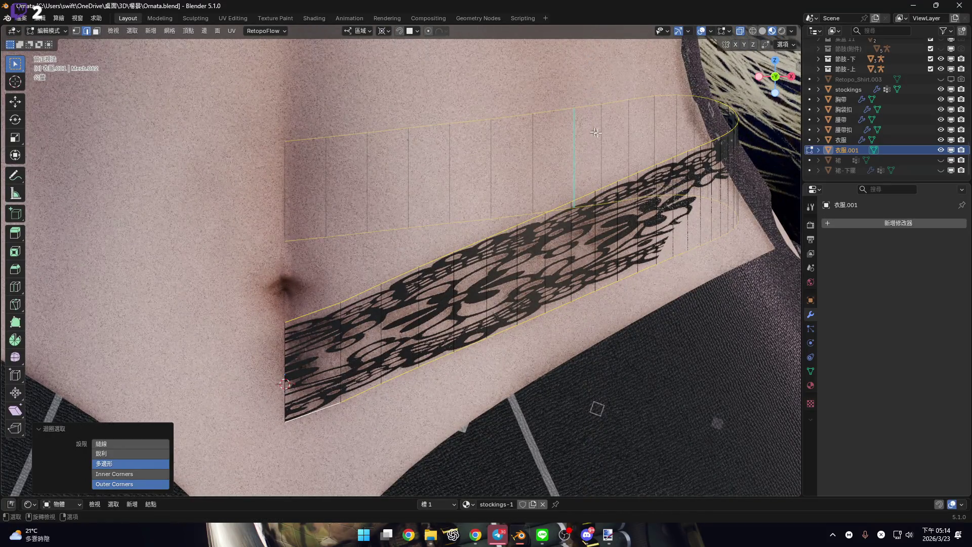
pyautogui.click(385, 31)
pyautogui.click(427, 102)
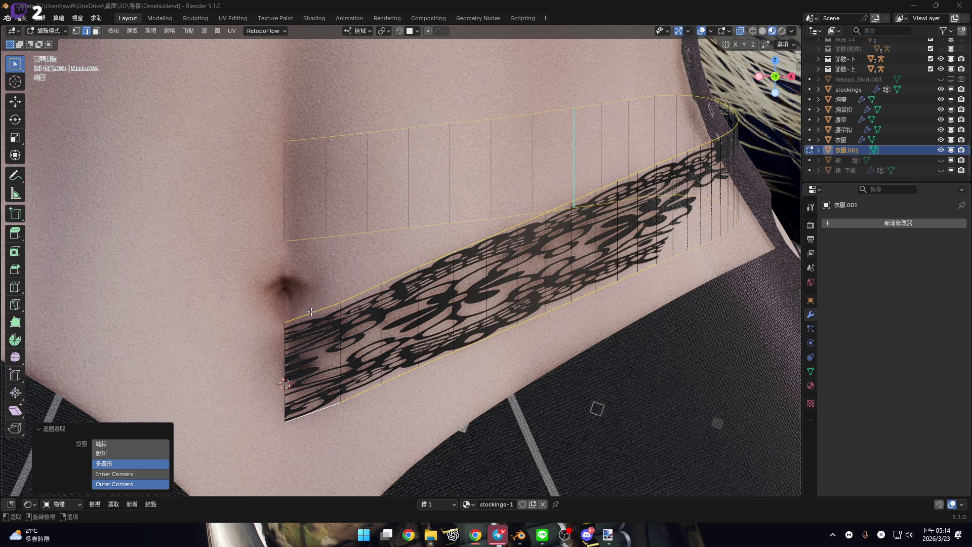
pyautogui.keyDown('shift'); pyautogui.moveTo(312, 313); pyautogui.dragTo(304, 336, button='middle'); pyautogui.keyUp('shift')
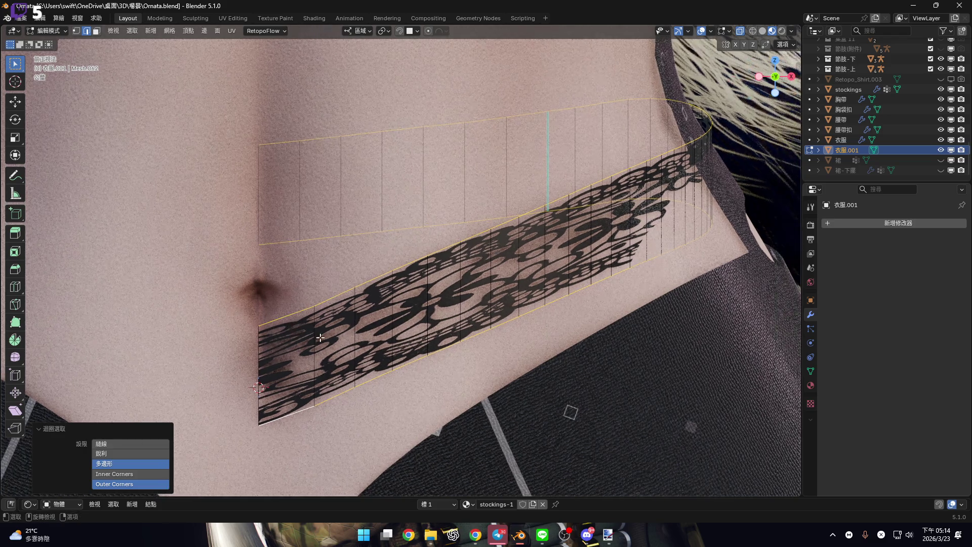
# Loop-cut two evenly spaced lengthwise edge loops along the band, left unslid
pyautogui.hotkey('ctrl', 'r')
pyautogui.scroll(1, 293, 336)
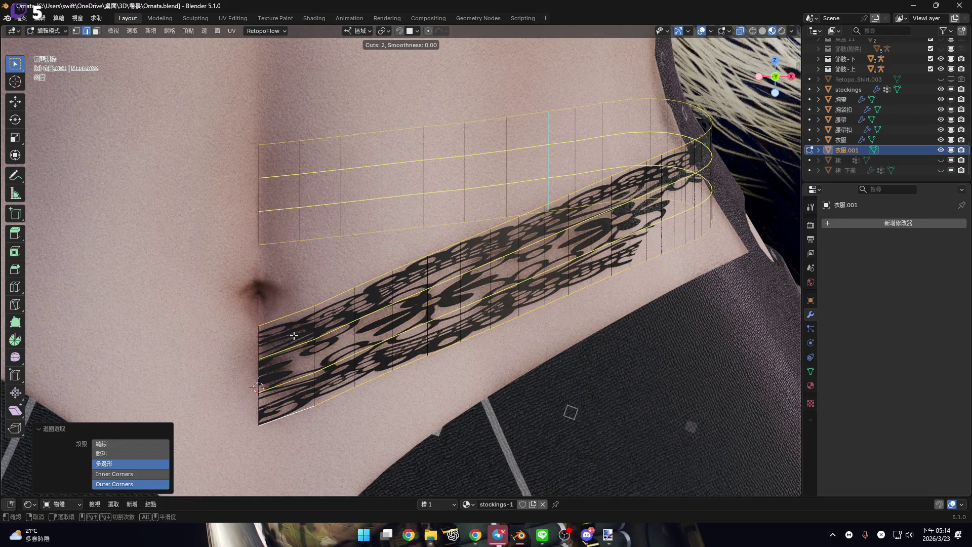
pyautogui.click(293, 335)
pyautogui.rightClick(293, 336)
pyautogui.scroll(1, 580, 408)
# Try scaling the new loops along local Z, cancel, and bring up the Delete menu
pyautogui.press('s')
pyautogui.press('z')
pyautogui.press('z')
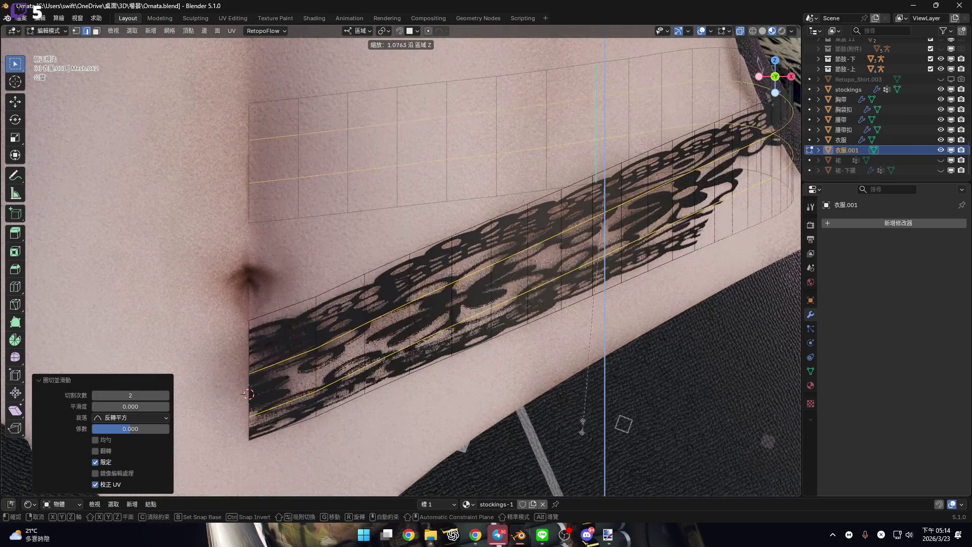
pyautogui.rightClick(583, 425)
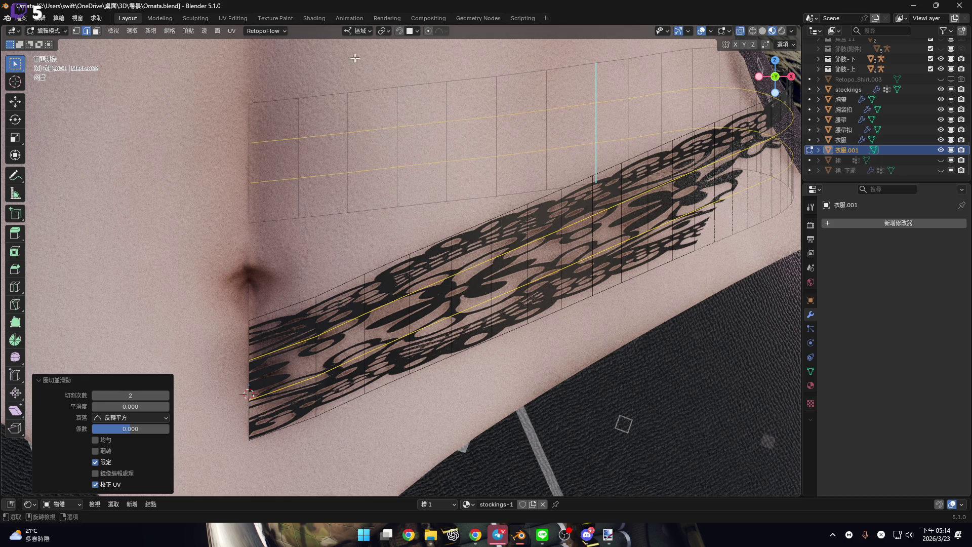
pyautogui.click(385, 31)
pyautogui.press('x')
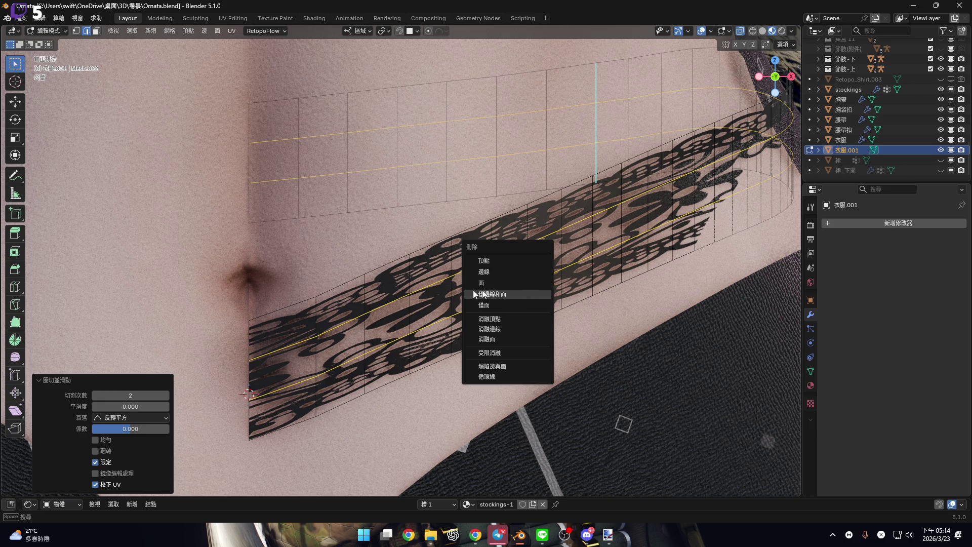
# Zoom out to check the band on the torso, zoom back in, and start a new loop cut
pyautogui.keyDown('ctrl'); pyautogui.scroll(-2, 509, 278); pyautogui.keyUp('ctrl')
pyautogui.scroll(-3, 509, 278)
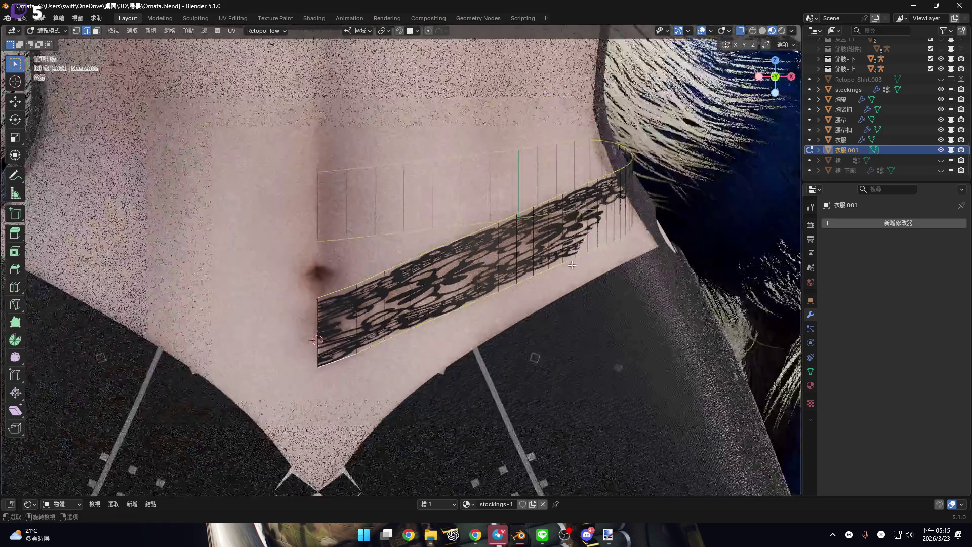
pyautogui.keyDown('ctrl'); pyautogui.scroll(-1, 502, 268); pyautogui.keyUp('ctrl')
pyautogui.scroll(-1, 491, 262)
pyautogui.scroll(-5, 491, 262)
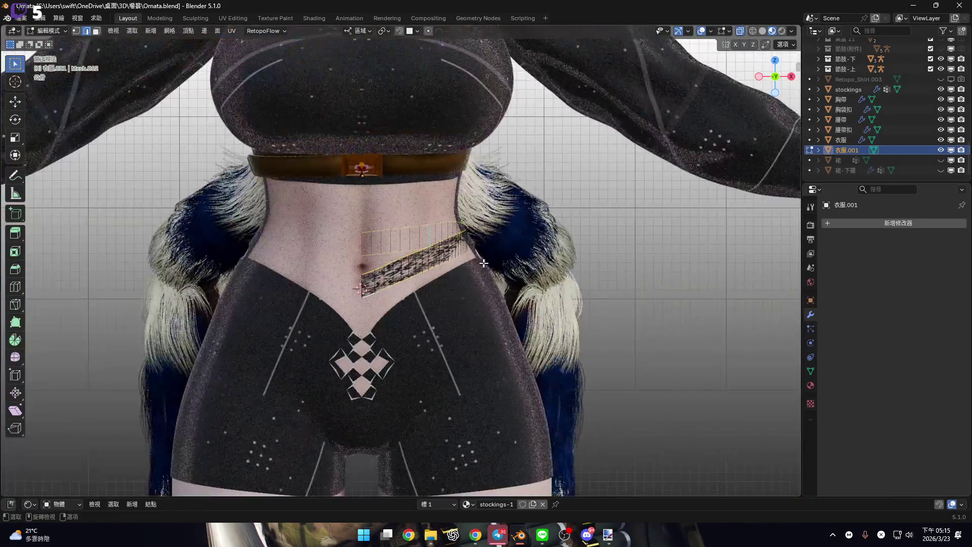
pyautogui.scroll(-2, 465, 304)
pyautogui.scroll(1, 466, 303)
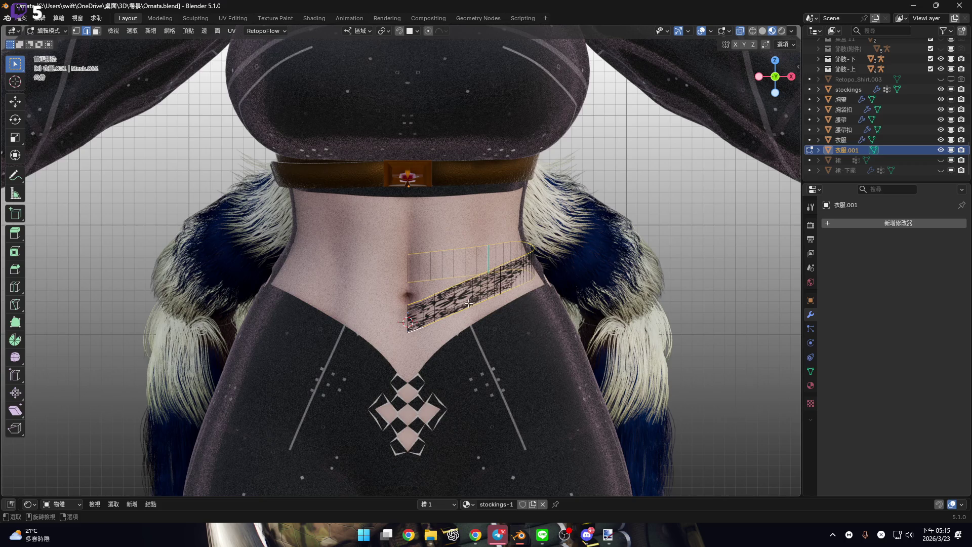
pyautogui.scroll(6, 428, 321)
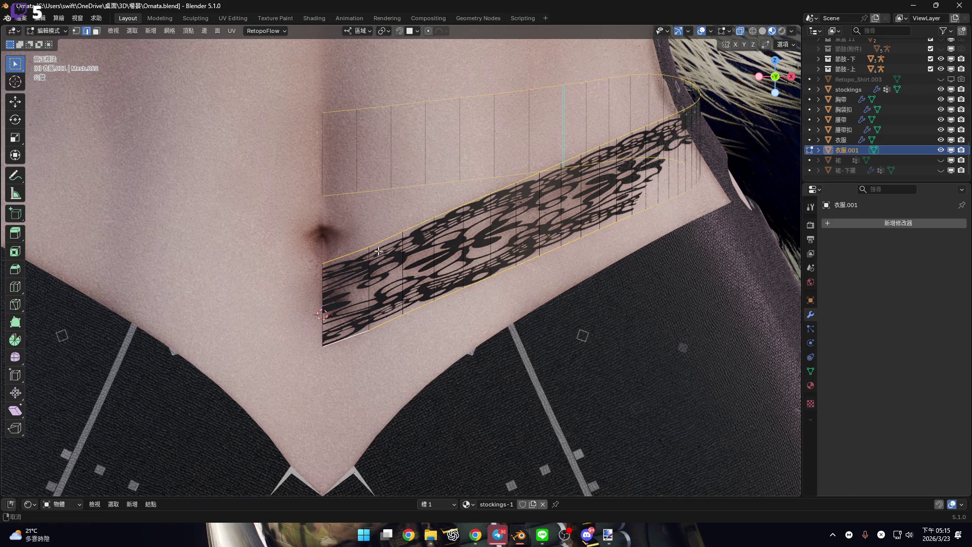
pyautogui.scroll(2, 400, 238)
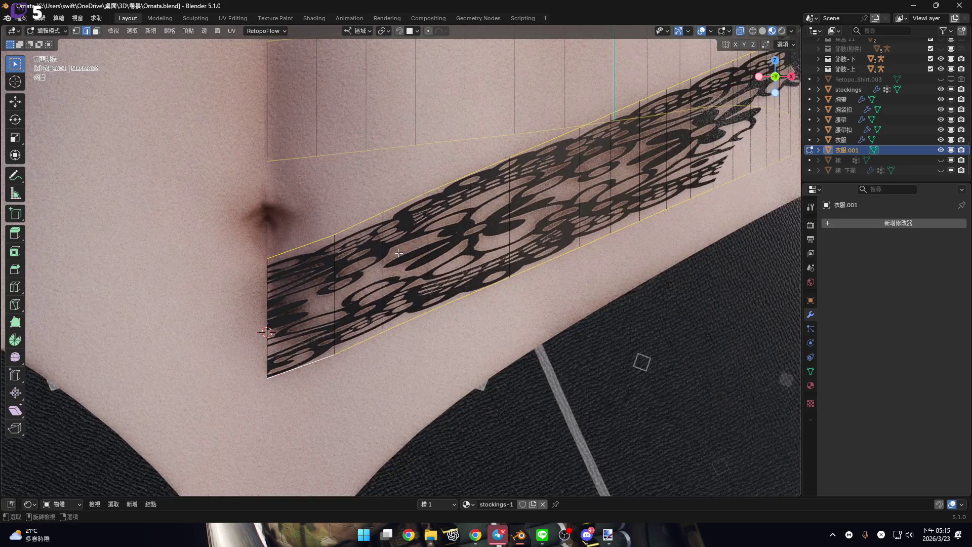
pyautogui.scroll(-3, 391, 271)
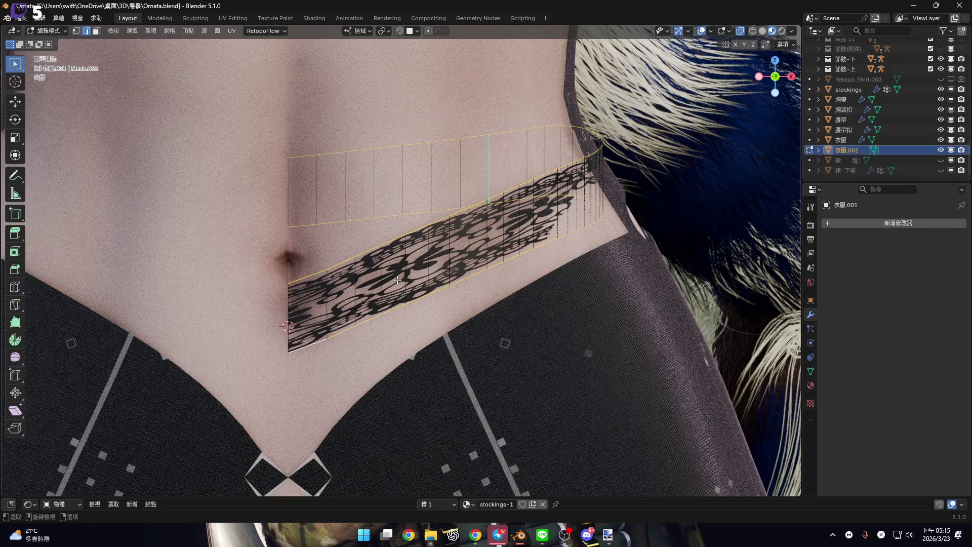
pyautogui.hotkey('ctrl', 'r')
# Slide the new edge loop to factor -0.8 near the band's lower edge
pyautogui.scroll(3, 287, 270)
pyautogui.click(287, 269)
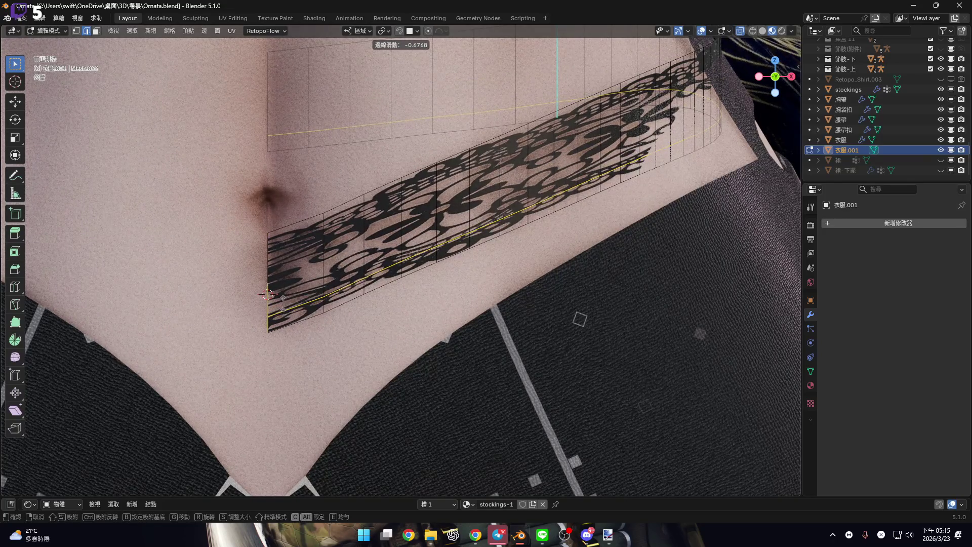
pyautogui.write('-0.8')
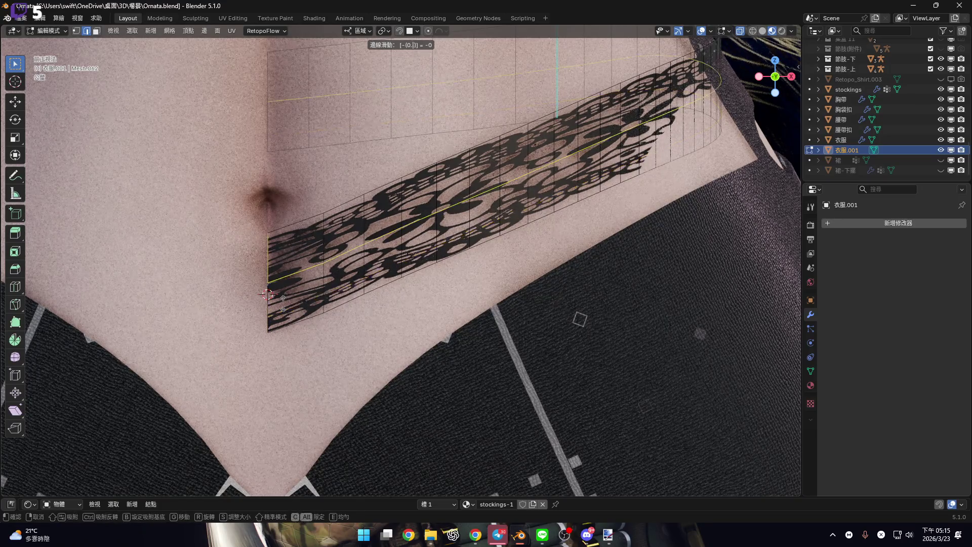
pyautogui.press('Return')
# Select the thin bottom strip of faces and bring up the material slot list
pyautogui.scroll(3, 284, 303)
pyautogui.press('3')
pyautogui.keyDown('alt'); pyautogui.click(375, 251); pyautogui.keyUp('alt')
pyautogui.keyDown('shift'); pyautogui.moveTo(375, 251); pyautogui.dragTo(296, 270, button='middle'); pyautogui.keyUp('shift')
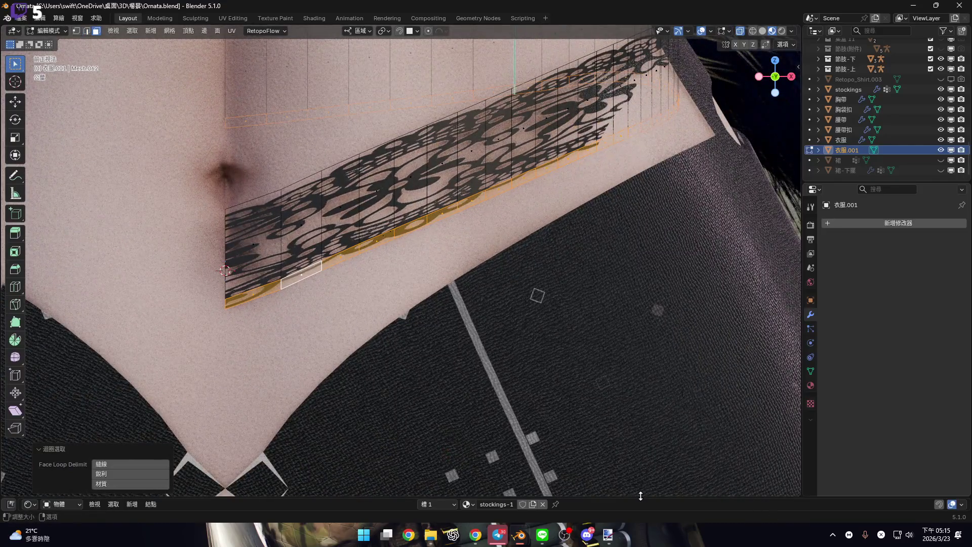
pyautogui.moveTo(639, 500); pyautogui.dragTo(639, 272)
pyautogui.click(430, 279)
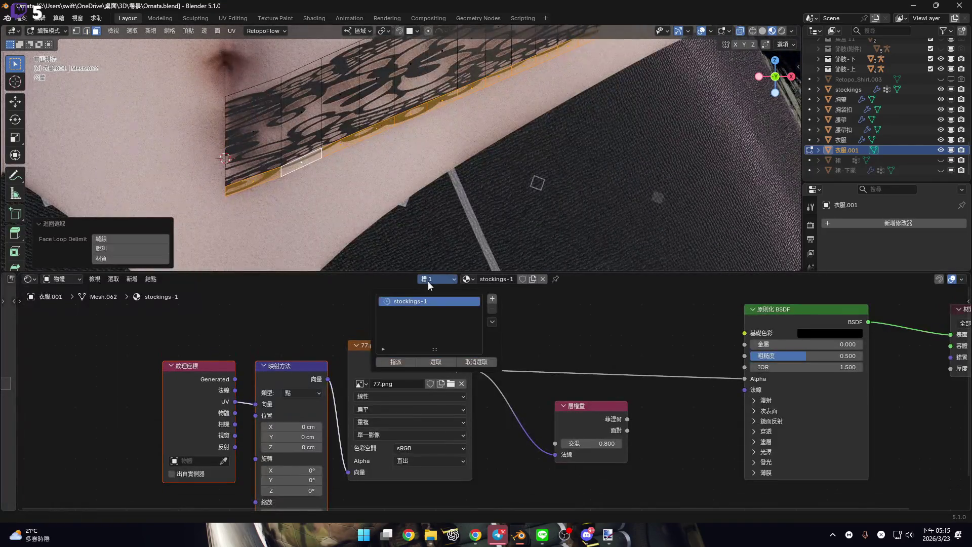
# Assign a new slot to the bottom strip holding a new near-black (#040404) material
pyautogui.click(492, 299)
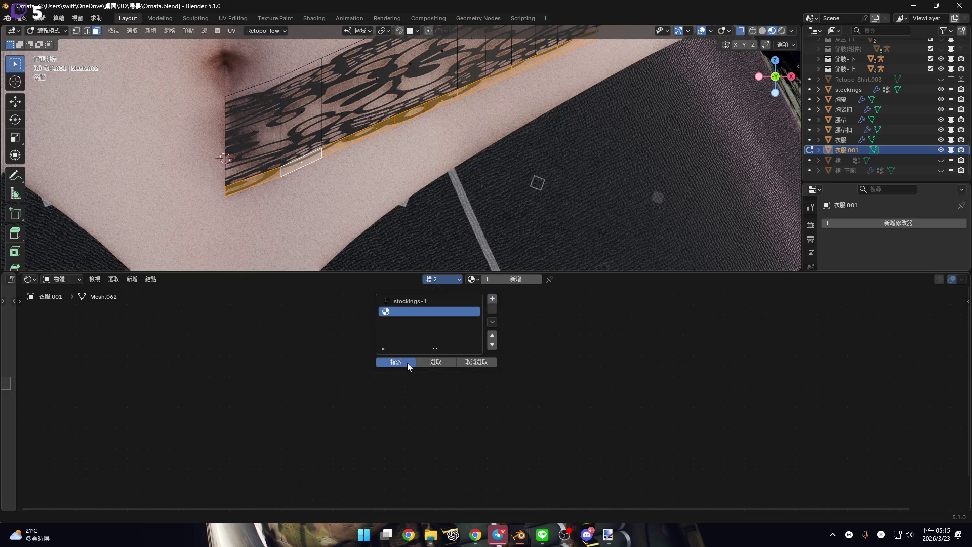
pyautogui.click(407, 363)
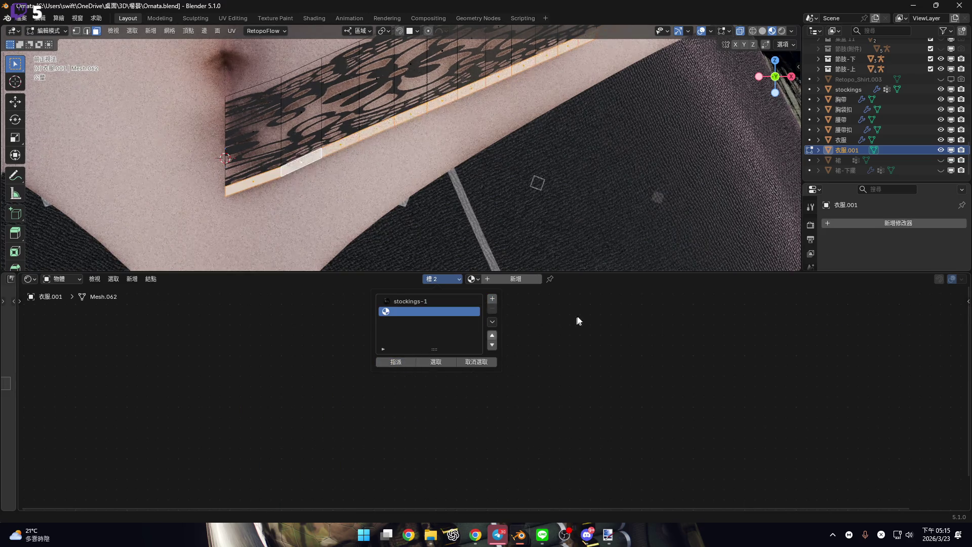
pyautogui.click(514, 279)
pyautogui.scroll(2, 490, 377)
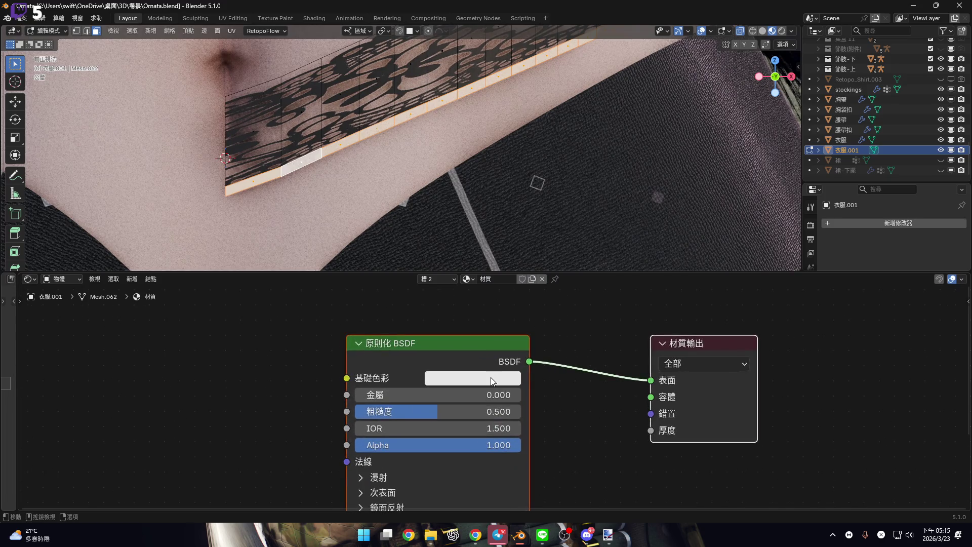
pyautogui.click(490, 376)
pyautogui.moveTo(564, 222); pyautogui.dragTo(564, 231)
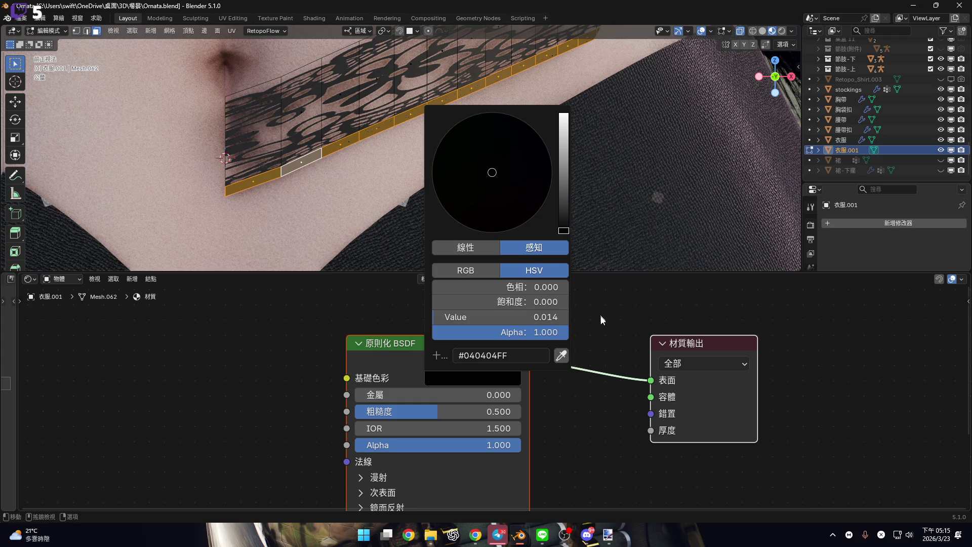
# Shrink the Shader Editor back down to enlarge the 3D view
pyautogui.moveTo(330, 379); pyautogui.dragTo(390, 349, button='middle')
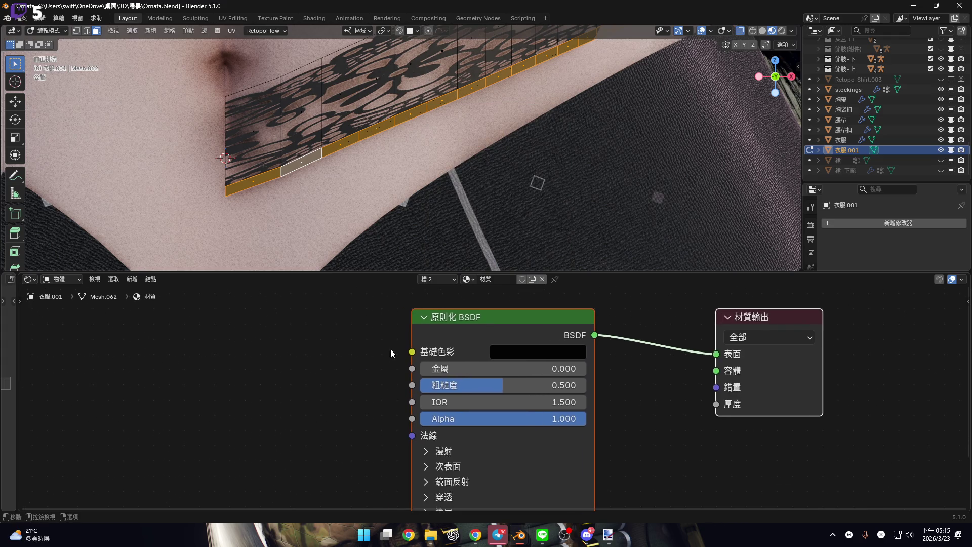
pyautogui.scroll(-1, 512, 364)
pyautogui.scroll(-1, 511, 363)
pyautogui.moveTo(502, 160)
pyautogui.keyDown('shift'); pyautogui.mouseDown(button='middle')
pyautogui.moveTo(494, 195)
pyautogui.moveTo(451, 145)
pyautogui.moveTo(482, 133)
pyautogui.mouseUp(button='middle'); pyautogui.keyUp('shift')
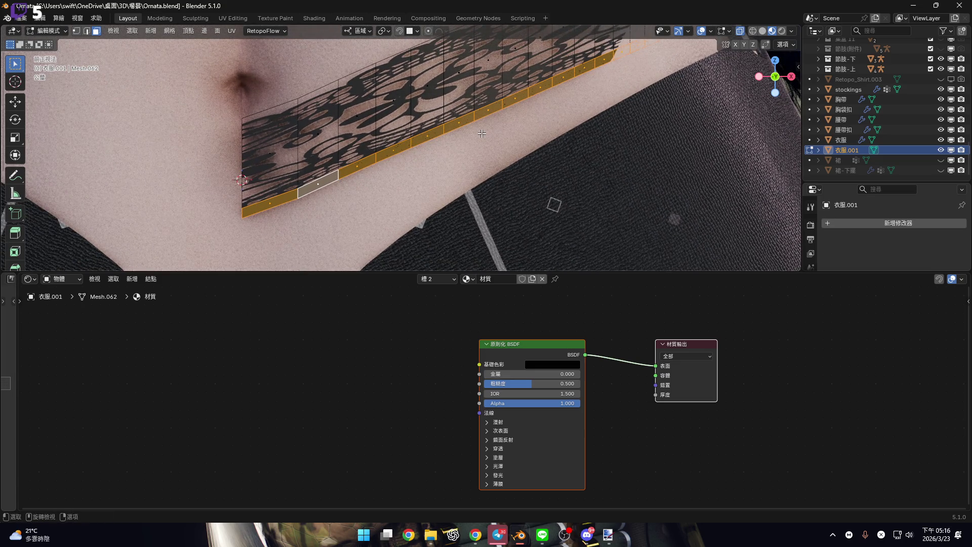
pyautogui.moveTo(614, 272); pyautogui.dragTo(622, 450)
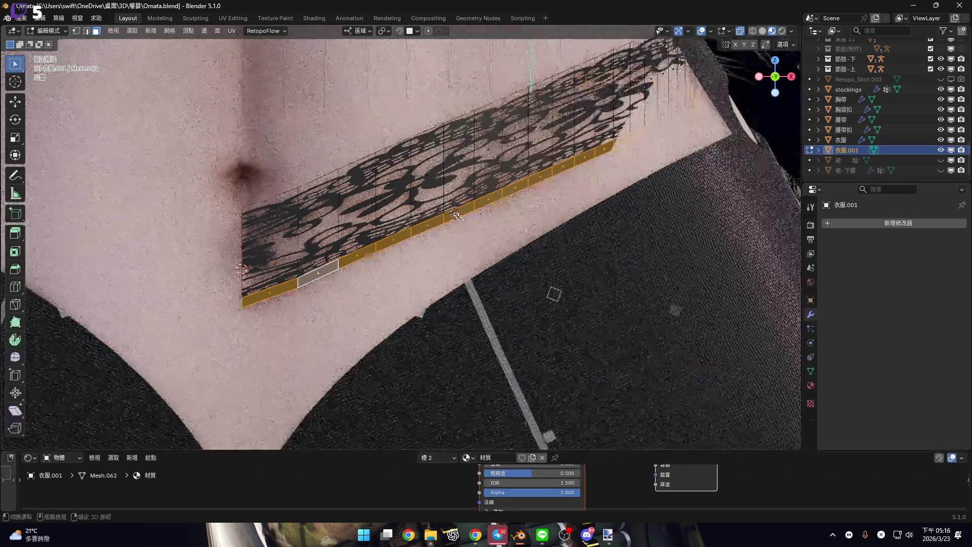
pyautogui.scroll(-2, 457, 216)
pyautogui.scroll(2, 464, 198)
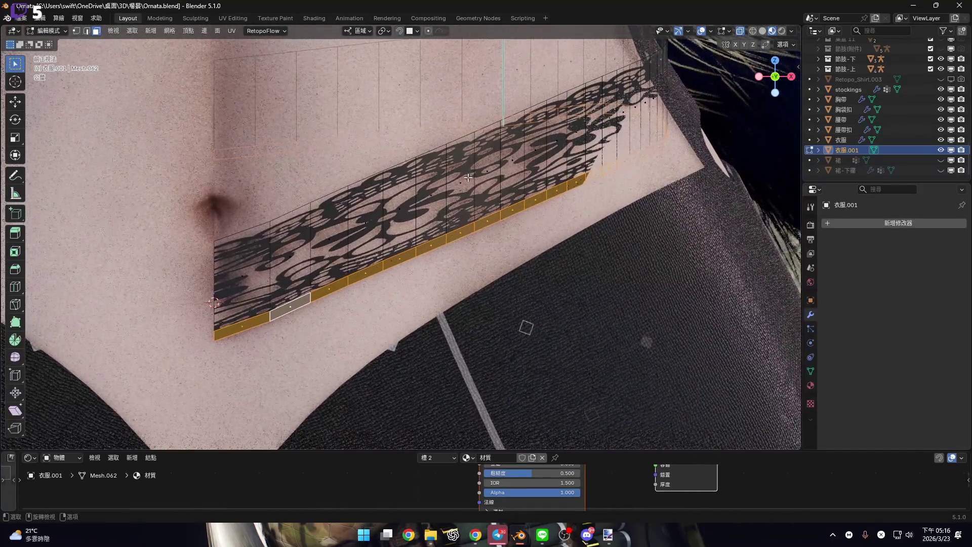
pyautogui.scroll(-3, 468, 178)
pyautogui.scroll(3, 349, 255)
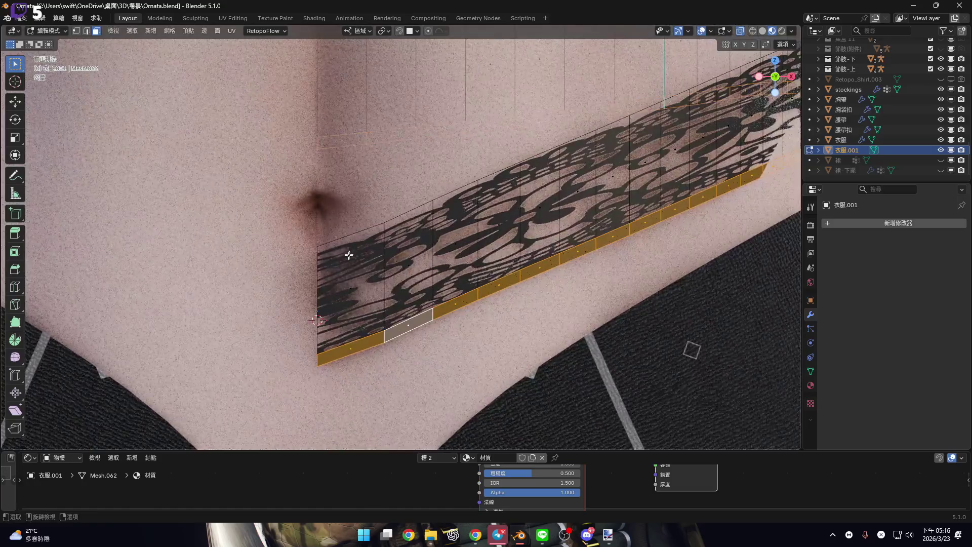